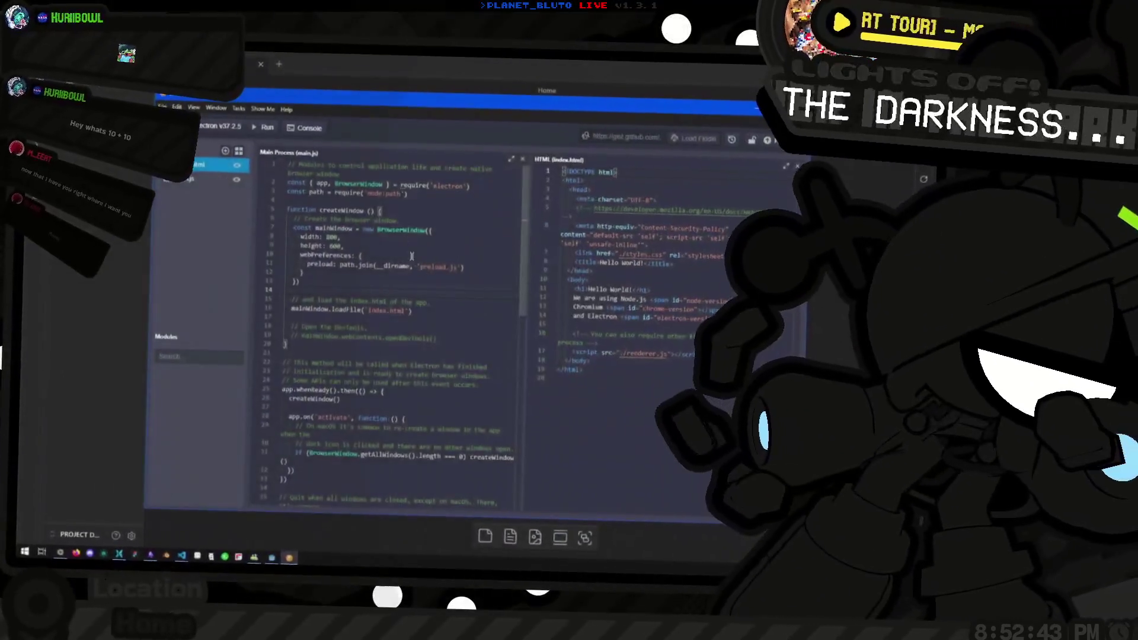
{"action": "scroll", "coordinate": [407, 252], "scroll_direction": "up", "scroll_amount": 5}
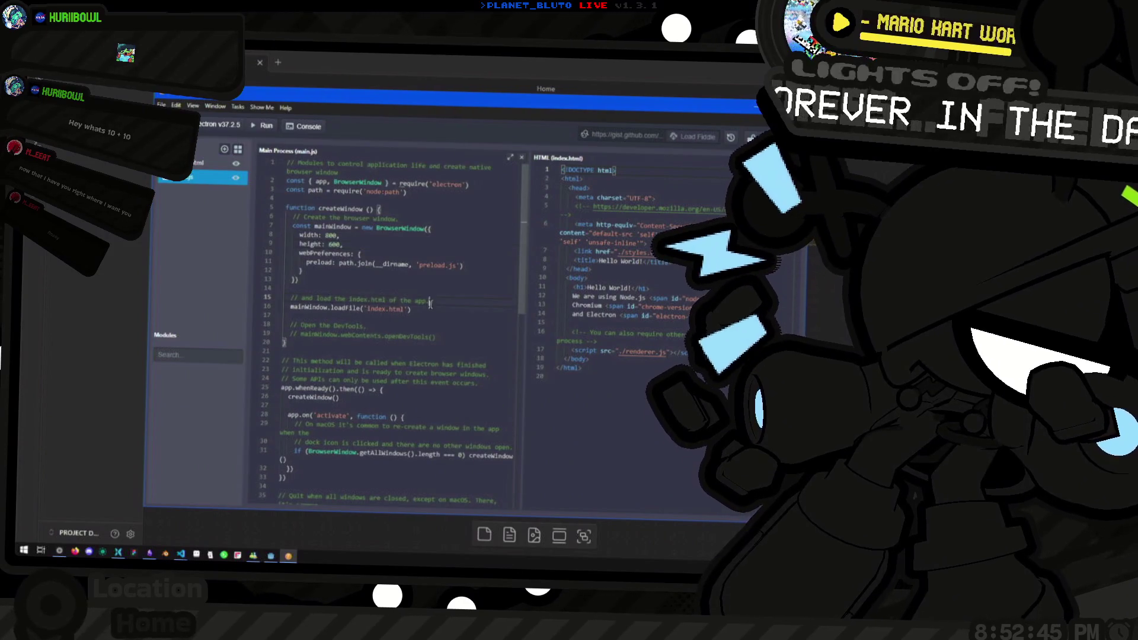
{"action": "left_click", "coordinate": [330, 307]}
{"action": "key", "text": "ctrl+Delete"}
{"action": "key", "text": "ctrl+Delete"}
{"action": "key", "text": "ctrl+Delete"}
{"action": "type", "text": "loadURL('"}
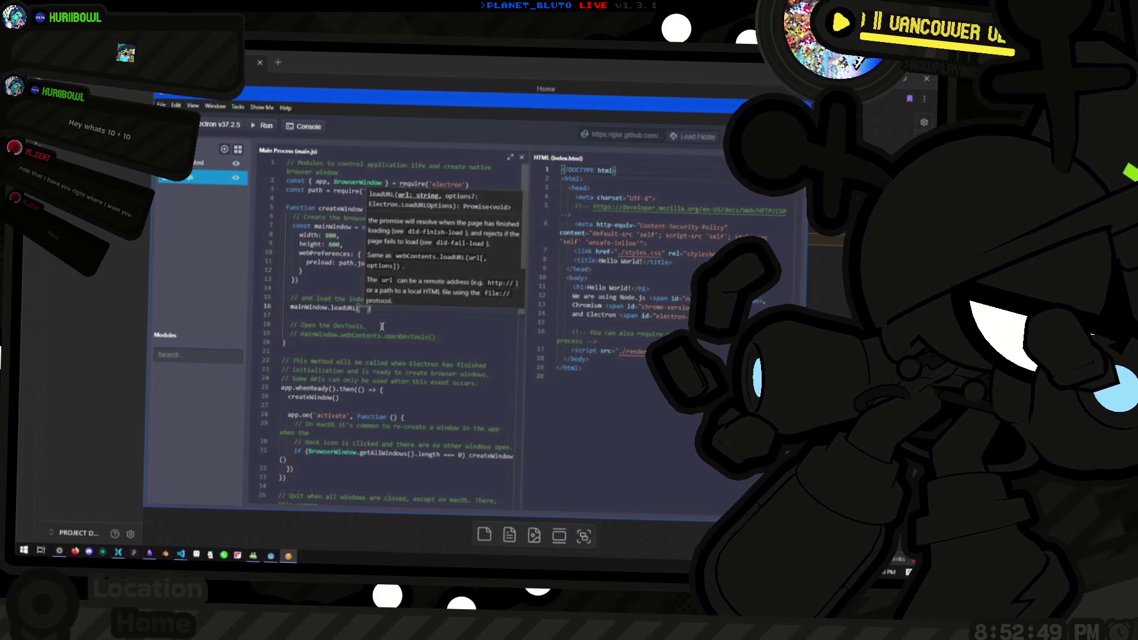
{"action": "type", "text": "192."}
{"action": "type", "text": "168.1."}
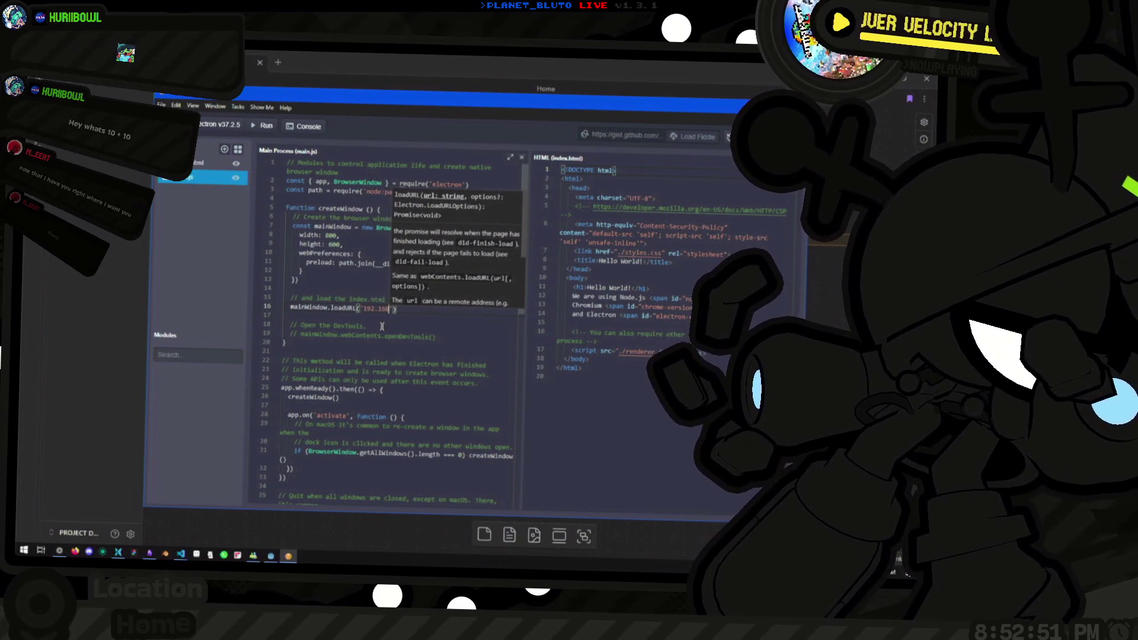
{"action": "type", "text": "237:6664"}
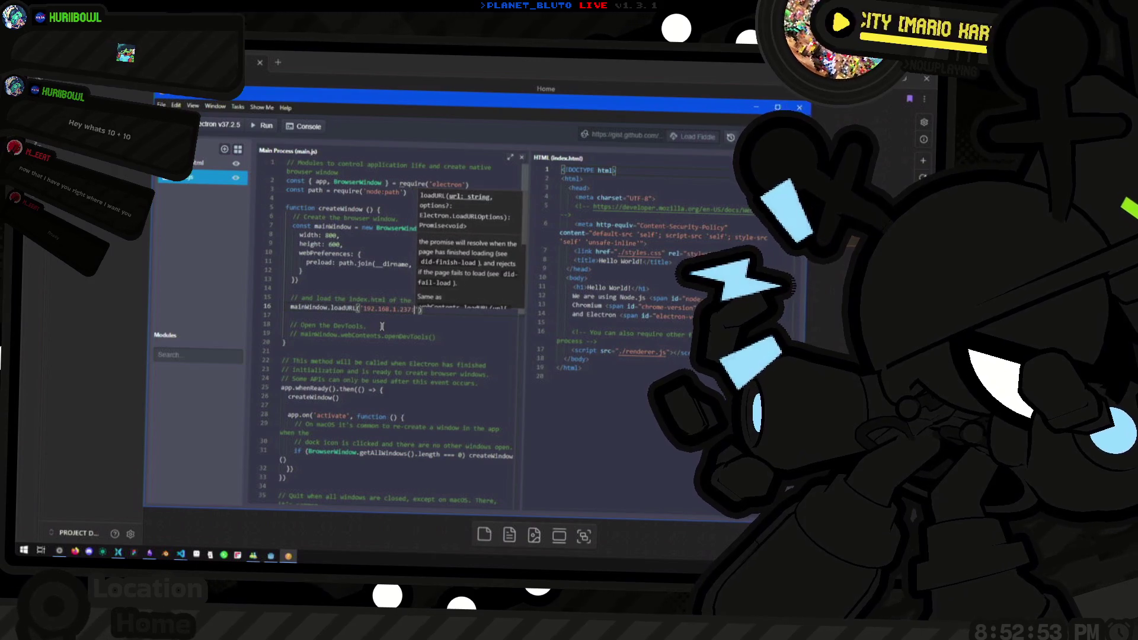
{"action": "type", "text": "/"}
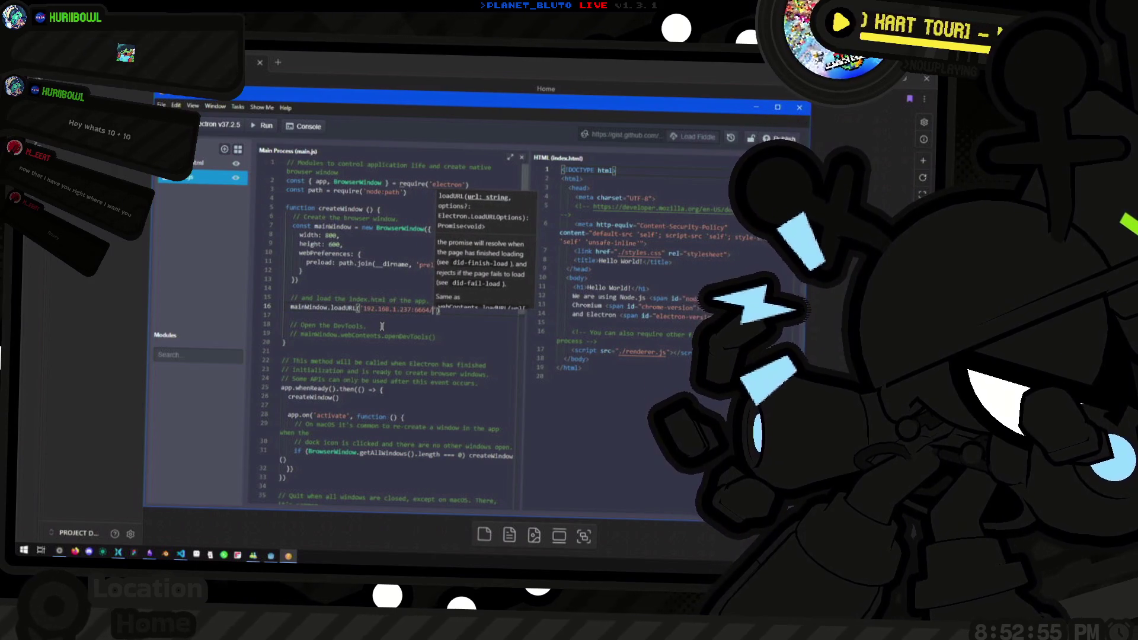
{"action": "key", "text": "ctrl+Left"}
{"action": "key", "text": "ctrl+Left"}
{"action": "key", "text": "ctrl+Left"}
{"action": "type", "text": "http:"}
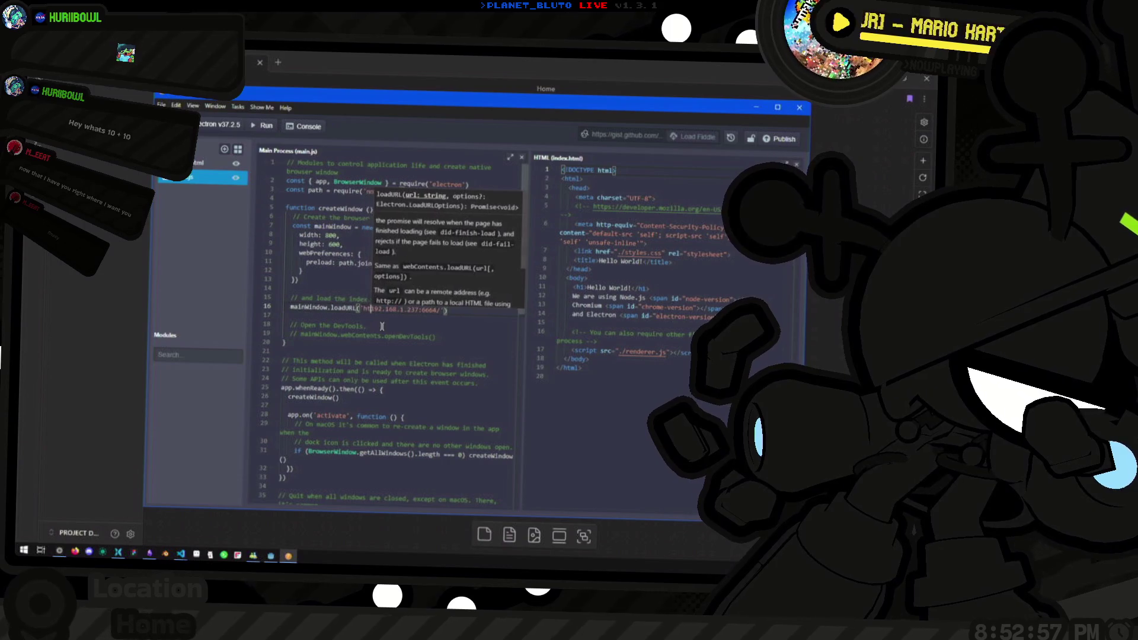
{"action": "type", "text": "//"}
{"action": "key", "text": "Escape"}
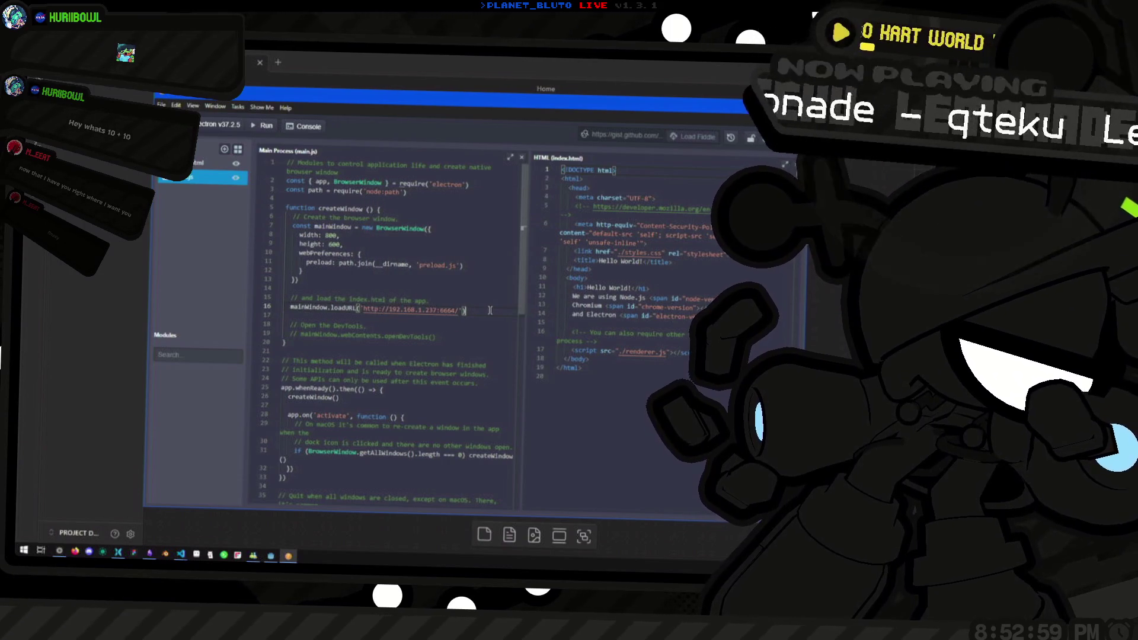
Comment out the webPreferences block on lines 10–12 with Ctrl+/.
{"action": "scroll", "coordinate": [415, 366], "scroll_direction": "down", "scroll_amount": 3}
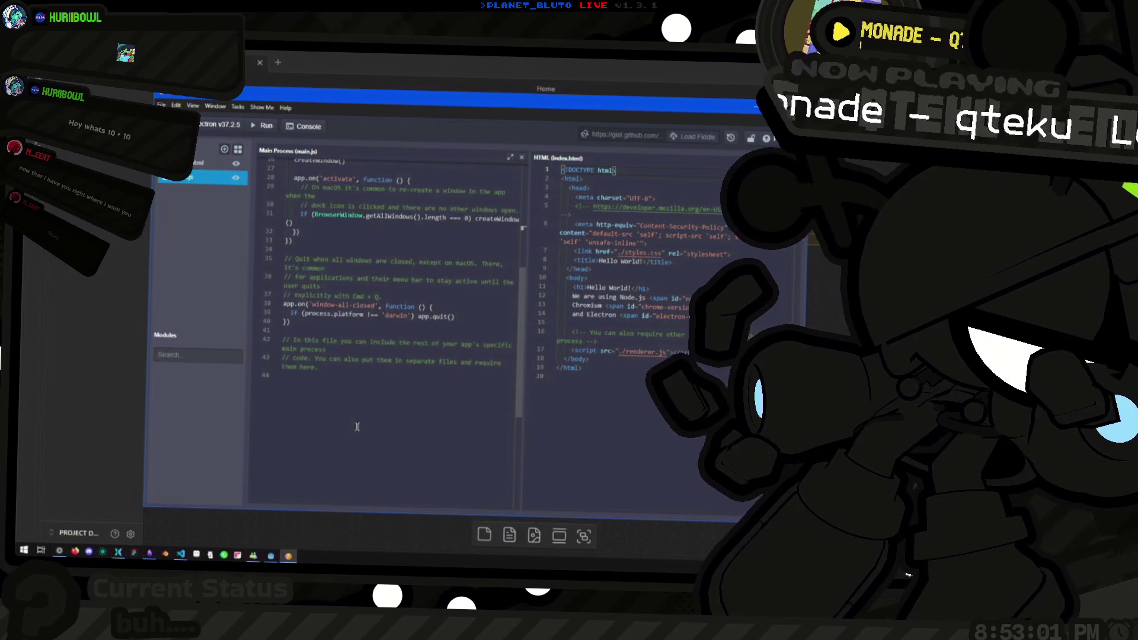
{"action": "scroll", "coordinate": [368, 316], "scroll_direction": "up", "scroll_amount": 3}
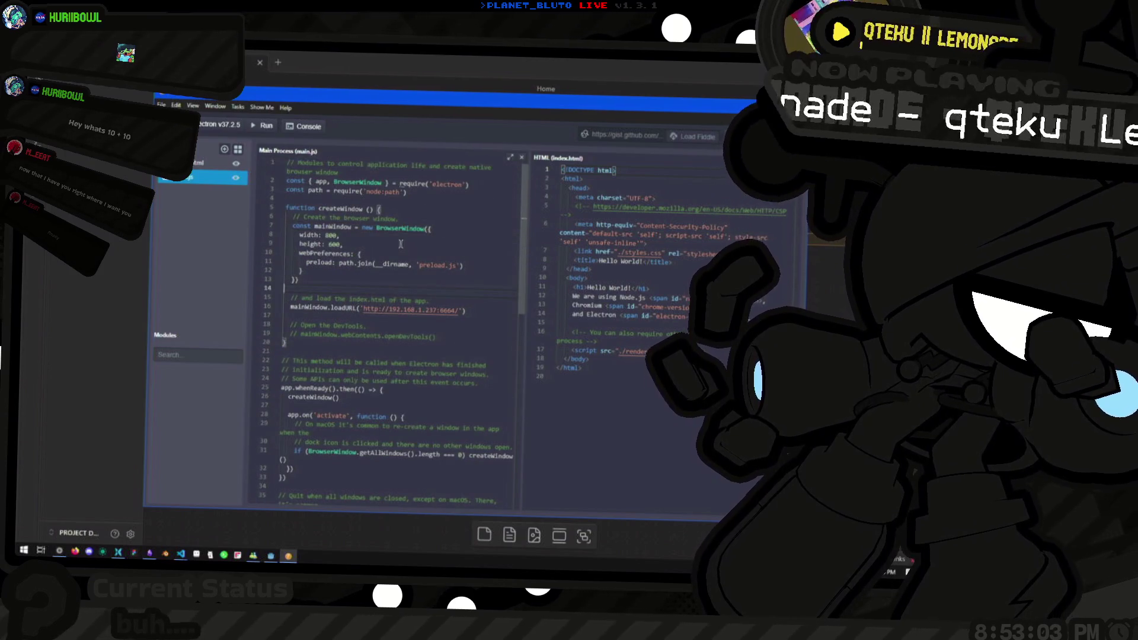
{"action": "left_click", "coordinate": [461, 237]}
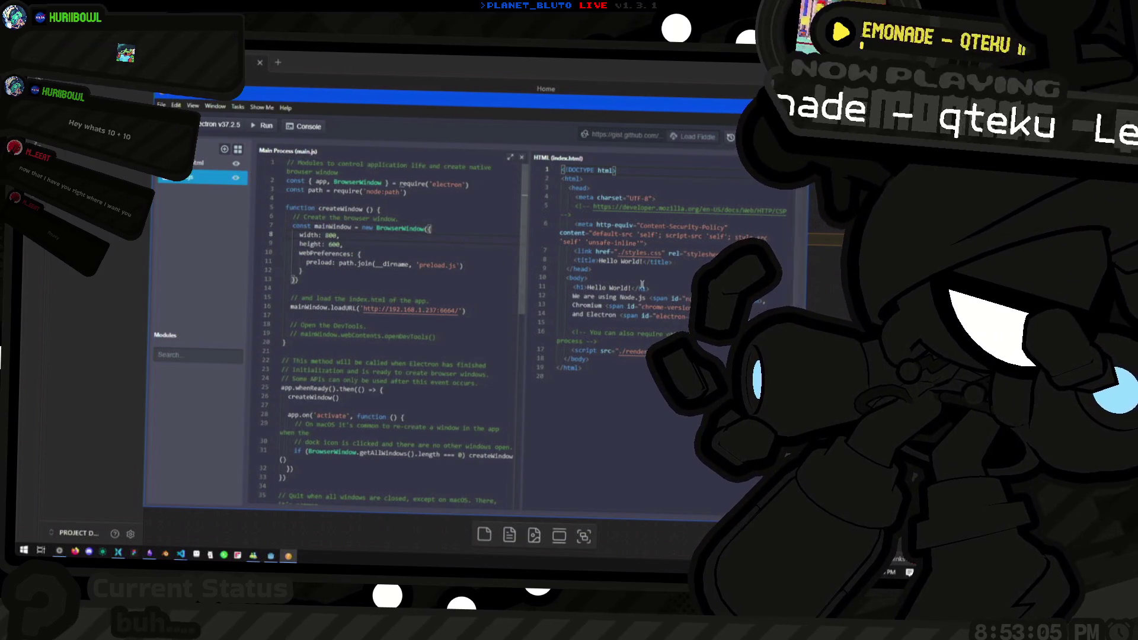
{"action": "left_click", "coordinate": [498, 273]}
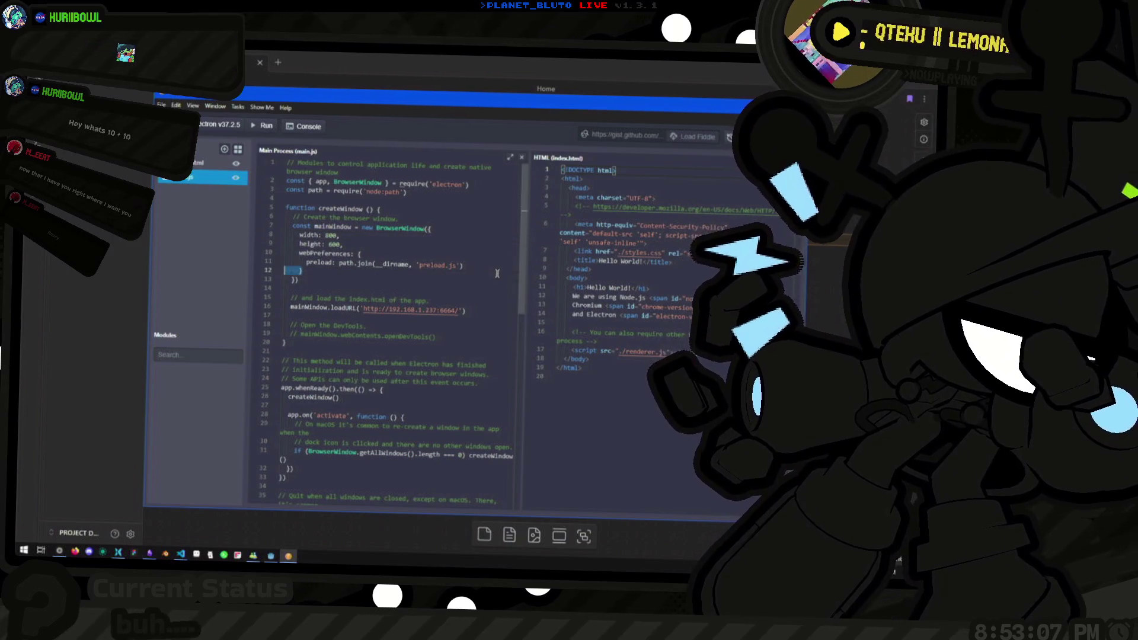
{"action": "key", "text": "shift+Up"}
{"action": "key", "text": "shift+Up"}
{"action": "key", "text": "ctrl+slash"}
{"action": "left_click", "coordinate": [498, 273]}
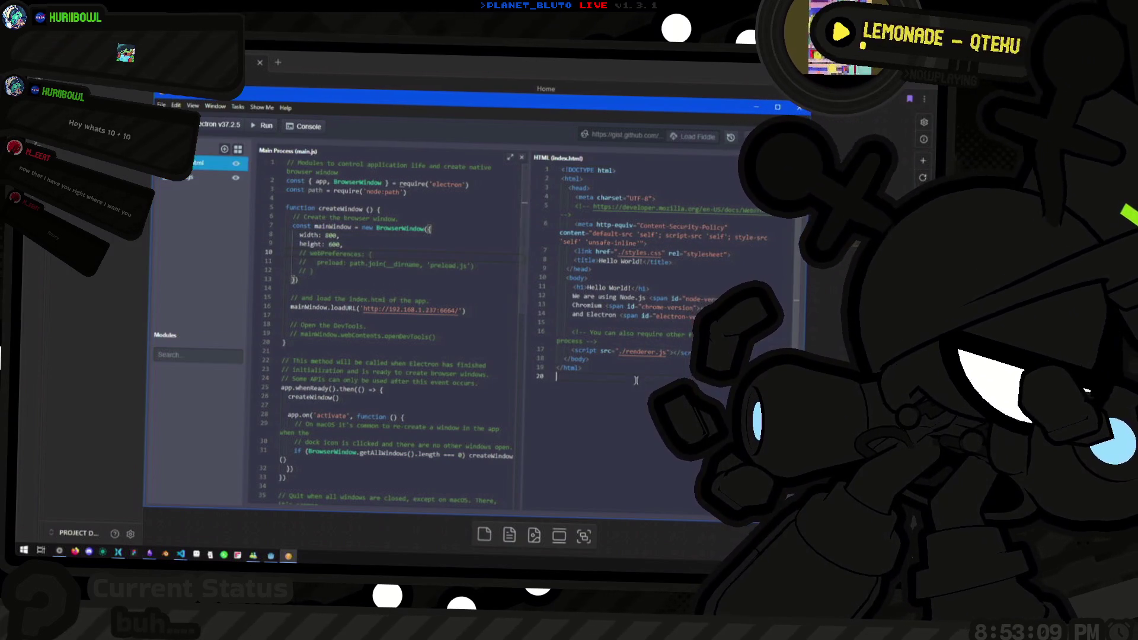
{"action": "right_click", "coordinate": [200, 165]}
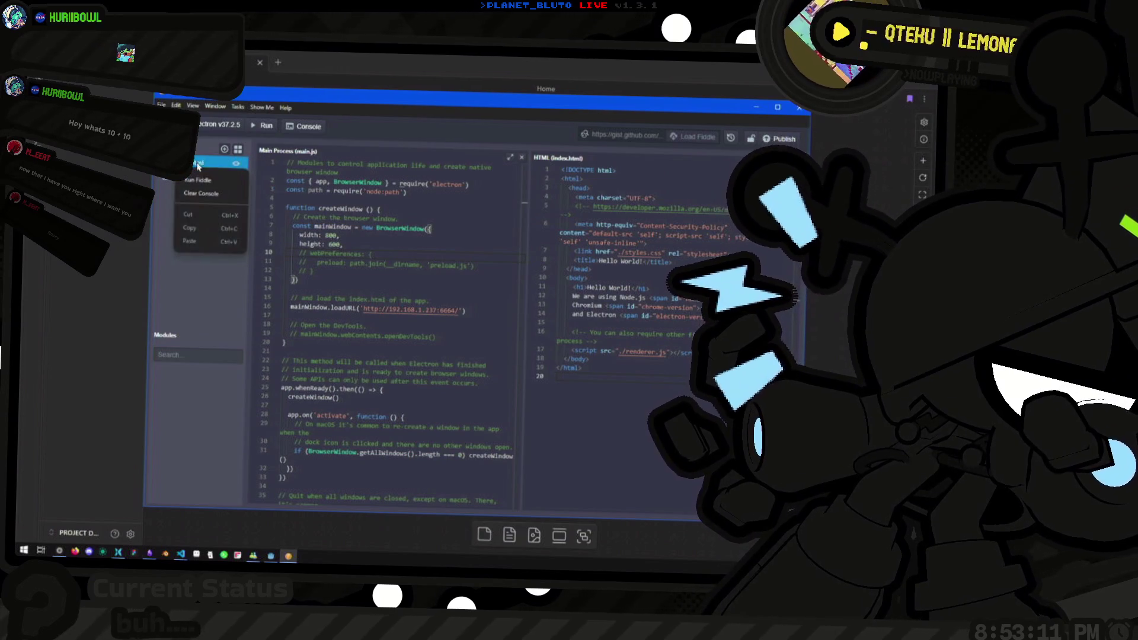
Delete index.html from the fiddle and run it to launch Omni Music.
{"action": "left_click", "coordinate": [222, 186]}
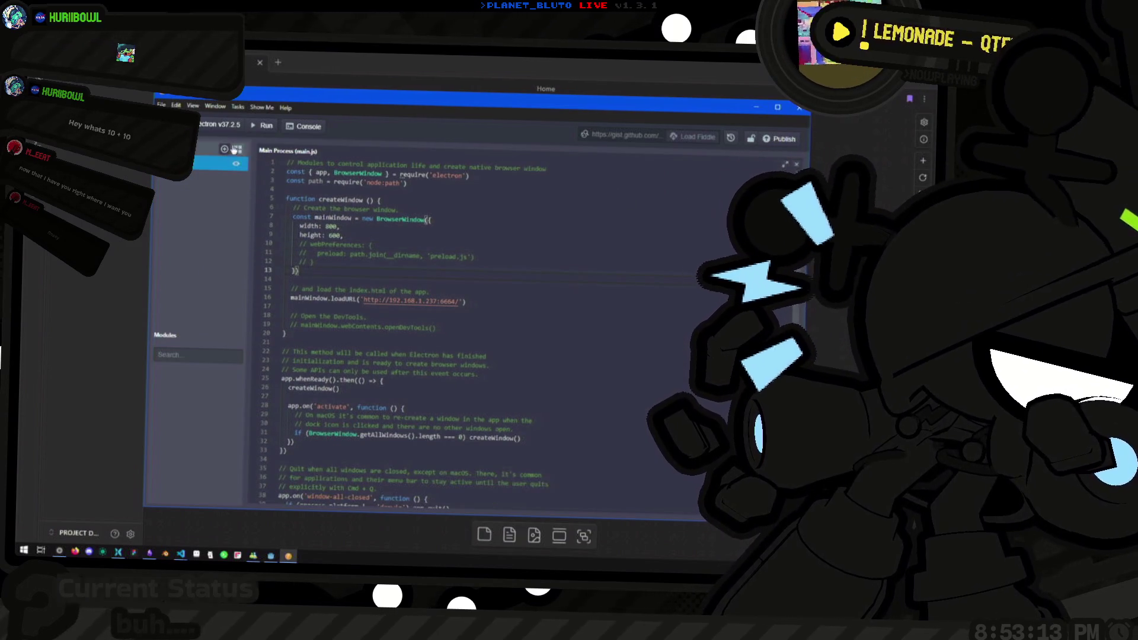
{"action": "left_click", "coordinate": [222, 126]}
{"action": "left_click", "coordinate": [262, 125]}
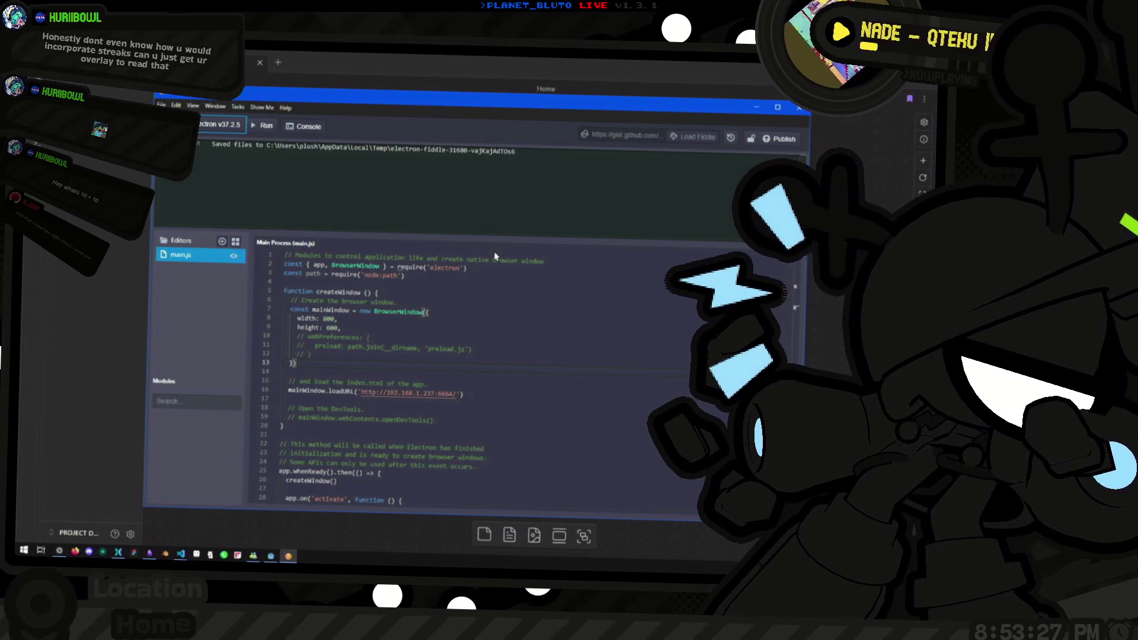
{"action": "key", "text": "ctrl+r"}
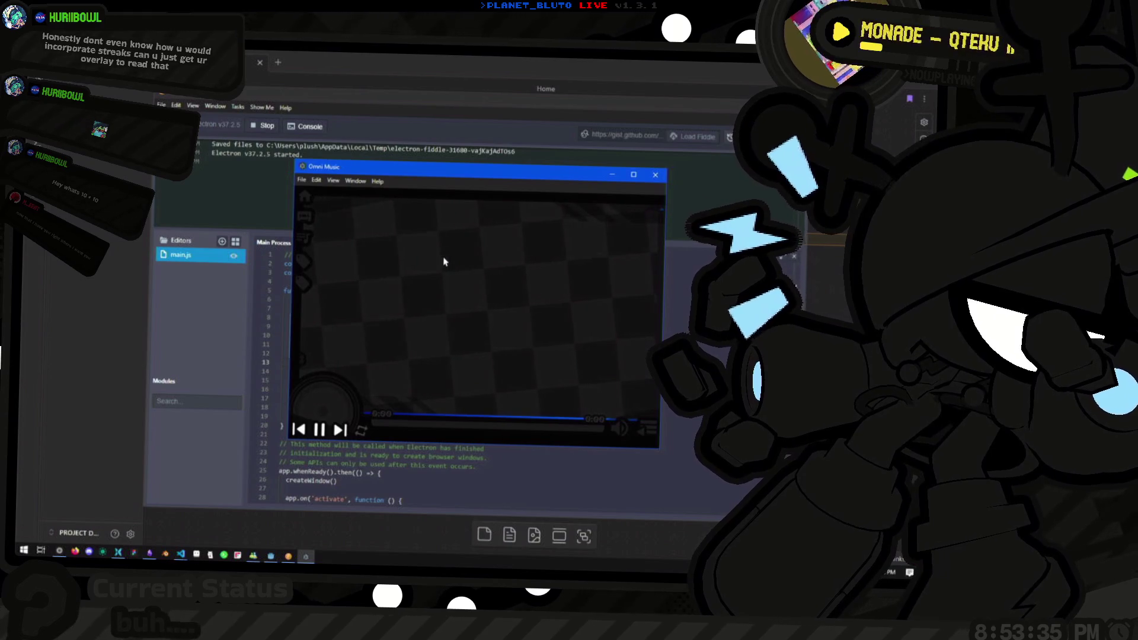
Nudge the Omni Music window slightly left and lower, then stop the running app.
{"action": "left_click_drag", "start_coordinate": [484, 178], "coordinate": [460, 179]}
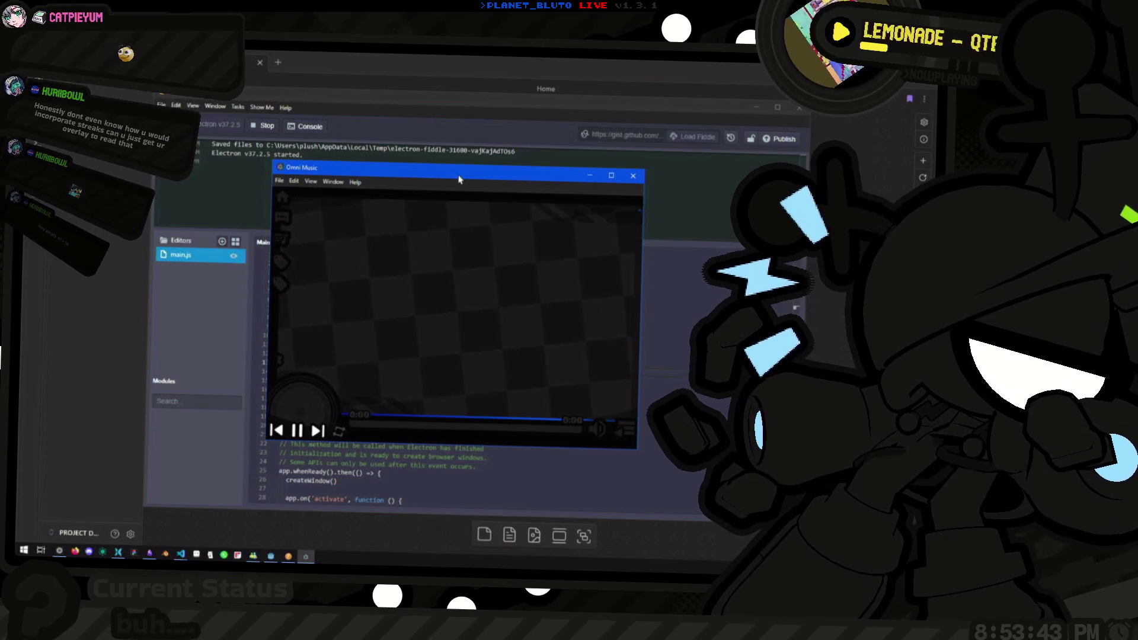
{"action": "mouse_move", "coordinate": [341, 173]}
{"action": "left_mouse_down"}
{"action": "mouse_move", "coordinate": [379, 180]}
{"action": "mouse_move", "coordinate": [351, 175]}
{"action": "left_mouse_up"}
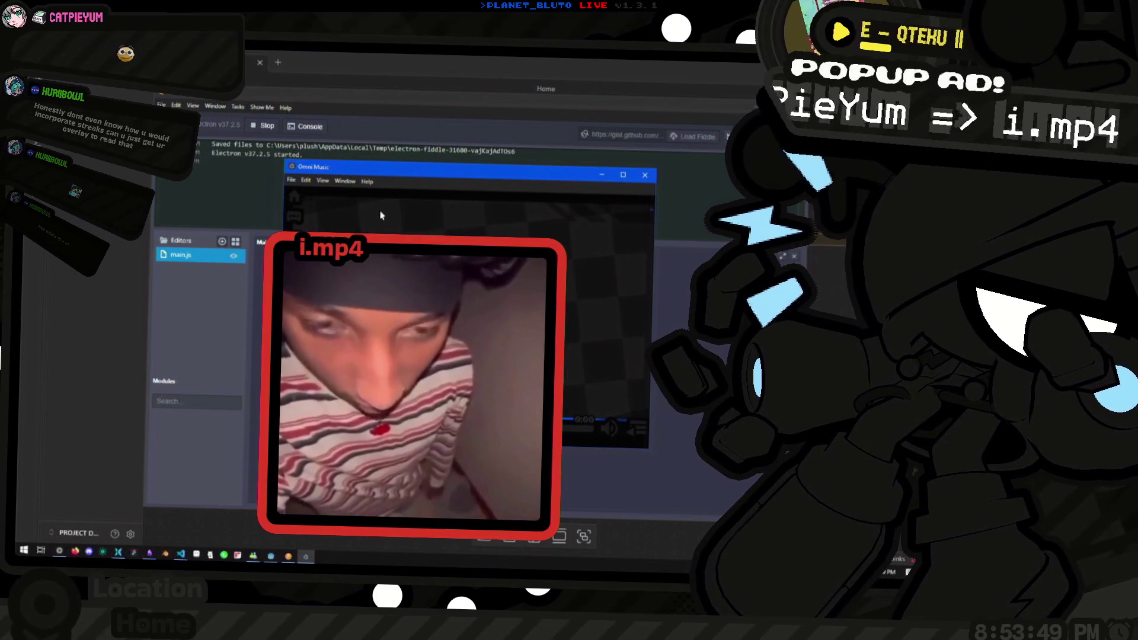
{"action": "left_click_drag", "start_coordinate": [349, 170], "coordinate": [352, 197]}
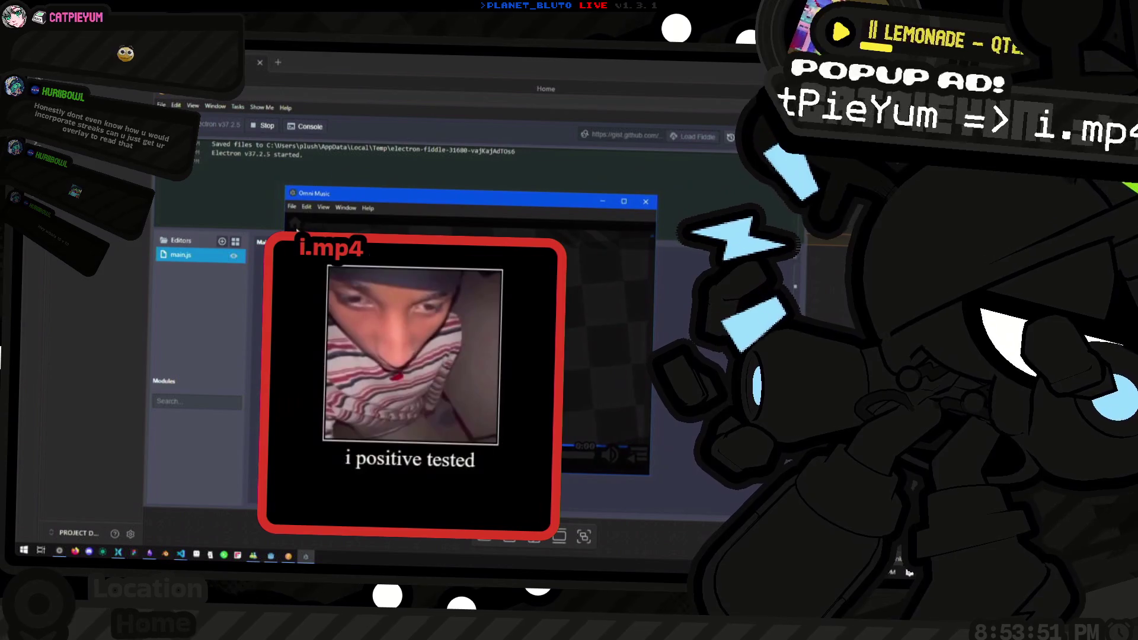
{"action": "left_click", "coordinate": [264, 125]}
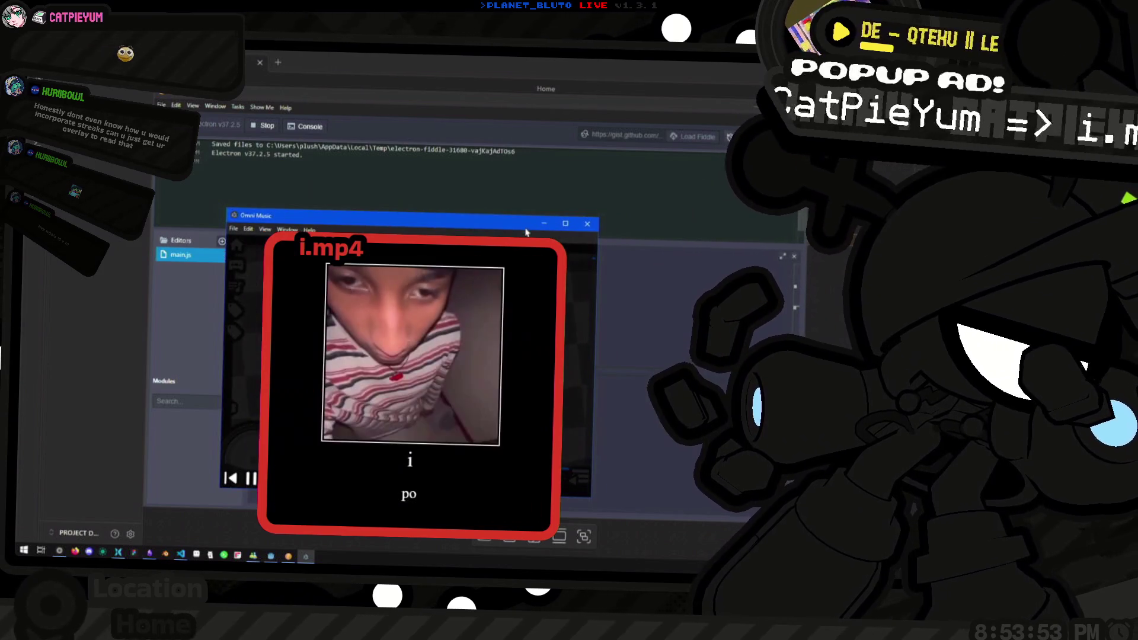
Start packaging the fiddle from the menu and switch to the Videos folder in Explorer.
{"action": "left_click", "coordinate": [212, 107]}
{"action": "mouse_move", "coordinate": [193, 106]}
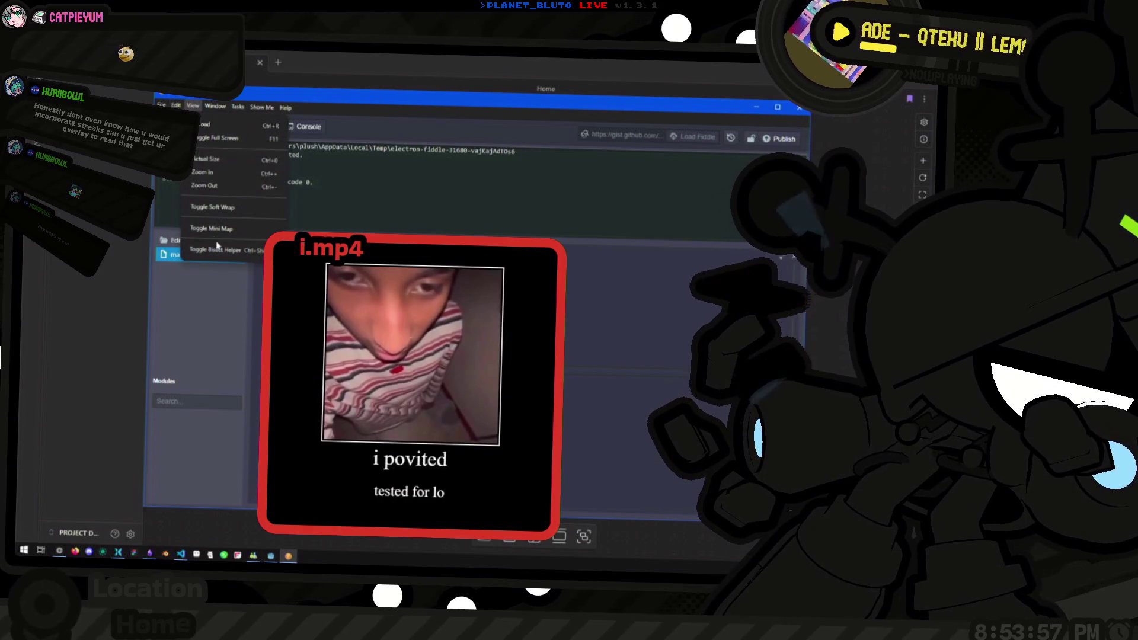
{"action": "mouse_move", "coordinate": [240, 107]}
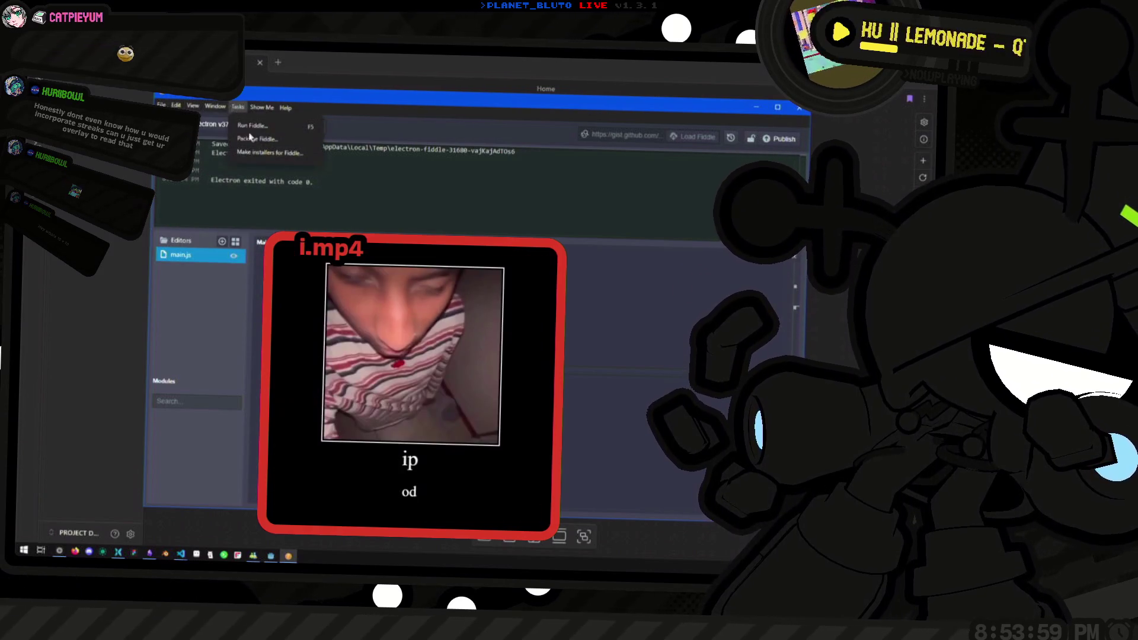
{"action": "left_click", "coordinate": [257, 139]}
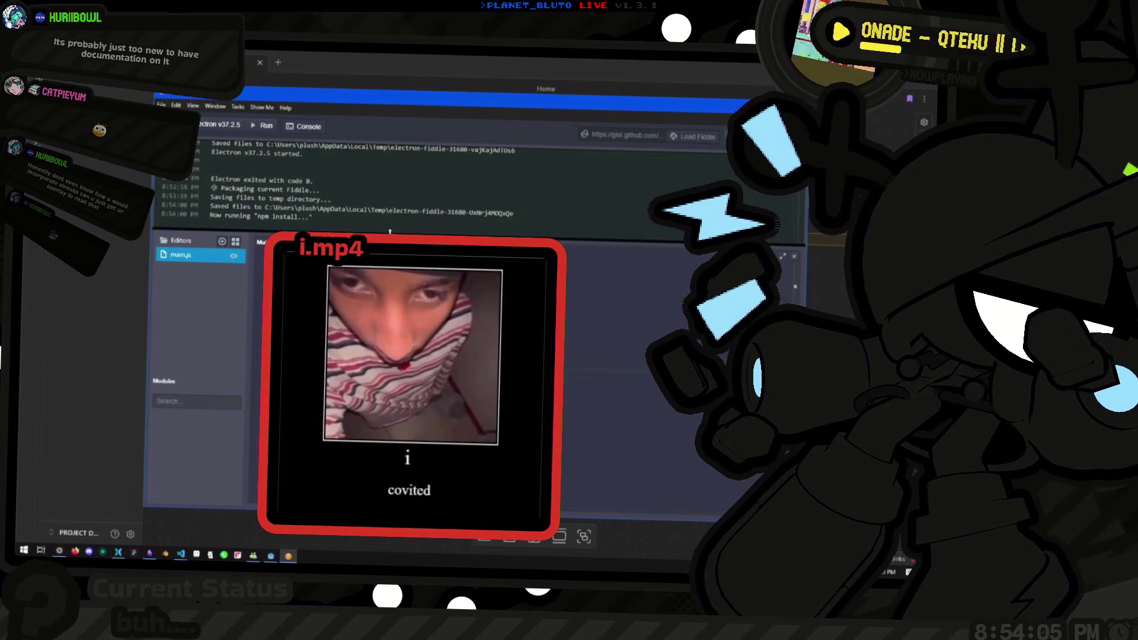
{"action": "key", "text": "alt+Tab"}
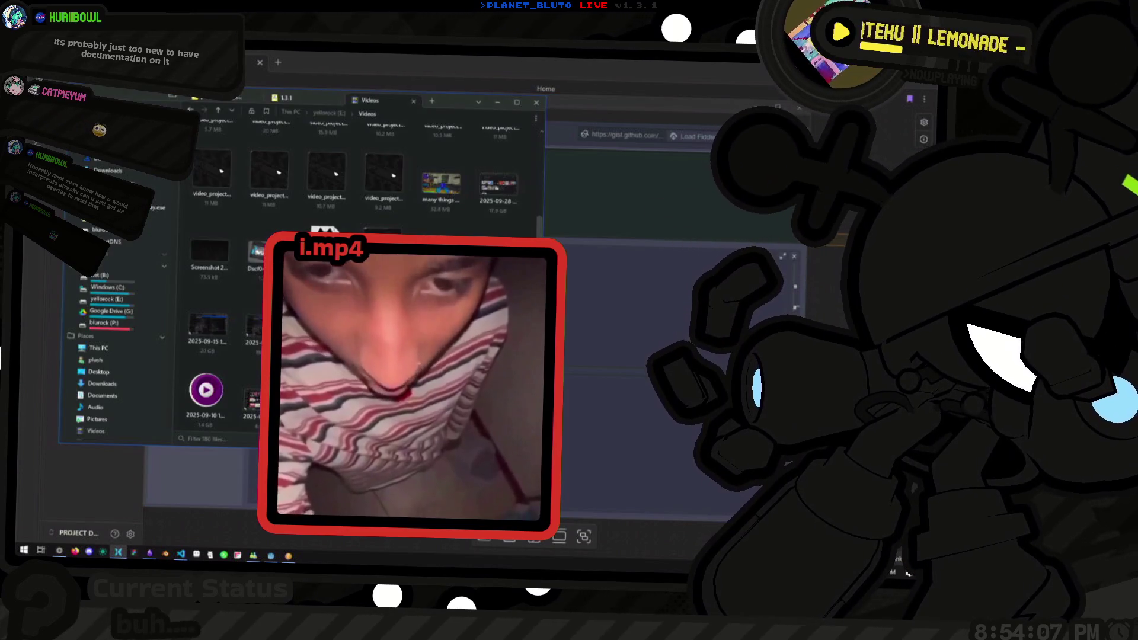
Open a second Videos tab in File Explorer and return to Electron Fiddle.
{"action": "key", "text": "ctrl+t"}
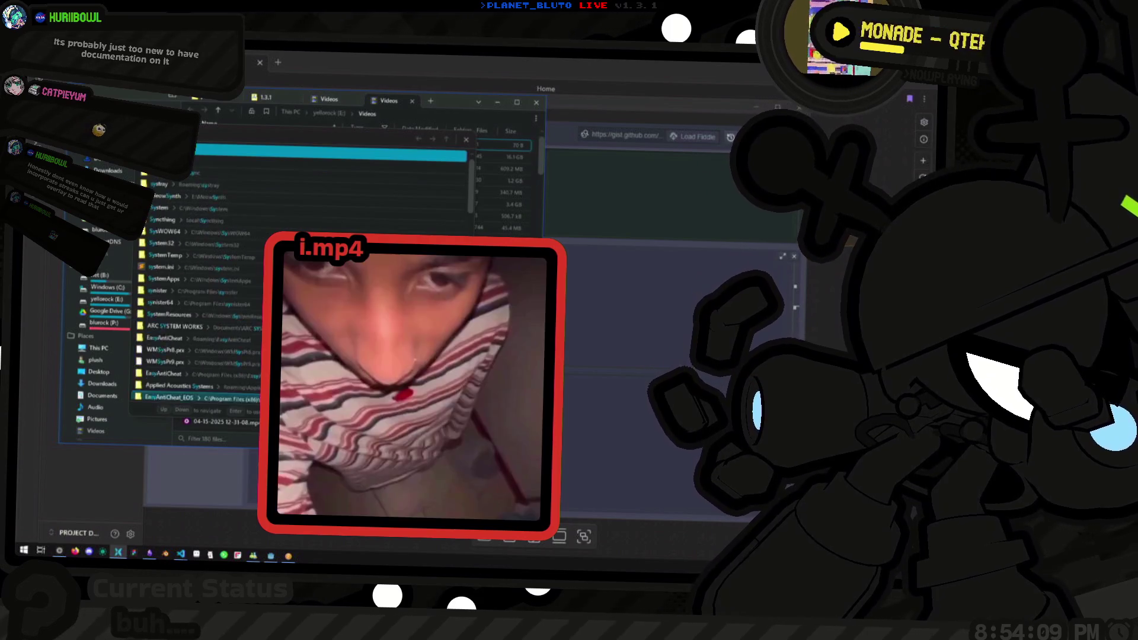
{"action": "key", "text": "alt+Tab"}
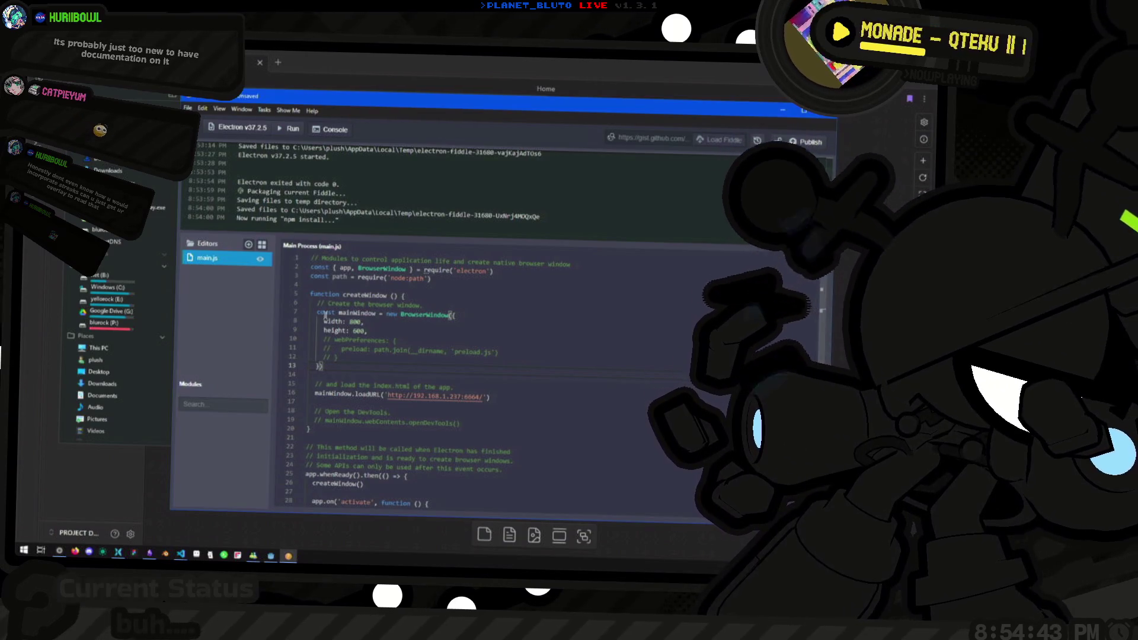
Shift the Fiddle window slightly left and review main.js around createWindow.
{"action": "scroll", "coordinate": [581, 334], "scroll_direction": "down", "scroll_amount": 5}
{"action": "scroll", "coordinate": [581, 335], "scroll_direction": "up", "scroll_amount": 5}
{"action": "scroll", "coordinate": [370, 203], "scroll_direction": "down", "scroll_amount": 2}
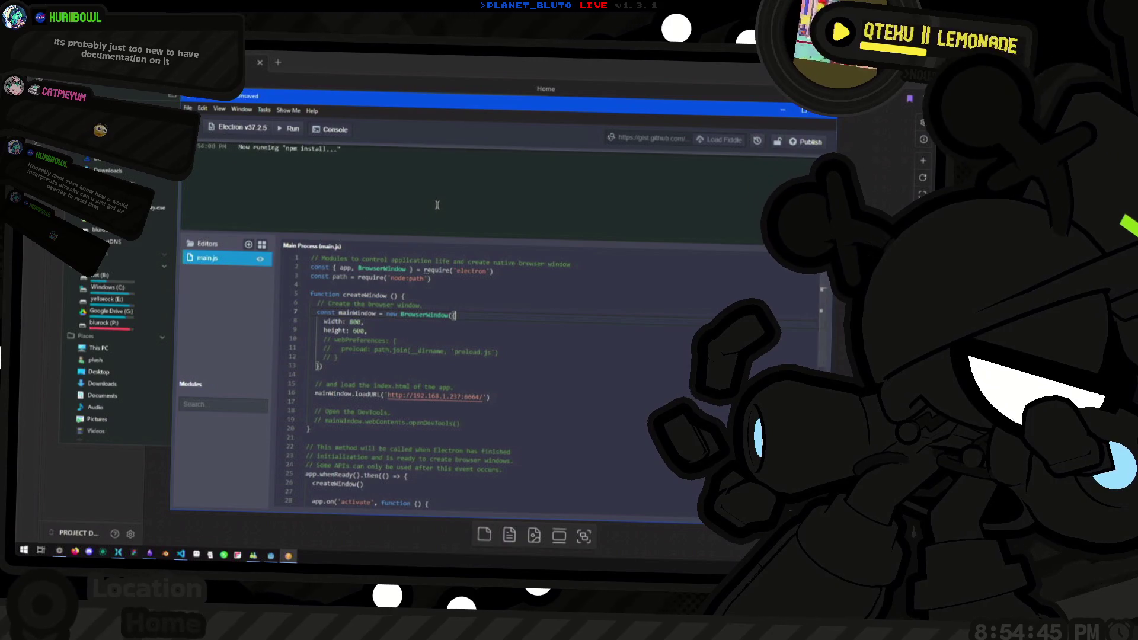
{"action": "scroll", "coordinate": [370, 202], "scroll_direction": "up", "scroll_amount": 2}
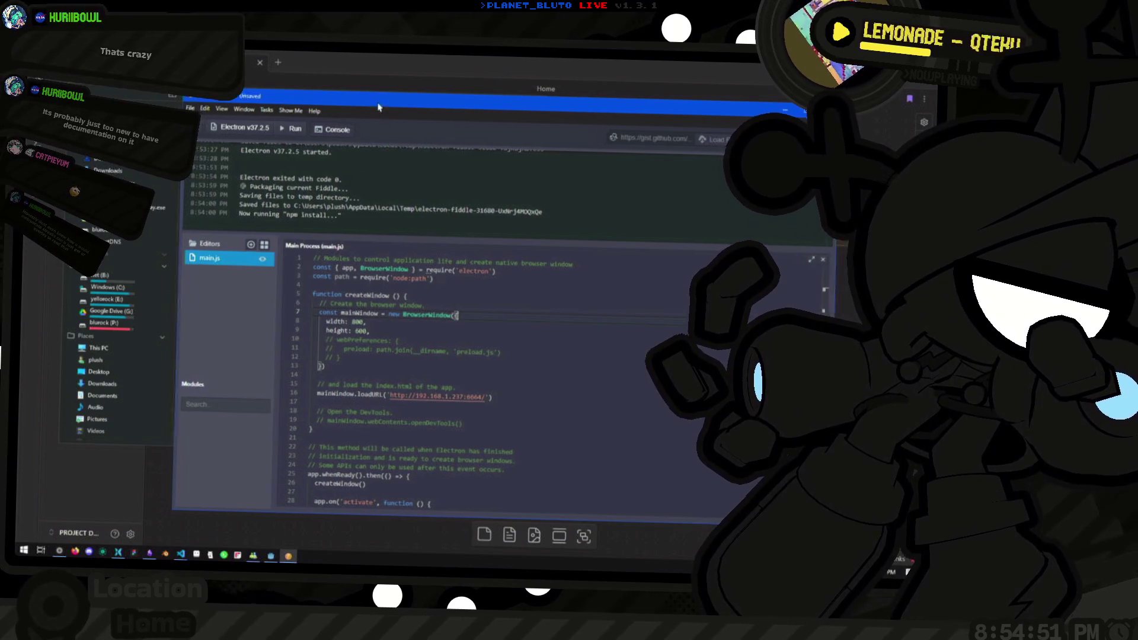
{"action": "left_click_drag", "start_coordinate": [517, 101], "coordinate": [491, 103]}
{"action": "left_click", "coordinate": [554, 341]}
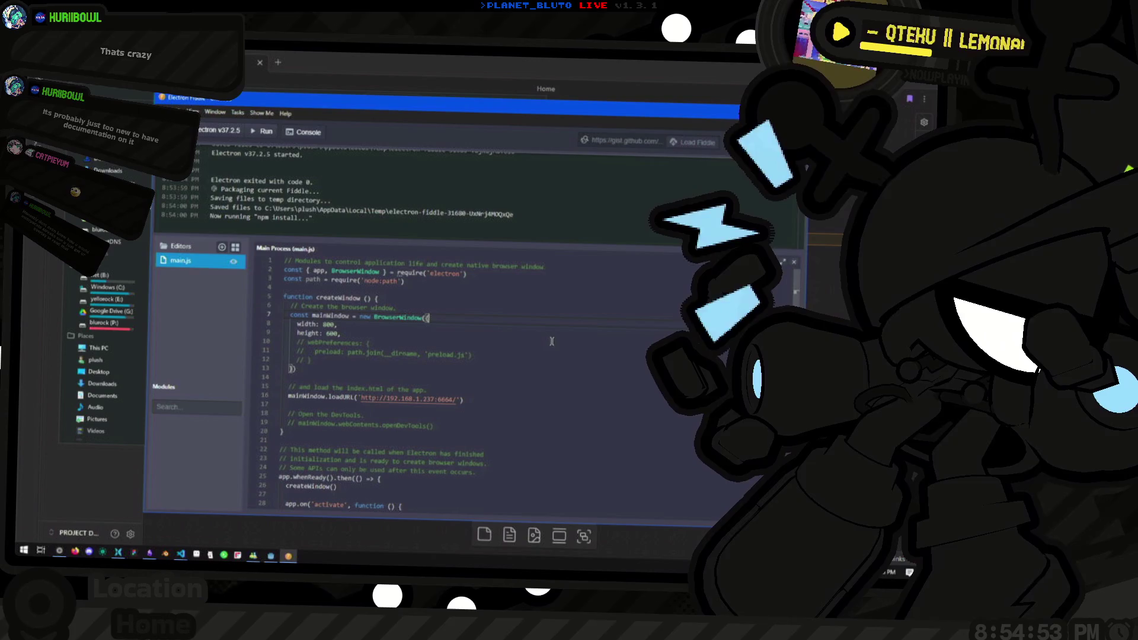
{"action": "scroll", "coordinate": [539, 347], "scroll_direction": "down", "scroll_amount": 2}
{"action": "scroll", "coordinate": [538, 348], "scroll_direction": "up", "scroll_amount": 2}
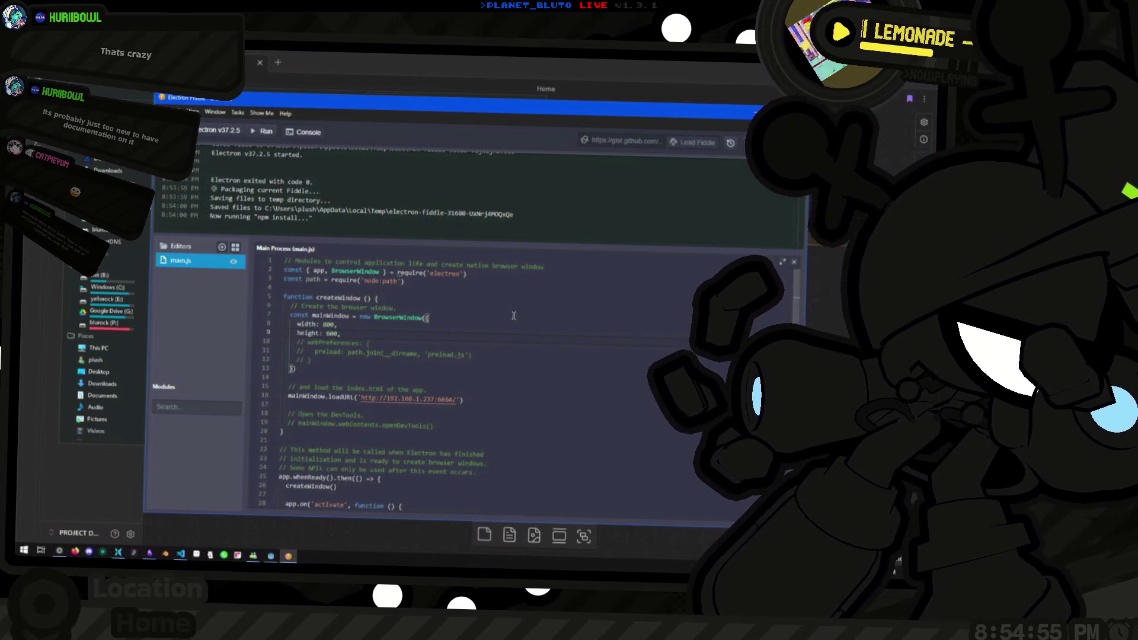
{"action": "key", "text": "Up"}
{"action": "key", "text": "Up"}
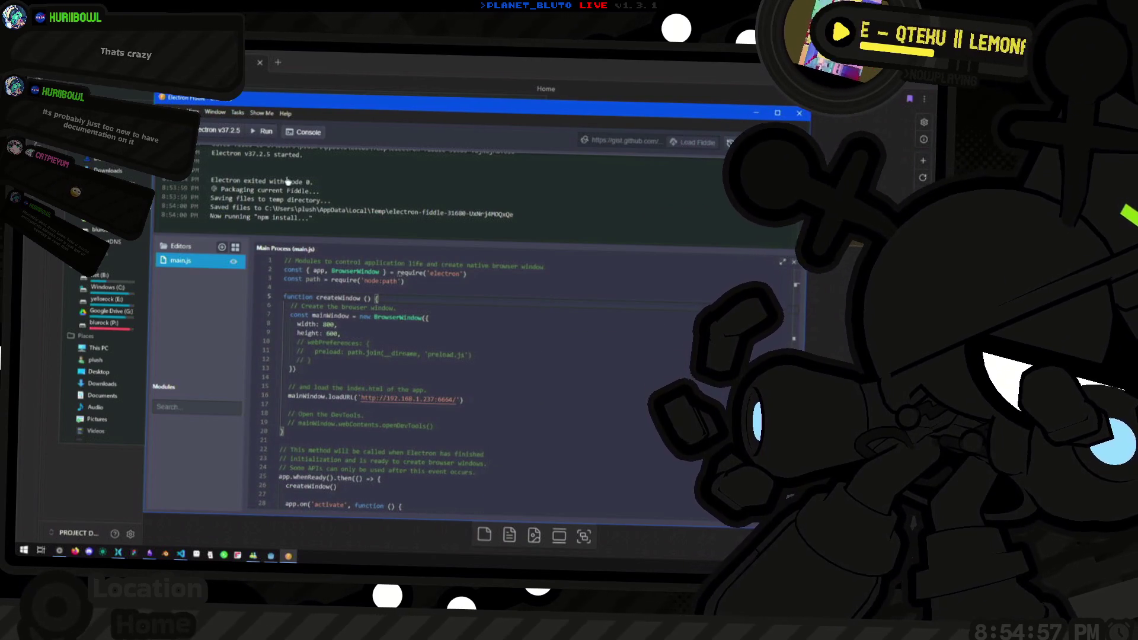
Open the fiddle's saved temp folder in Explorer using the path from the console, then return.
{"action": "left_click_drag", "start_coordinate": [266, 208], "coordinate": [514, 215]}
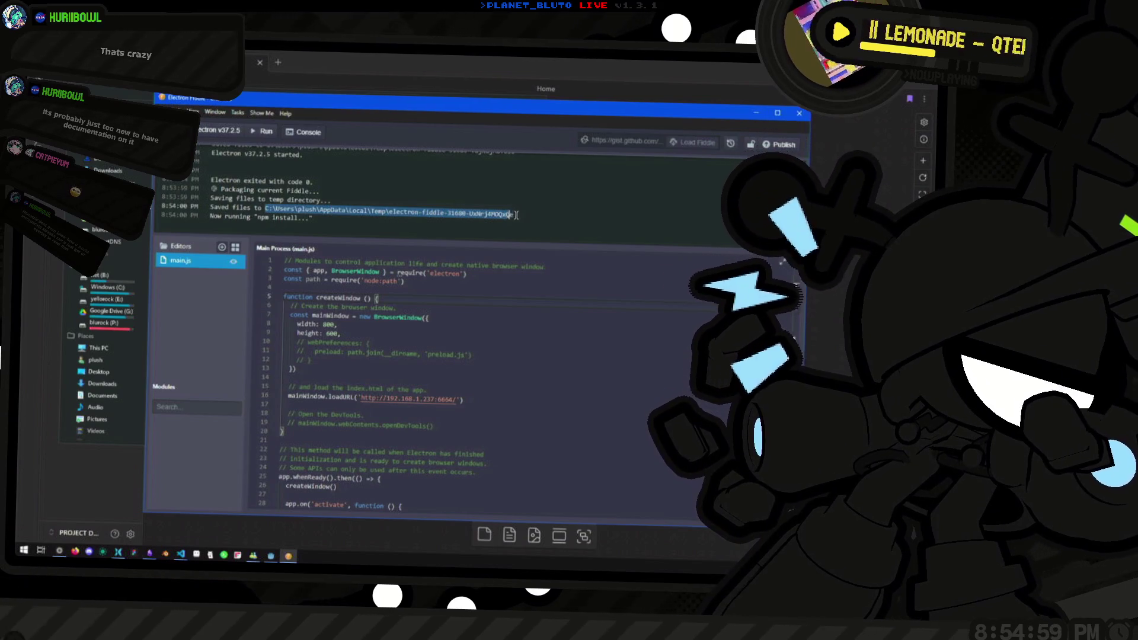
{"action": "key", "text": "super+e"}
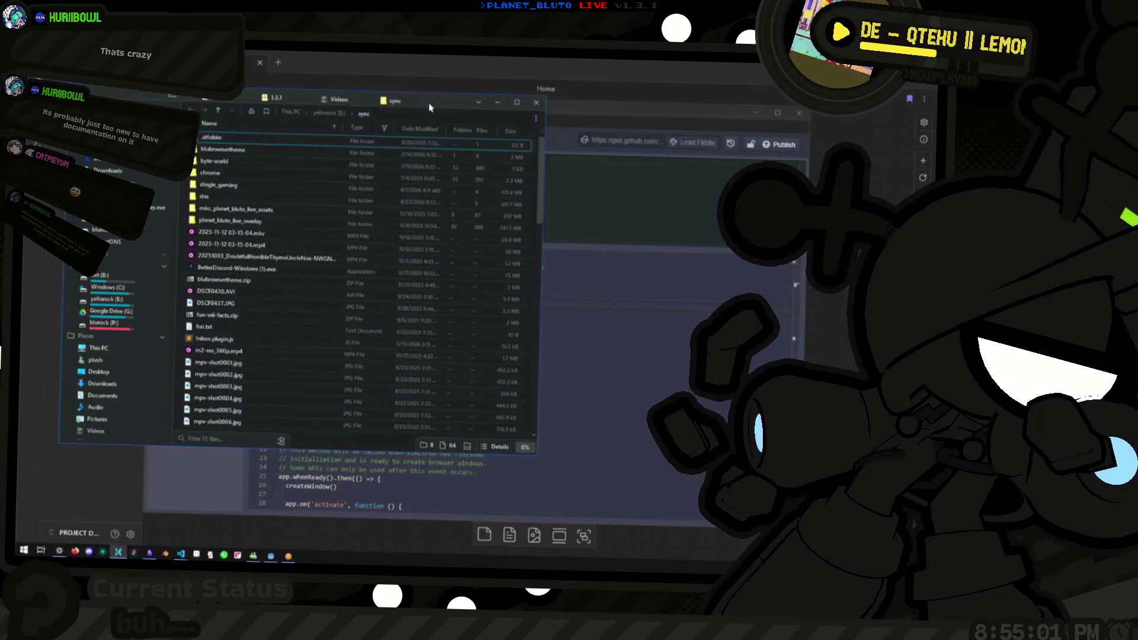
{"action": "key", "text": "ctrl+v"}
{"action": "key", "text": "Return"}
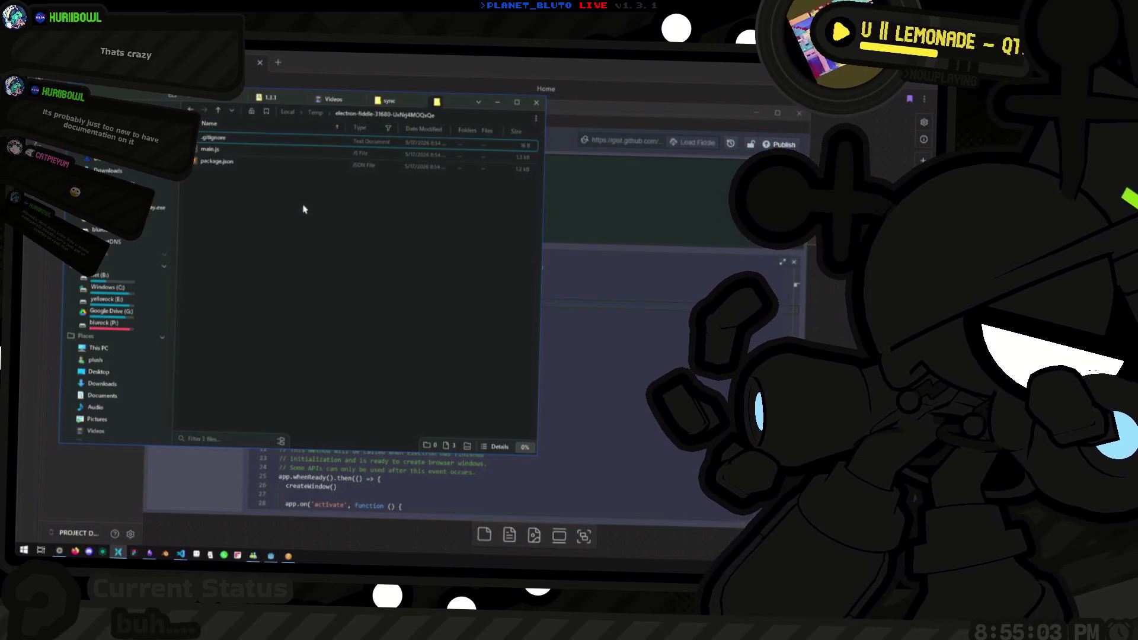
{"action": "key", "text": "alt+Tab"}
{"action": "left_click", "coordinate": [238, 113]}
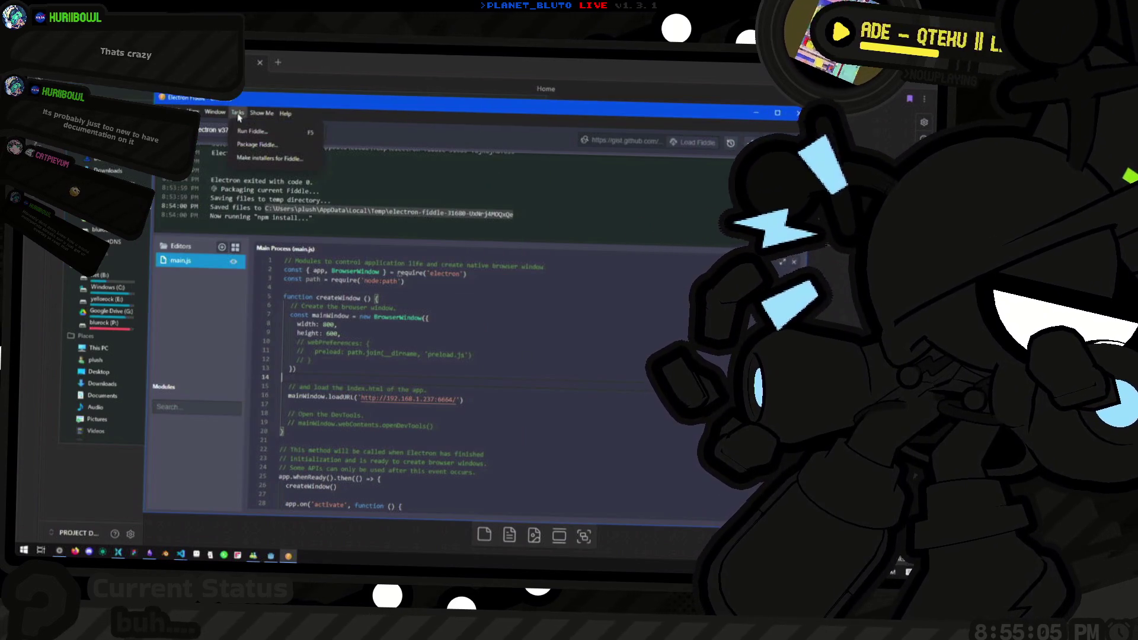
Package the current fiddle again from the Tasks menu.
{"action": "left_click", "coordinate": [271, 153]}
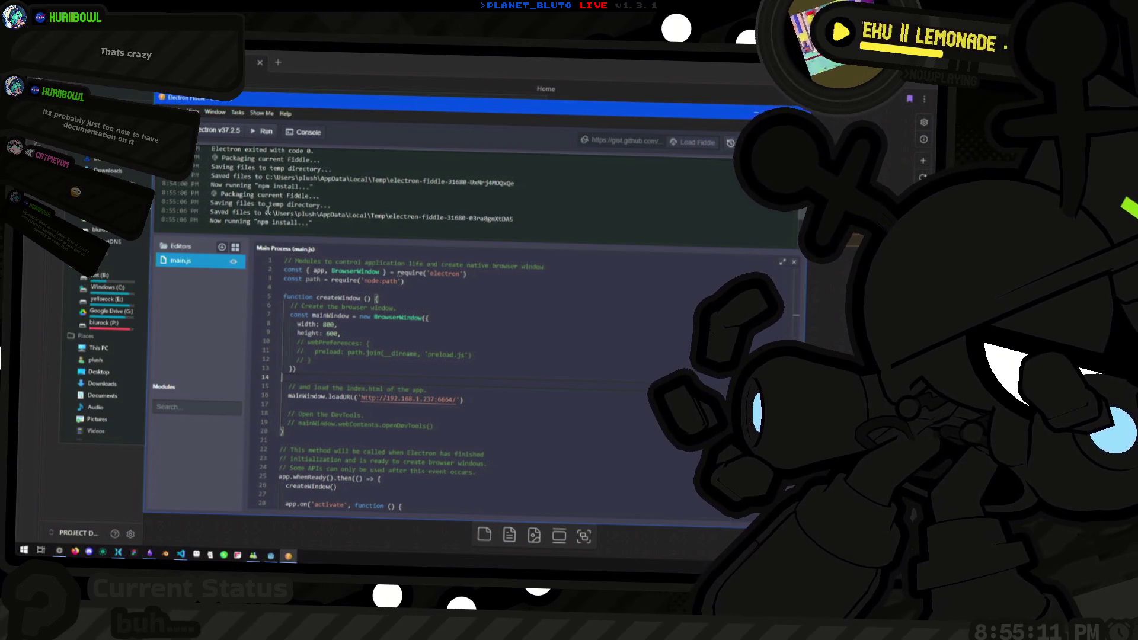
{"action": "left_click", "coordinate": [239, 112]}
{"action": "left_click", "coordinate": [261, 113]}
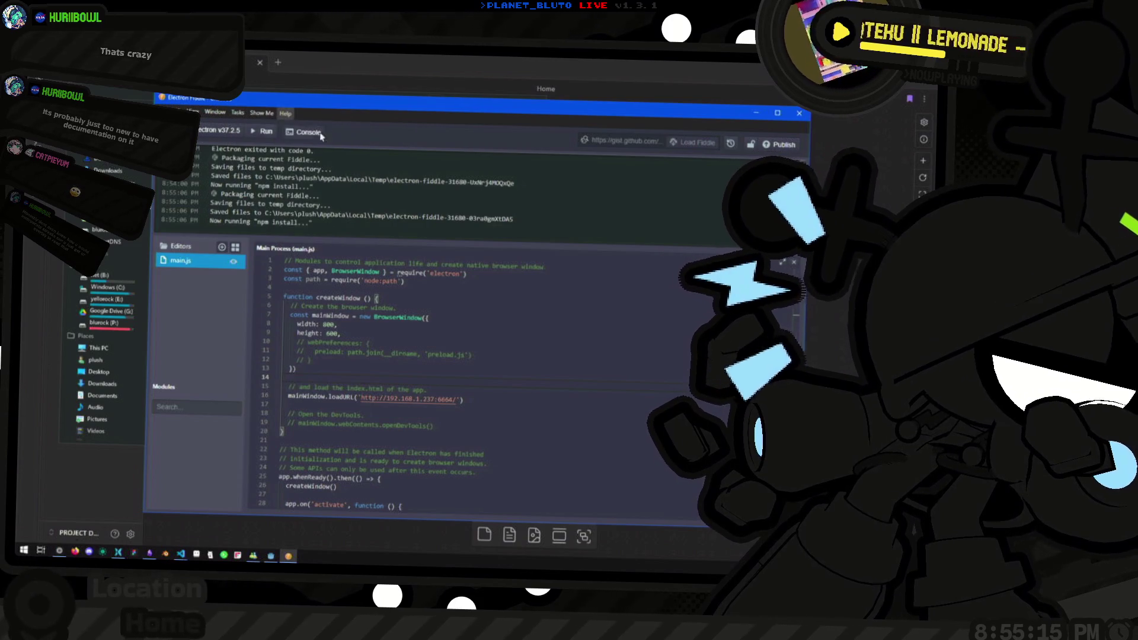
Review the Execution and Electron settings pages, then close Settings.
{"action": "key", "text": "ctrl+comma"}
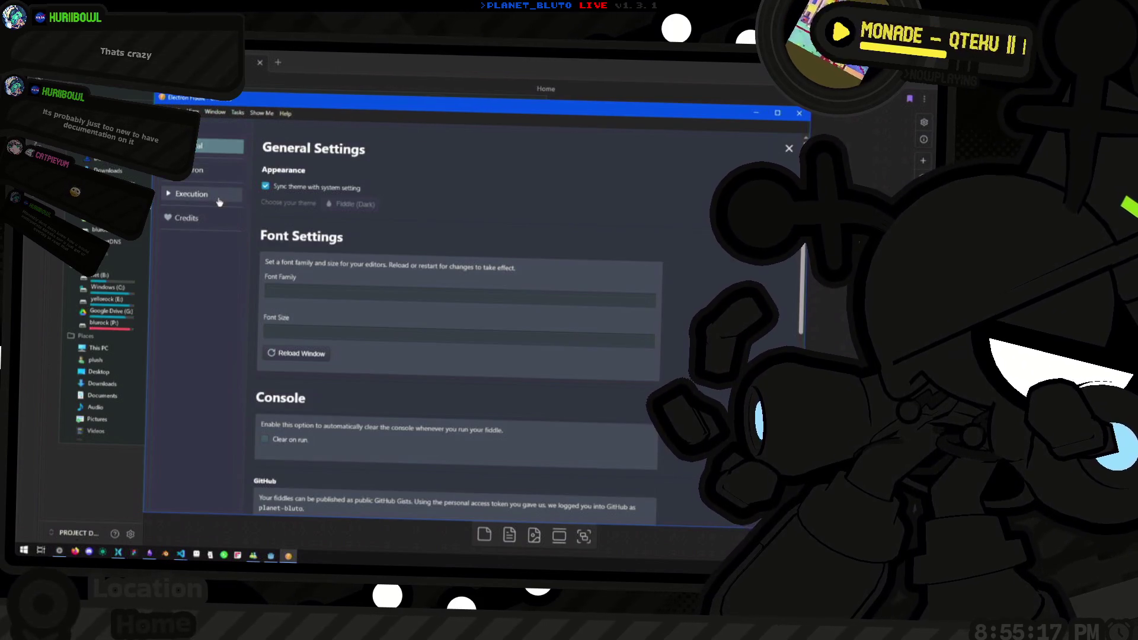
{"action": "left_click", "coordinate": [195, 194]}
{"action": "left_click", "coordinate": [204, 172]}
{"action": "key", "text": "Escape"}
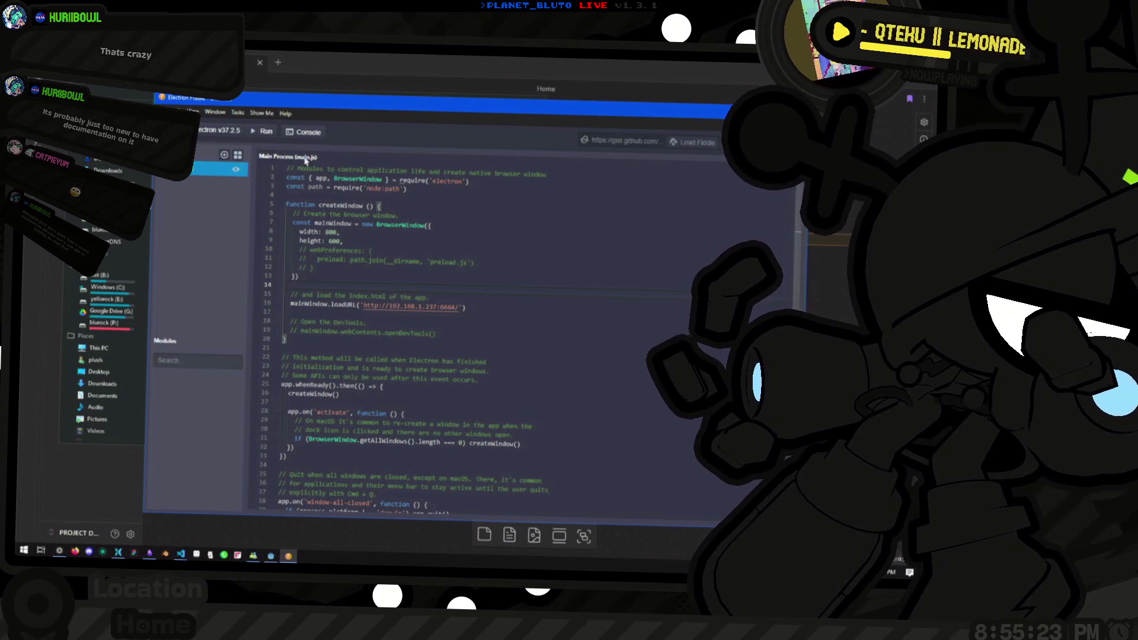
Show the console and start making installers for the fiddle.
{"action": "left_click", "coordinate": [304, 132]}
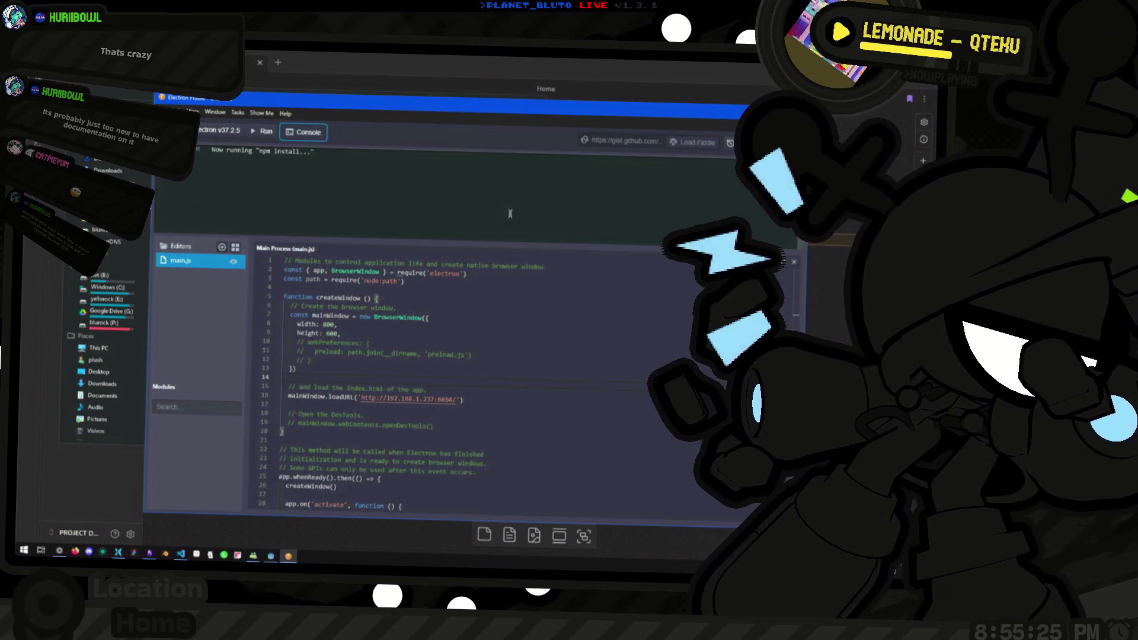
{"action": "left_click", "coordinate": [239, 112]}
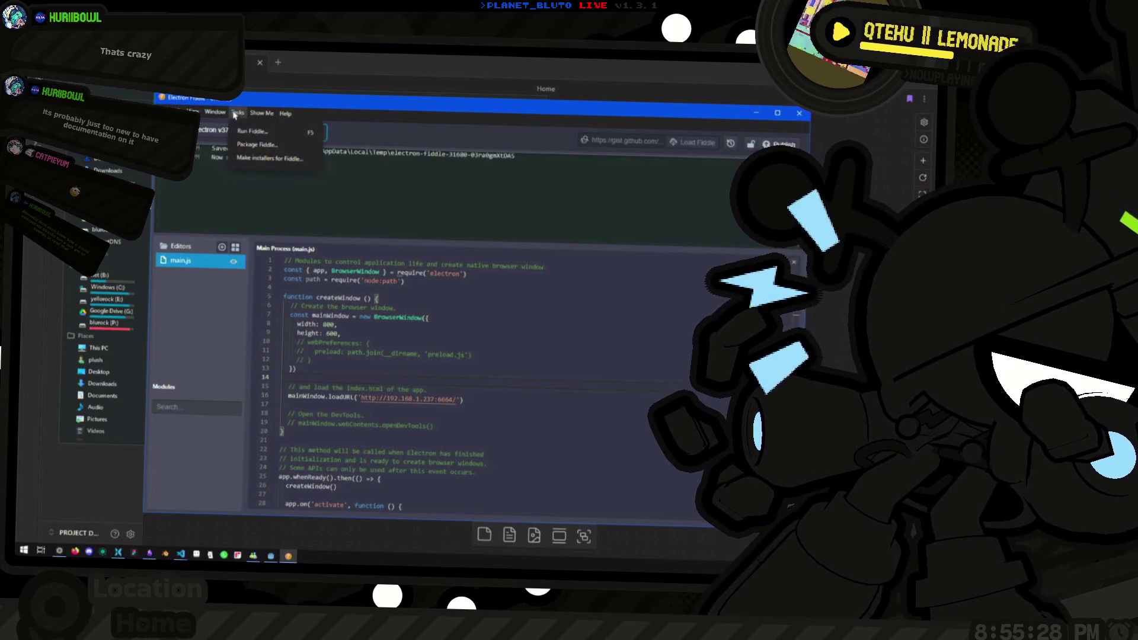
{"action": "left_click", "coordinate": [265, 160]}
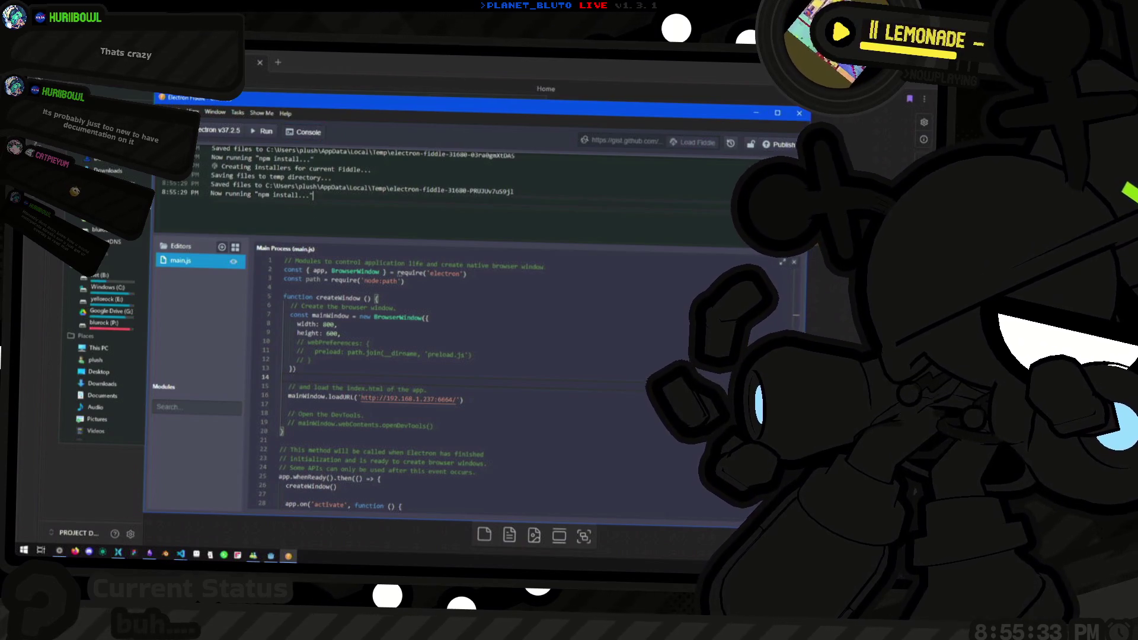
Browse the Settings, view options and Electron API examples, then close them.
{"action": "key", "text": "ctrl+comma"}
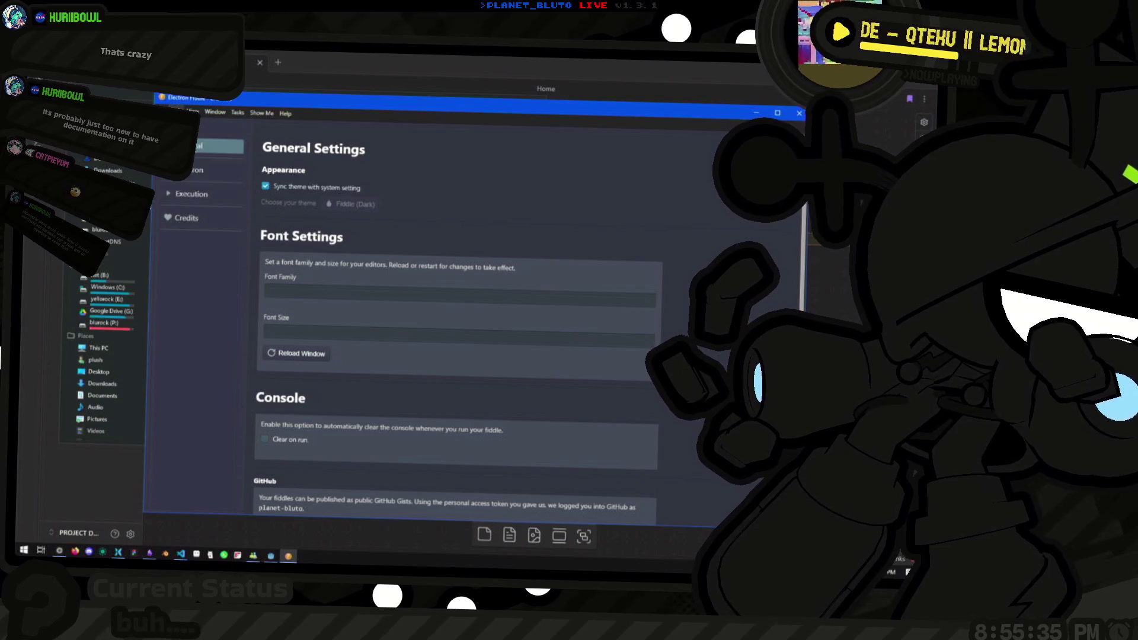
{"action": "left_click", "coordinate": [192, 112]}
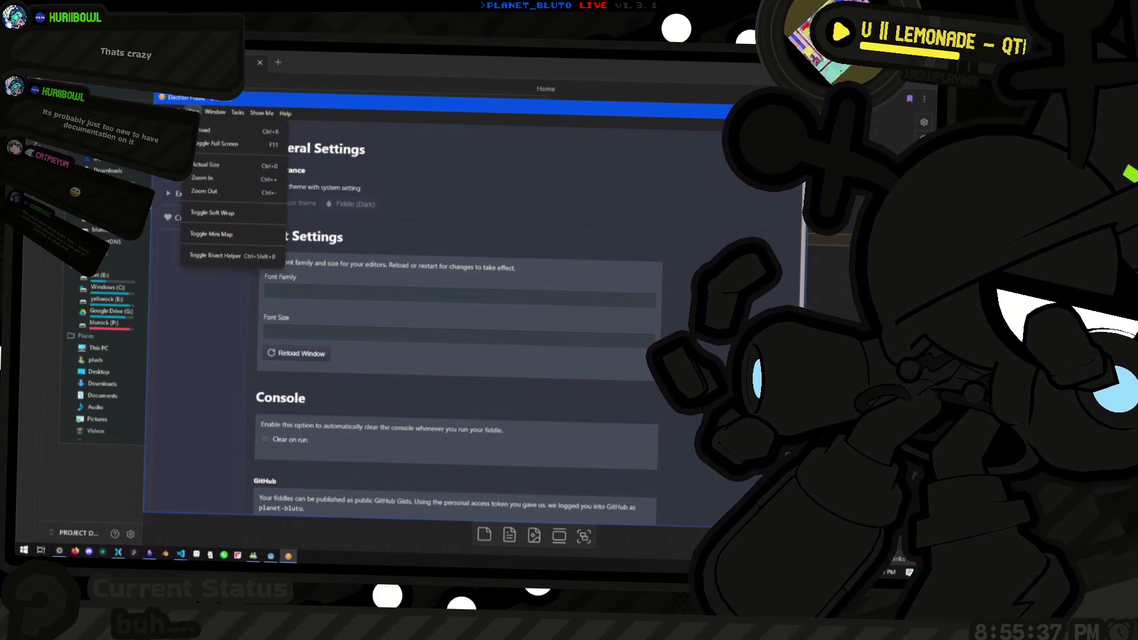
{"action": "left_click", "coordinate": [252, 114]}
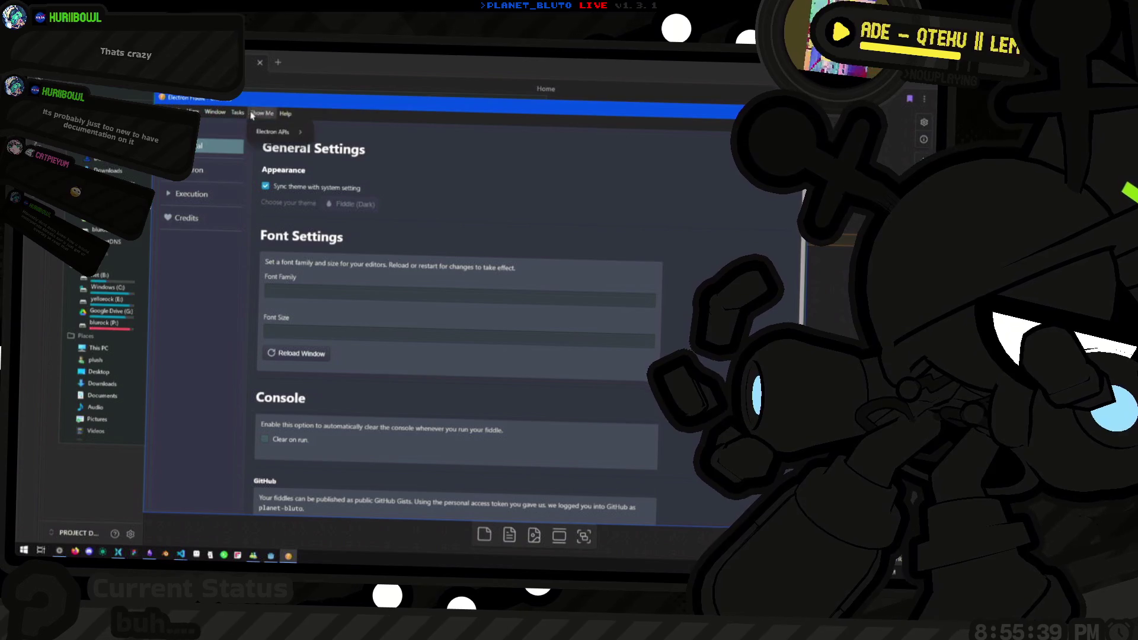
{"action": "key", "text": "Escape"}
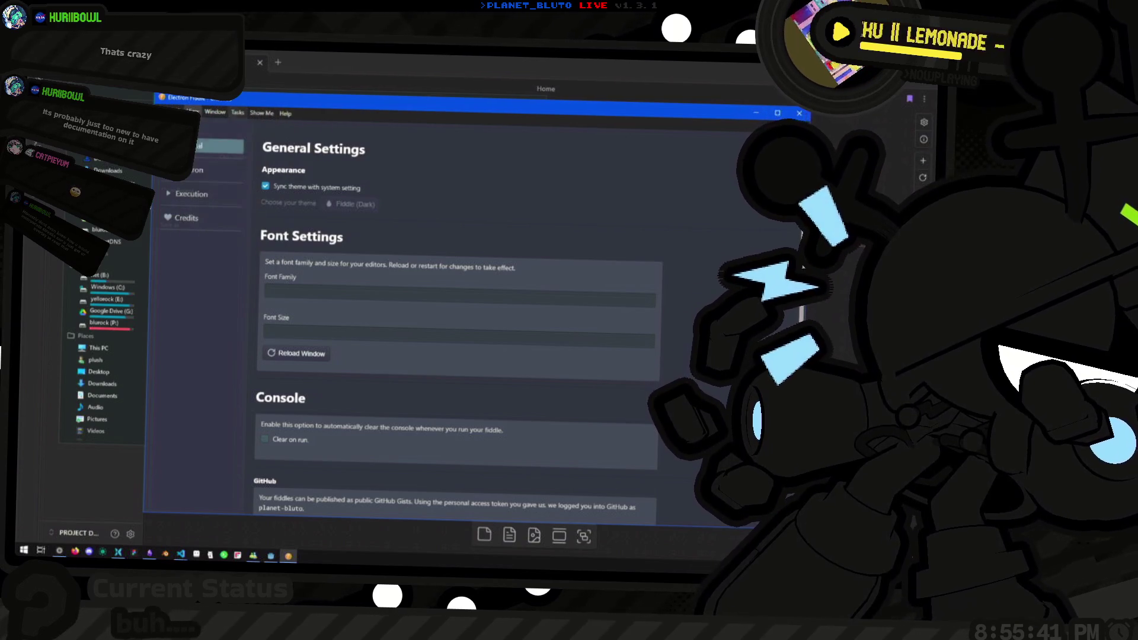
{"action": "key", "text": "Escape"}
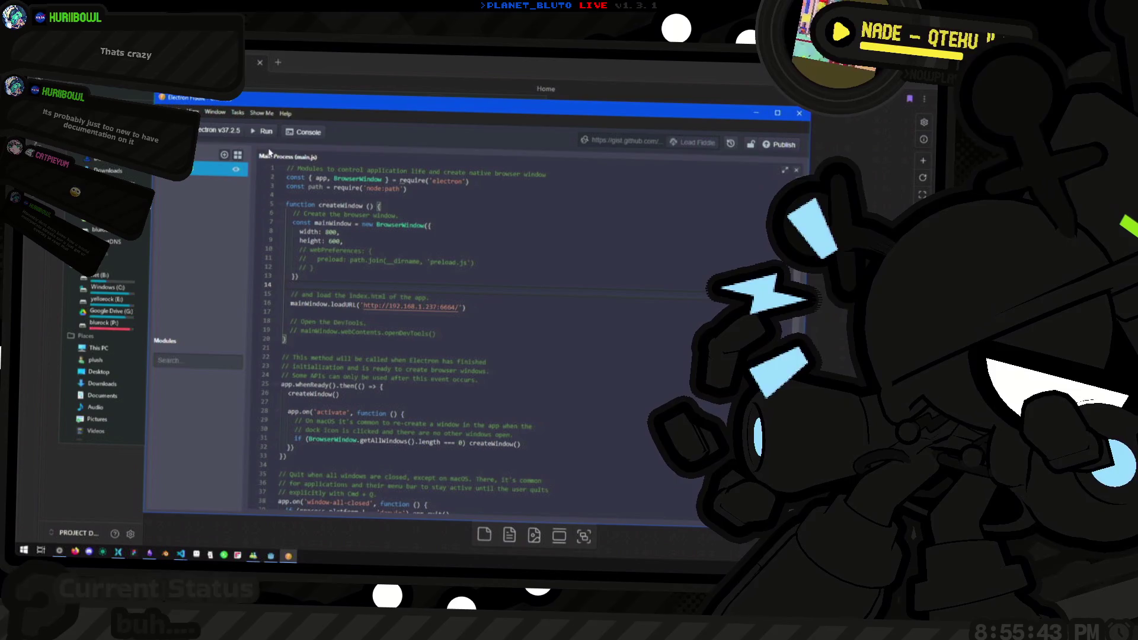
Show the build-log console and enlarge it by dragging the splitter.
{"action": "left_click", "coordinate": [304, 131]}
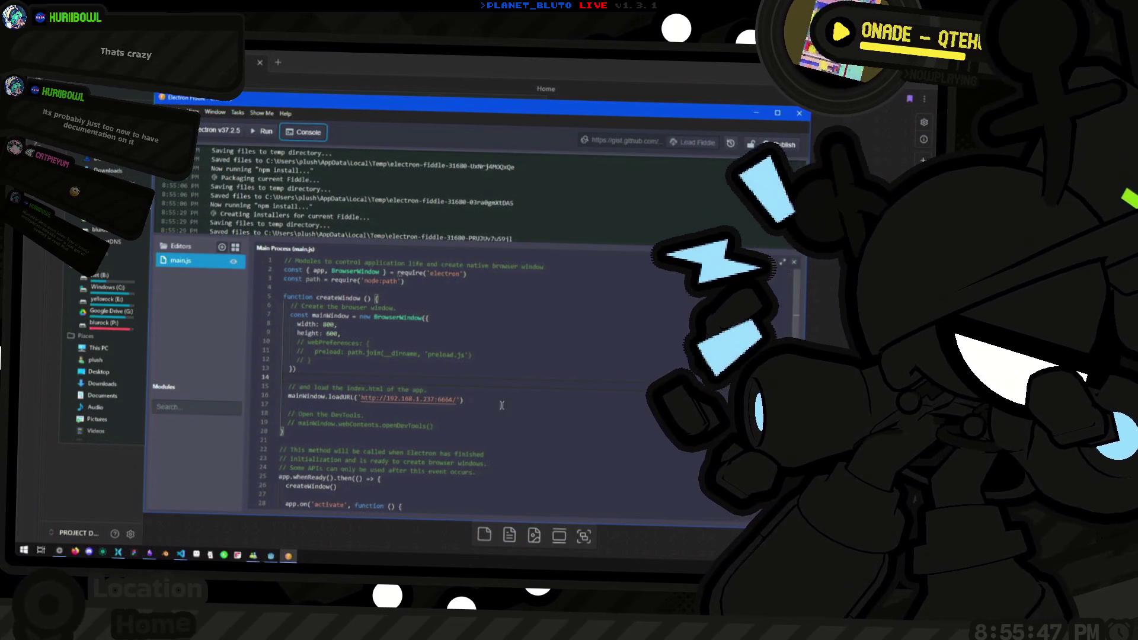
{"action": "scroll", "coordinate": [502, 398], "scroll_direction": "down", "scroll_amount": 5}
{"action": "scroll", "coordinate": [500, 395], "scroll_direction": "up", "scroll_amount": 5}
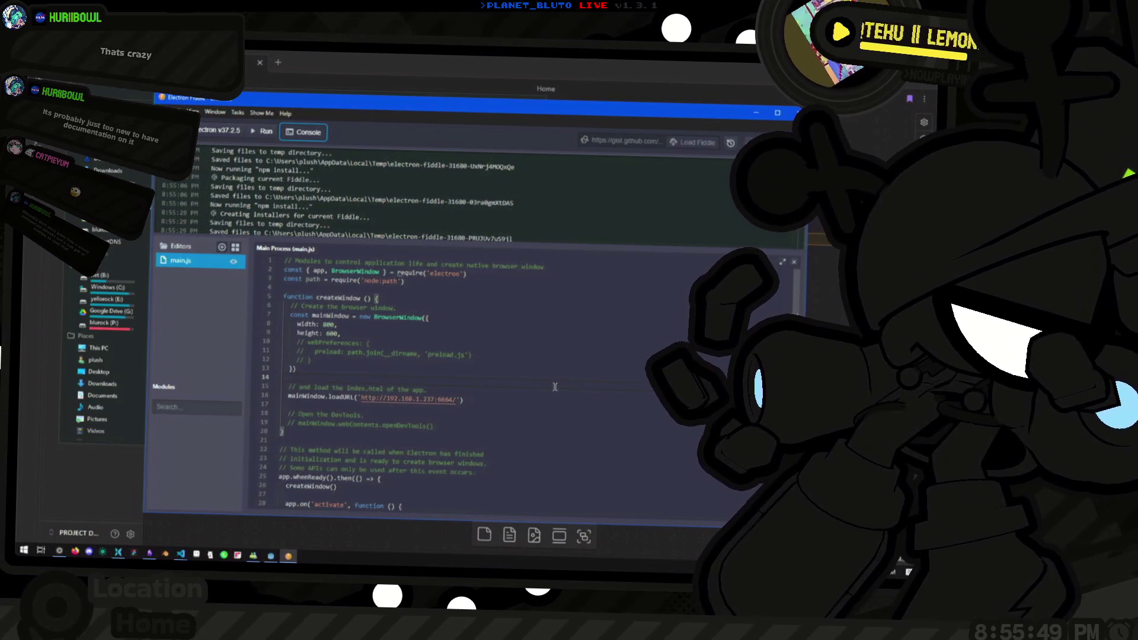
{"action": "left_click", "coordinate": [575, 321]}
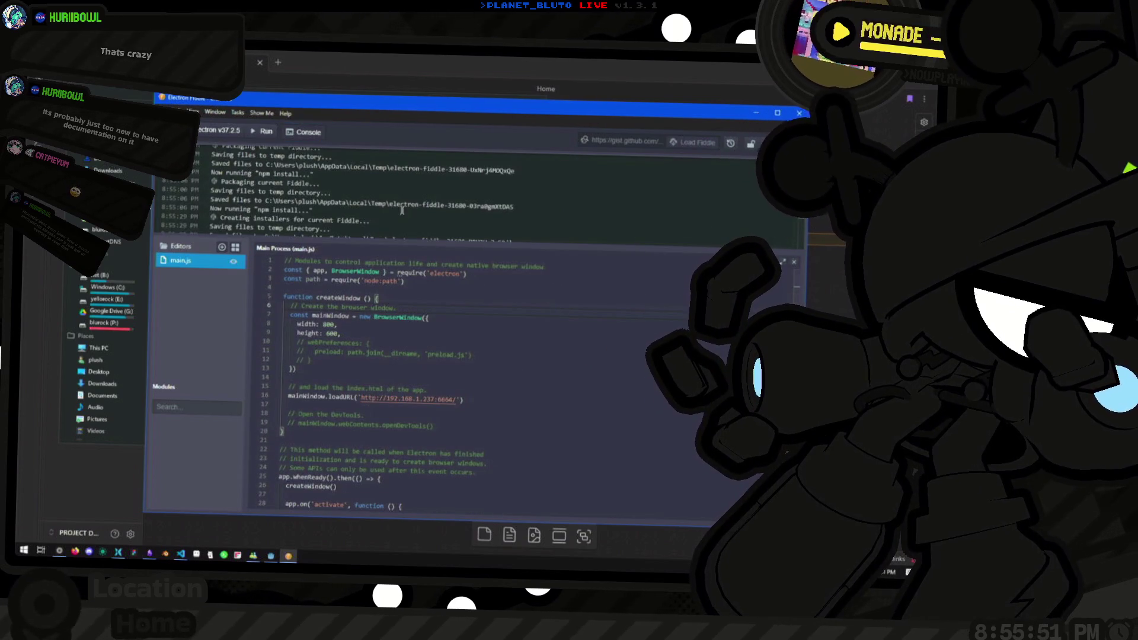
{"action": "mouse_move", "coordinate": [388, 247]}
{"action": "left_mouse_down"}
{"action": "mouse_move", "coordinate": [356, 281]}
{"action": "mouse_move", "coordinate": [261, 260]}
{"action": "left_mouse_up"}
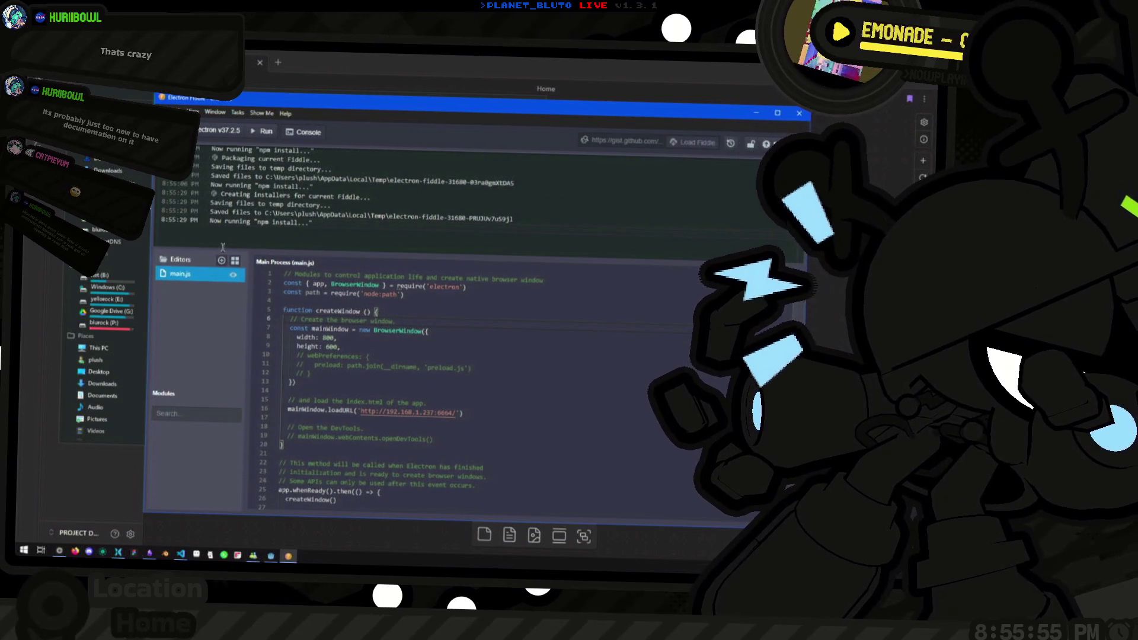
Look over the Tasks and Help menus, then quit Electron Fiddle without saving.
{"action": "left_click", "coordinate": [240, 117]}
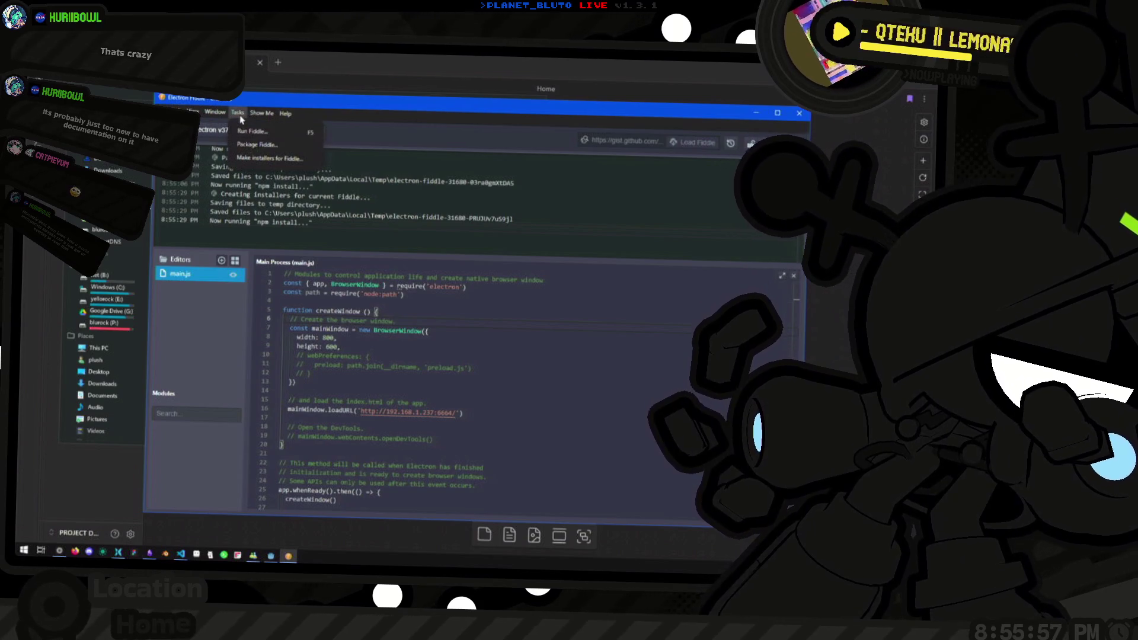
{"action": "left_click", "coordinate": [254, 117]}
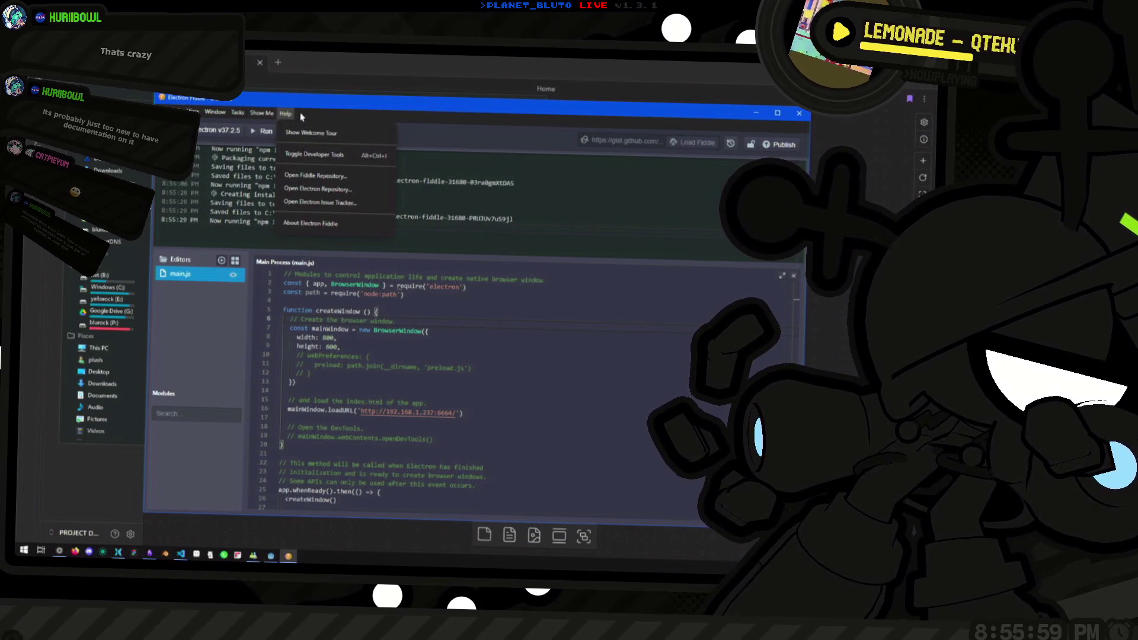
{"action": "mouse_move", "coordinate": [193, 113]}
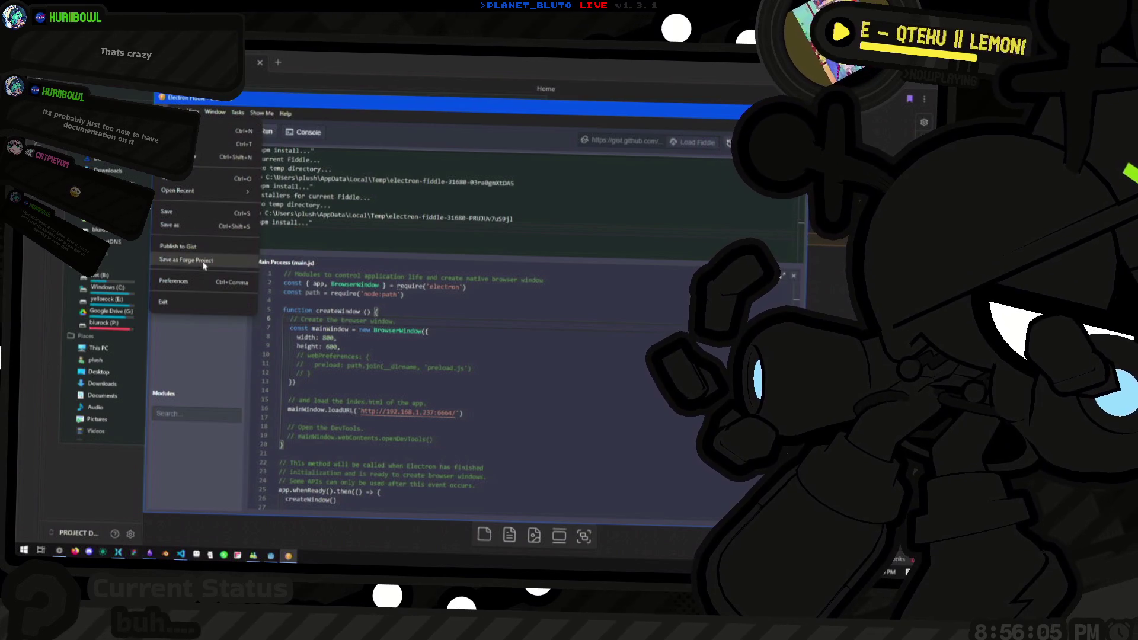
{"action": "key", "text": "Escape"}
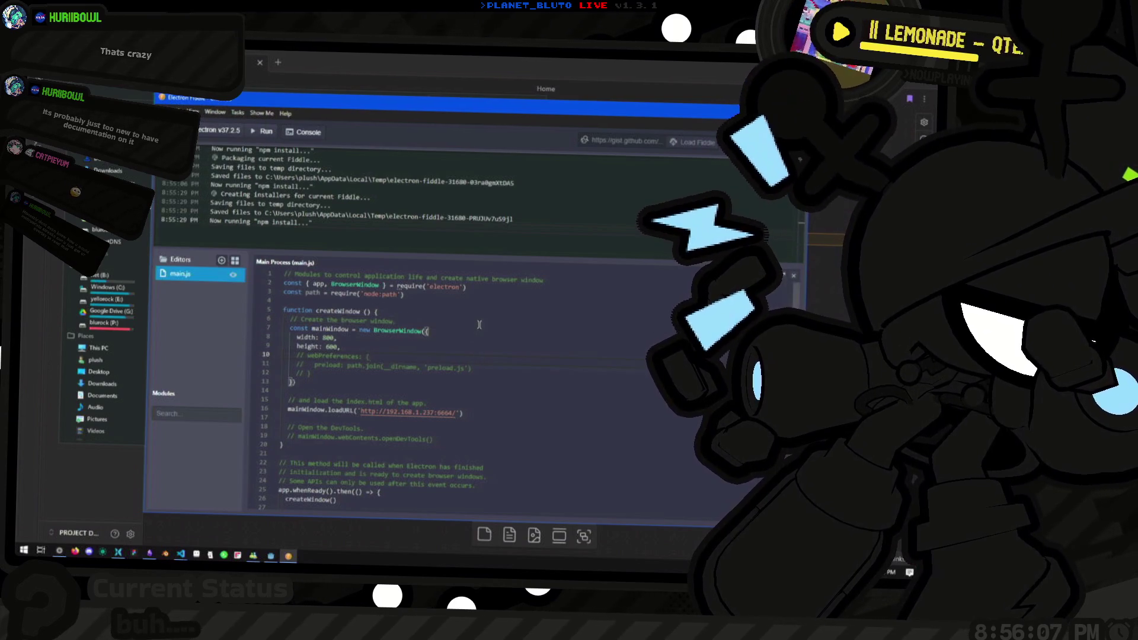
{"action": "key", "text": "ctrl+a"}
{"action": "key", "text": "ctrl+w"}
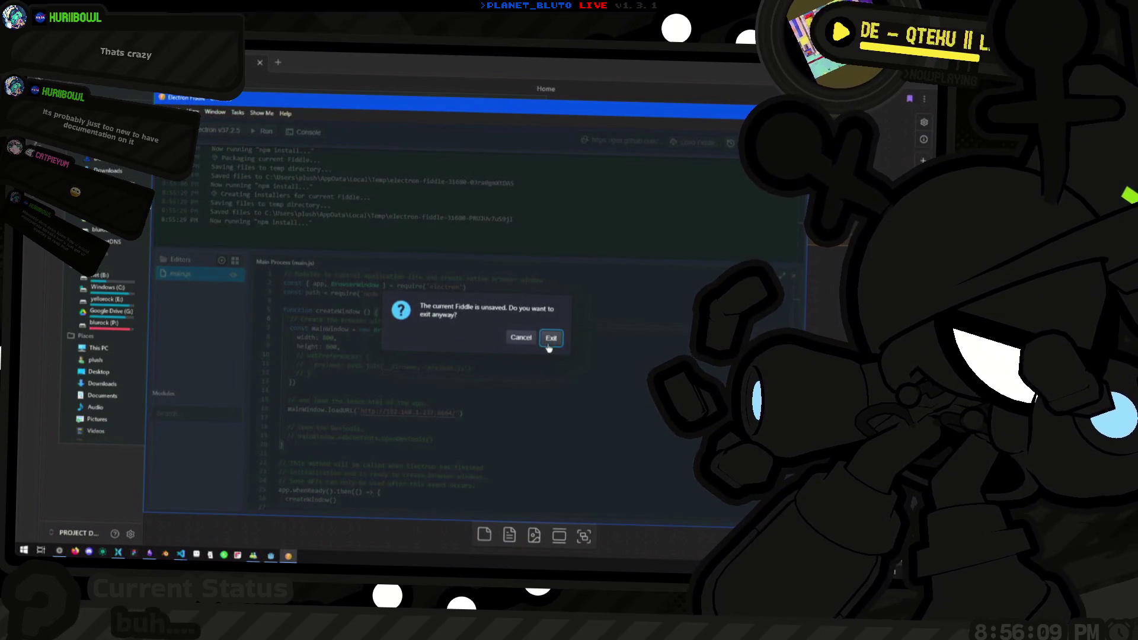
{"action": "left_click", "coordinate": [550, 338]}
{"action": "key", "text": "alt+space"}
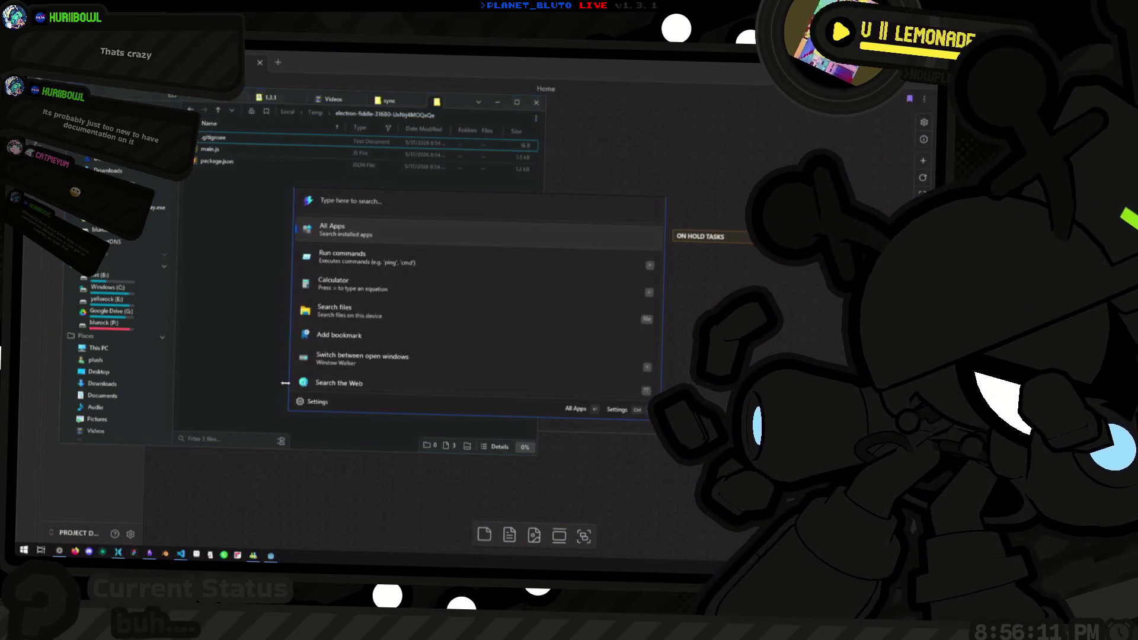
Dismiss the launcher and close the temporary fiddle folder tab in File Explorer.
{"action": "key", "text": "Escape"}
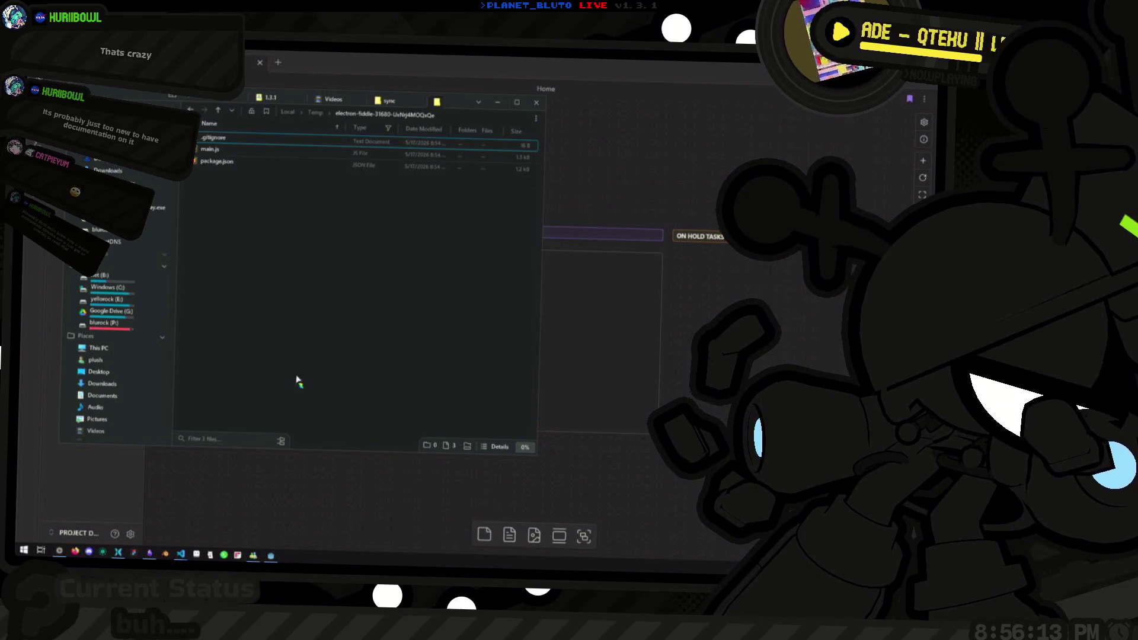
{"action": "left_click", "coordinate": [443, 104]}
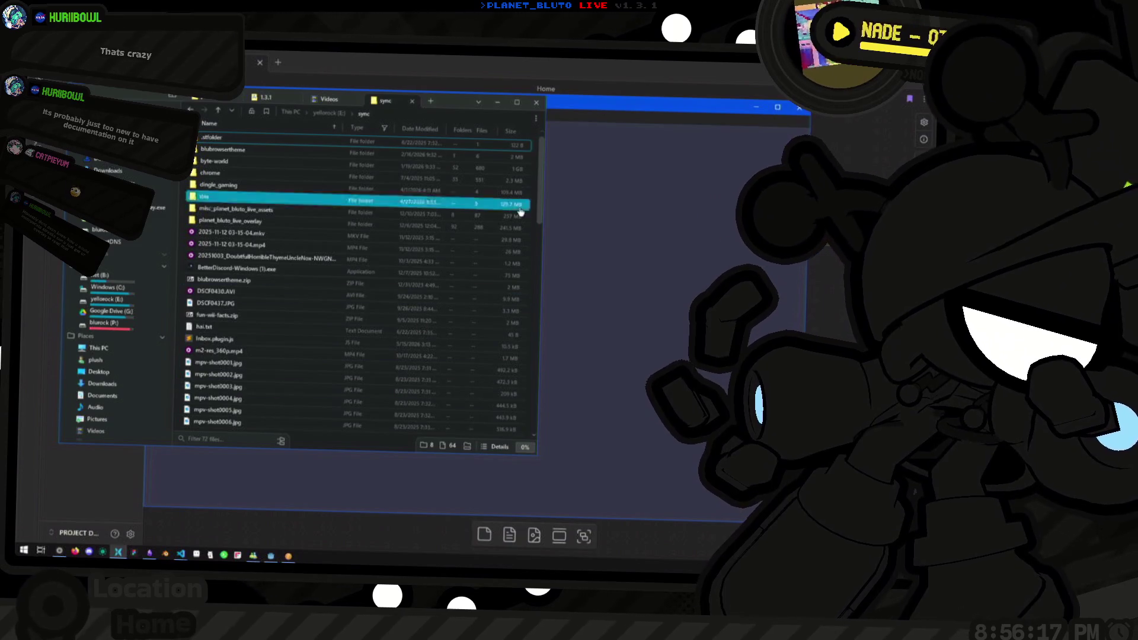
{"action": "scroll", "coordinate": [285, 196], "scroll_direction": "down", "scroll_amount": 10}
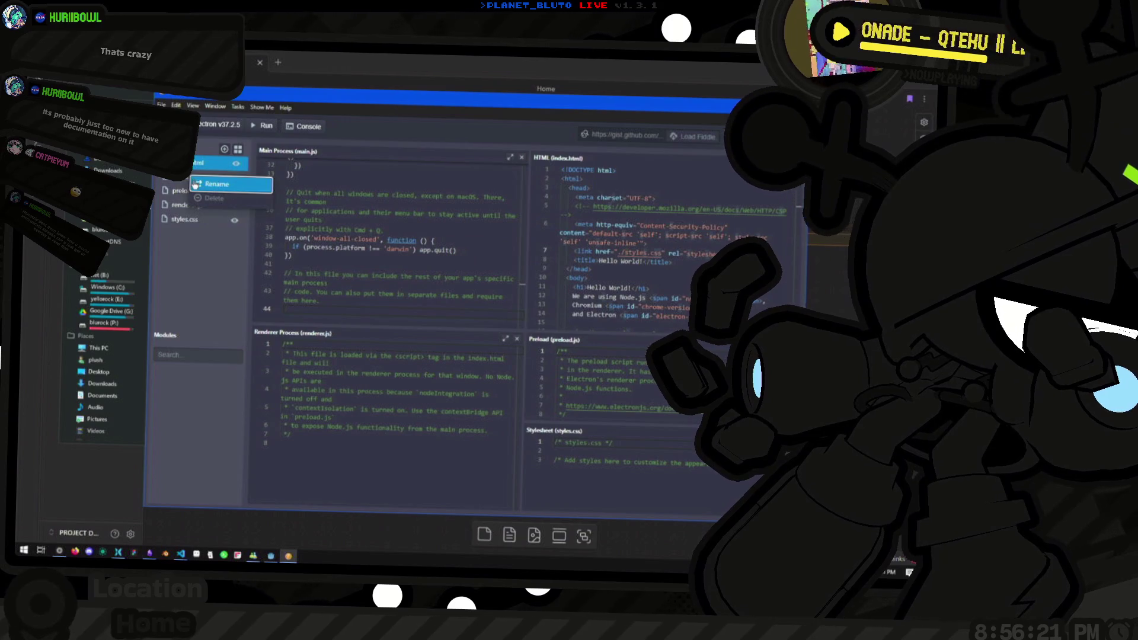
Delete index.html, renderer.js, preload.js and styles.css from the fiddle.
{"action": "left_click", "coordinate": [198, 180]}
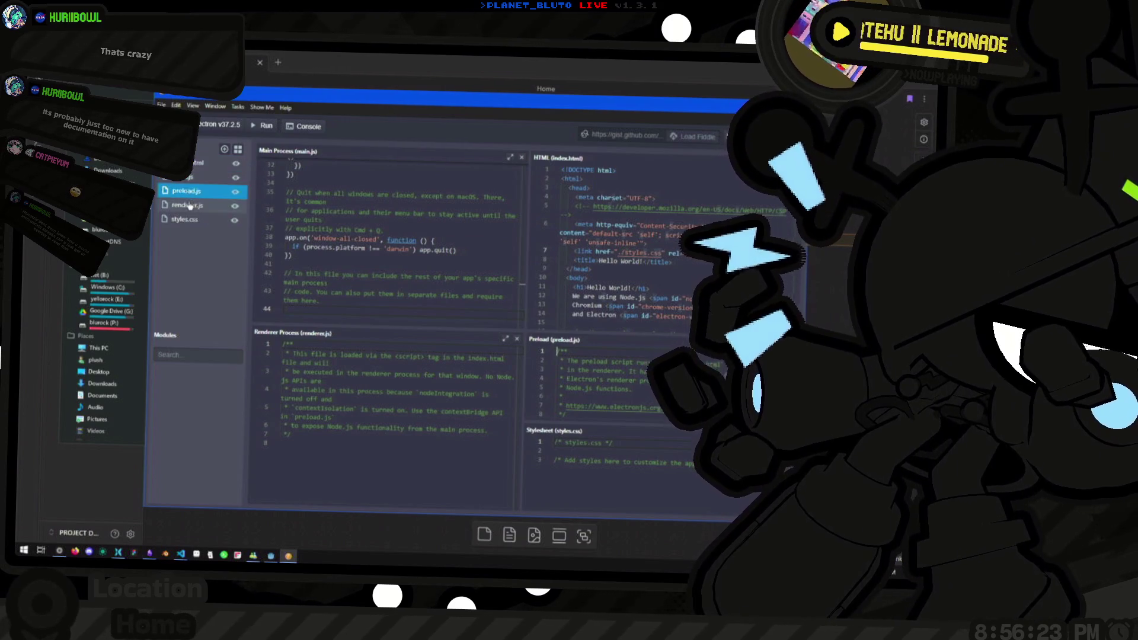
{"action": "right_click", "coordinate": [201, 178]}
{"action": "left_click", "coordinate": [225, 188]}
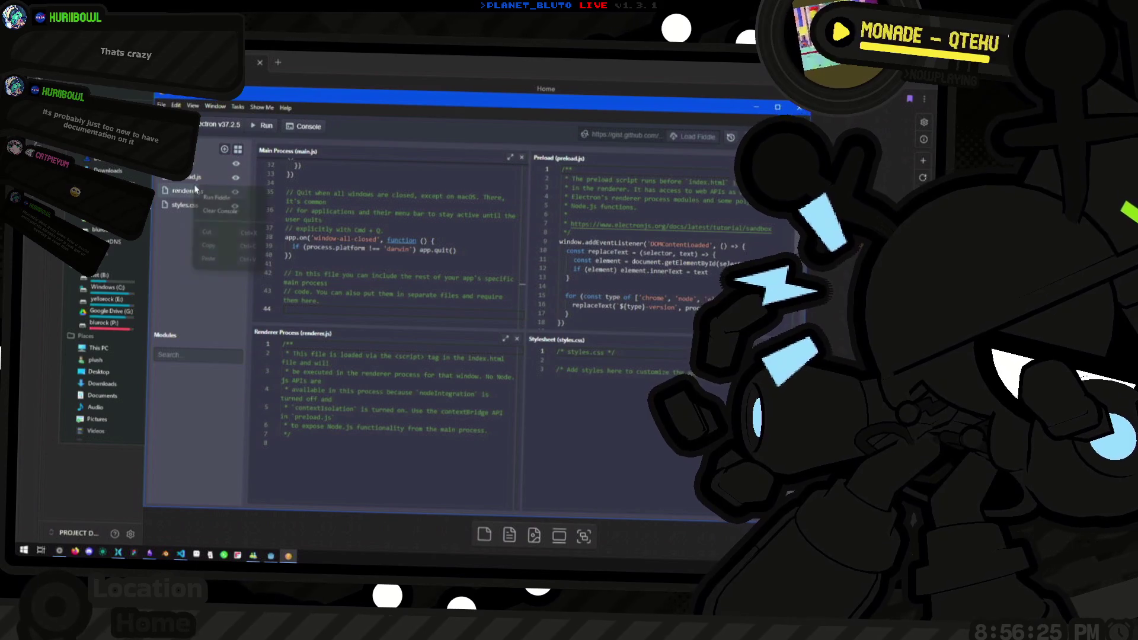
{"action": "right_click", "coordinate": [185, 191]}
{"action": "left_click", "coordinate": [214, 208]}
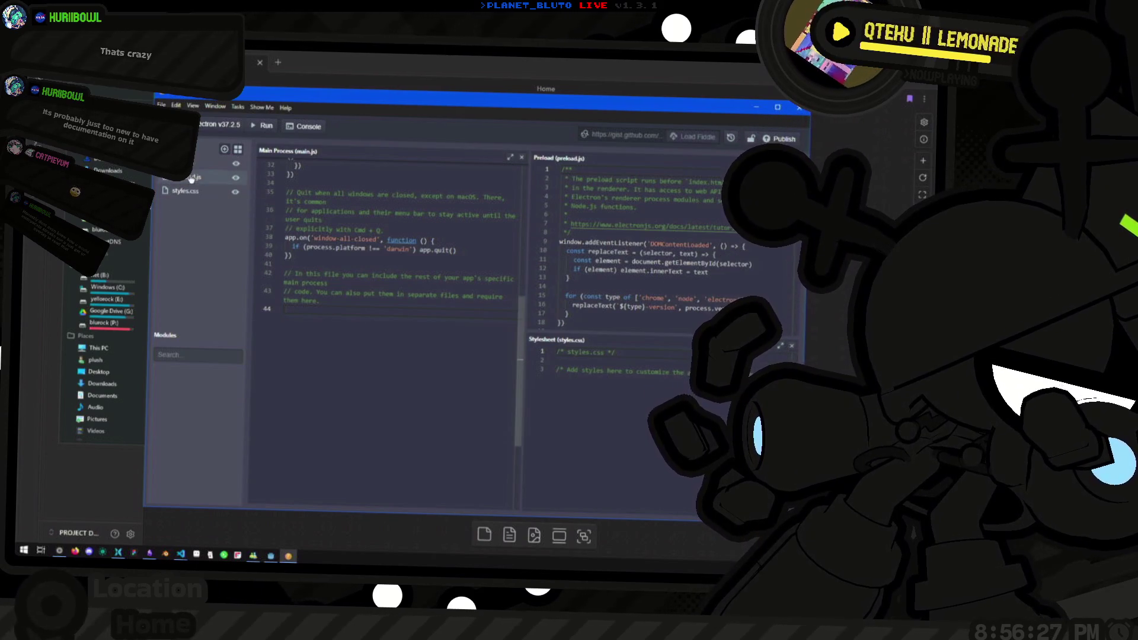
{"action": "right_click", "coordinate": [189, 177]}
{"action": "left_click", "coordinate": [207, 193]}
{"action": "right_click", "coordinate": [190, 176]}
{"action": "left_click", "coordinate": [207, 193]}
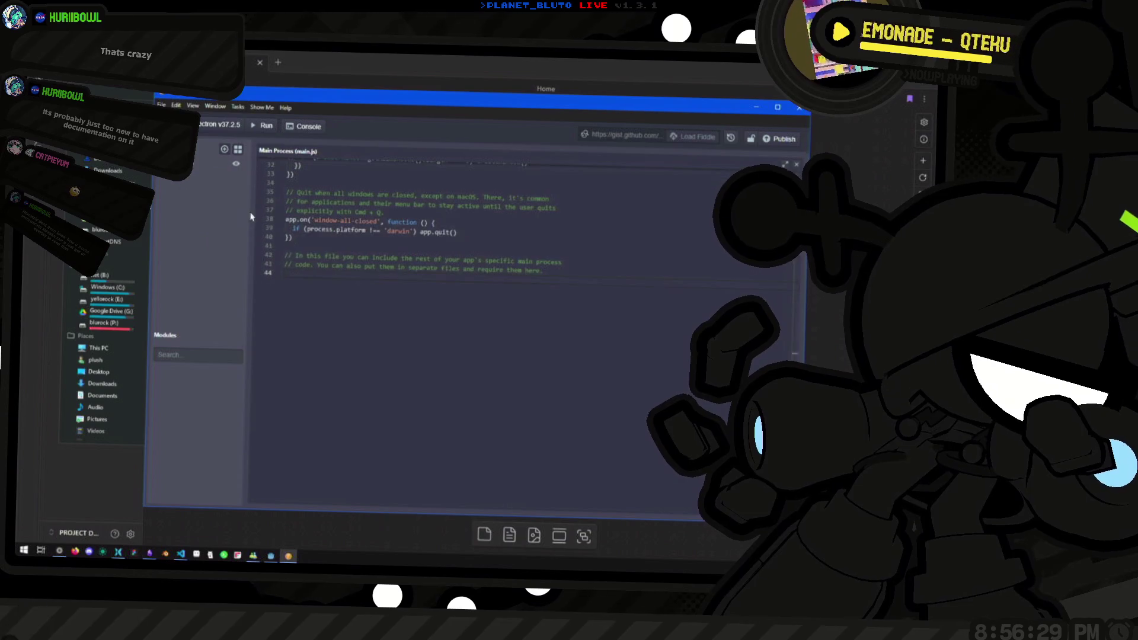
Return to main.js and start saving the fiddle to a folder.
{"action": "left_click", "coordinate": [213, 163]}
{"action": "scroll", "coordinate": [507, 280], "scroll_direction": "up", "scroll_amount": 10}
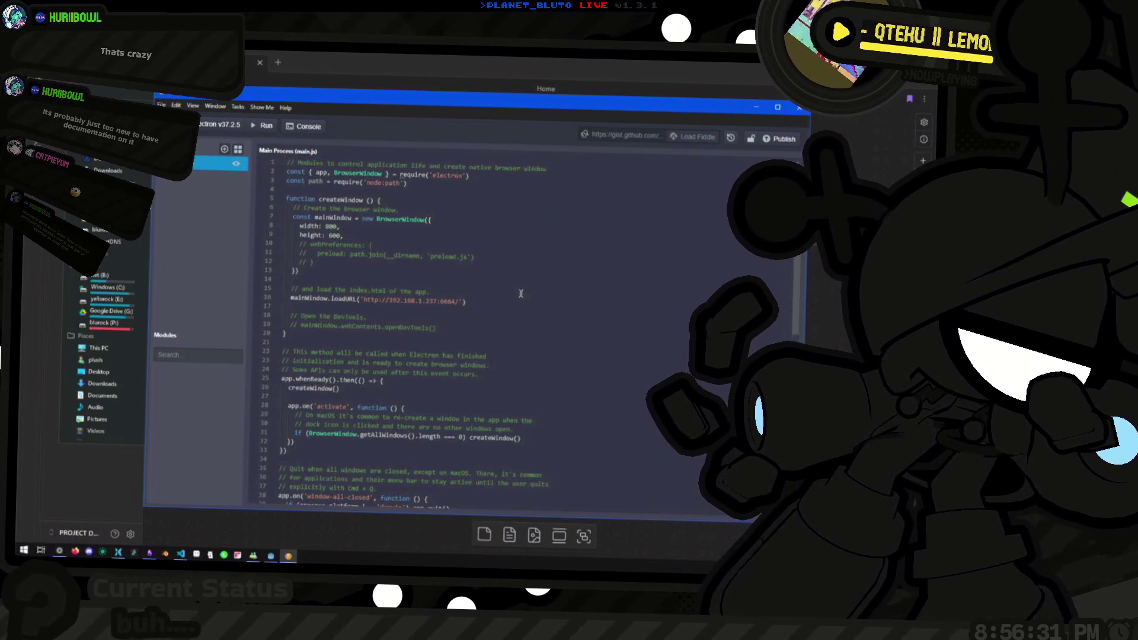
{"action": "left_click", "coordinate": [536, 259]}
{"action": "key", "text": "ctrl+s"}
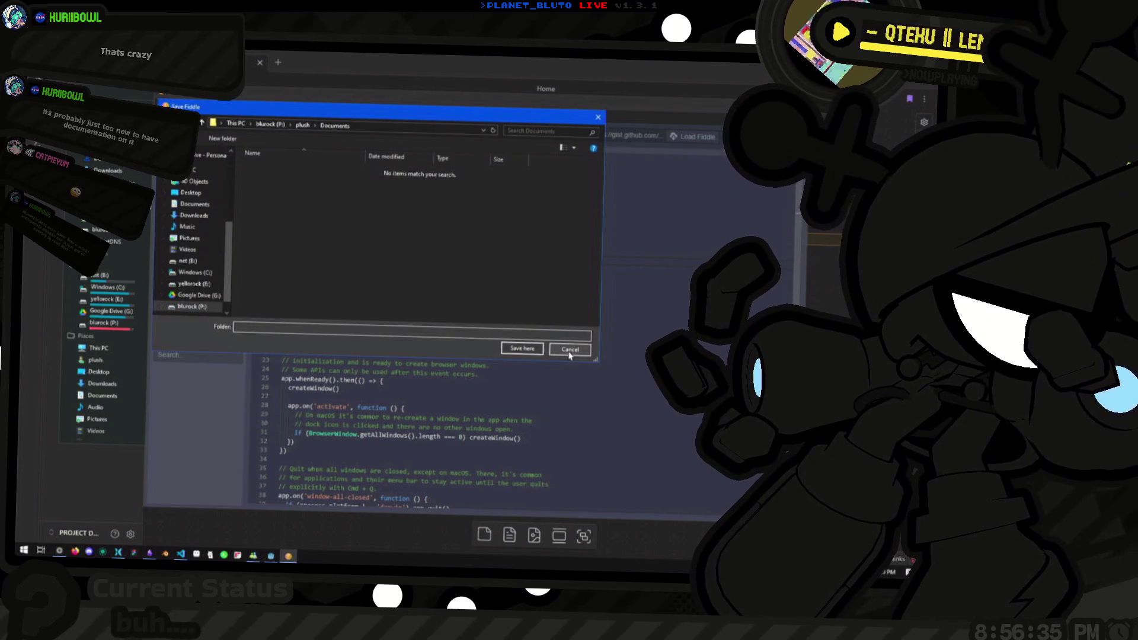
Package the fiddle with Tasks > Package Fiddle, then switch to the design editor via the radial launcher.
{"action": "left_click", "coordinate": [569, 349]}
{"action": "left_click", "coordinate": [216, 107]}
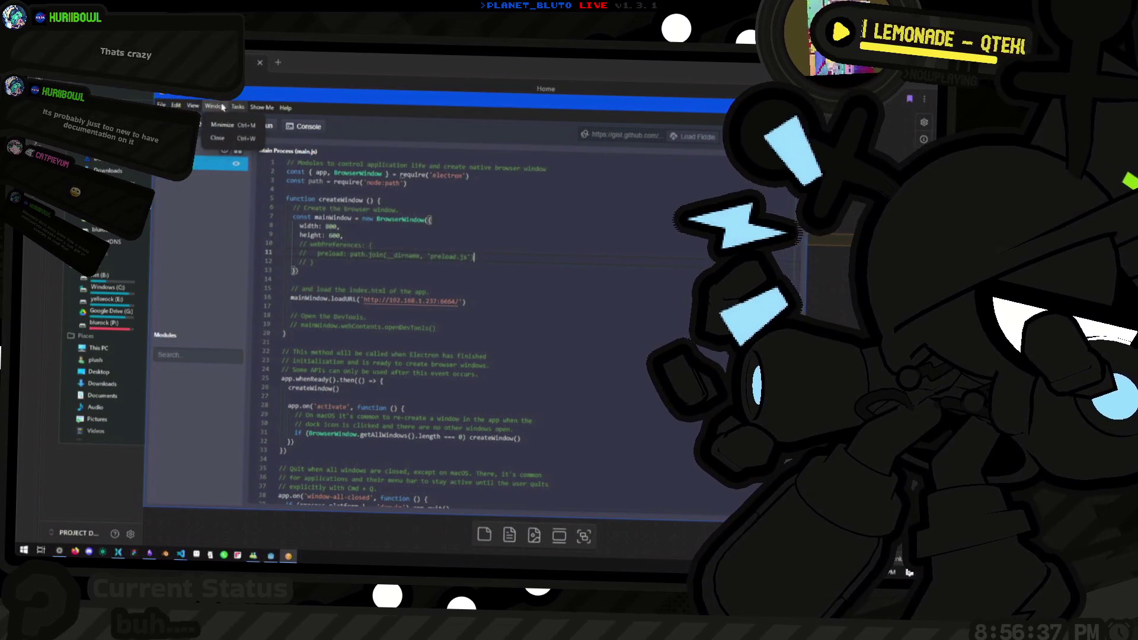
{"action": "left_click", "coordinate": [237, 107]}
{"action": "left_click", "coordinate": [256, 139]}
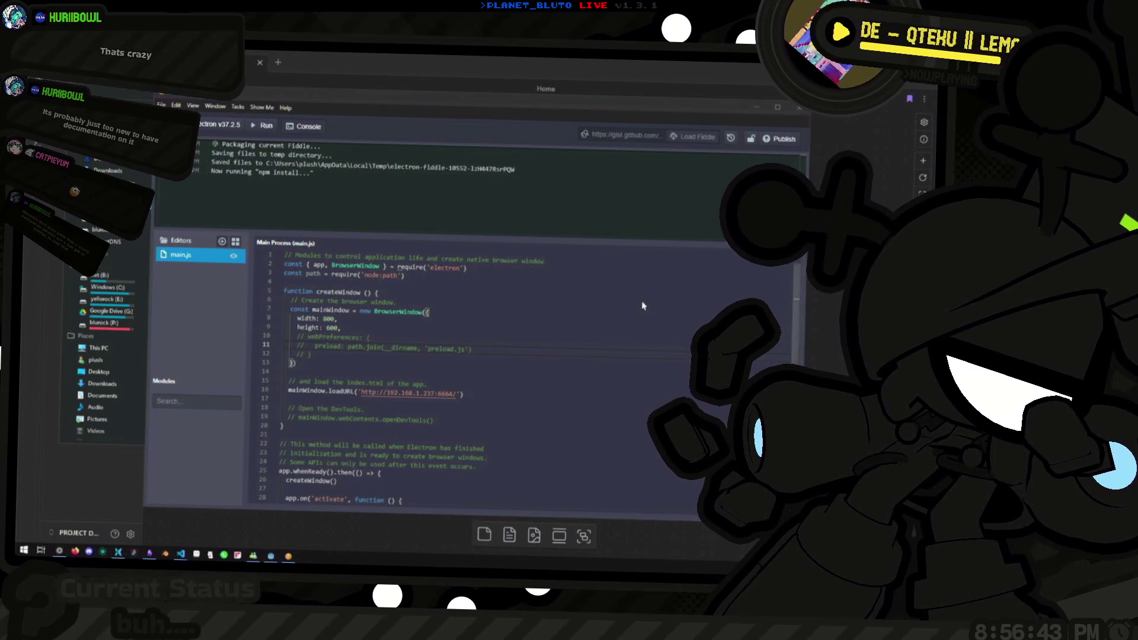
{"action": "middle_click", "coordinate": [594, 274]}
{"action": "left_click", "coordinate": [582, 344]}
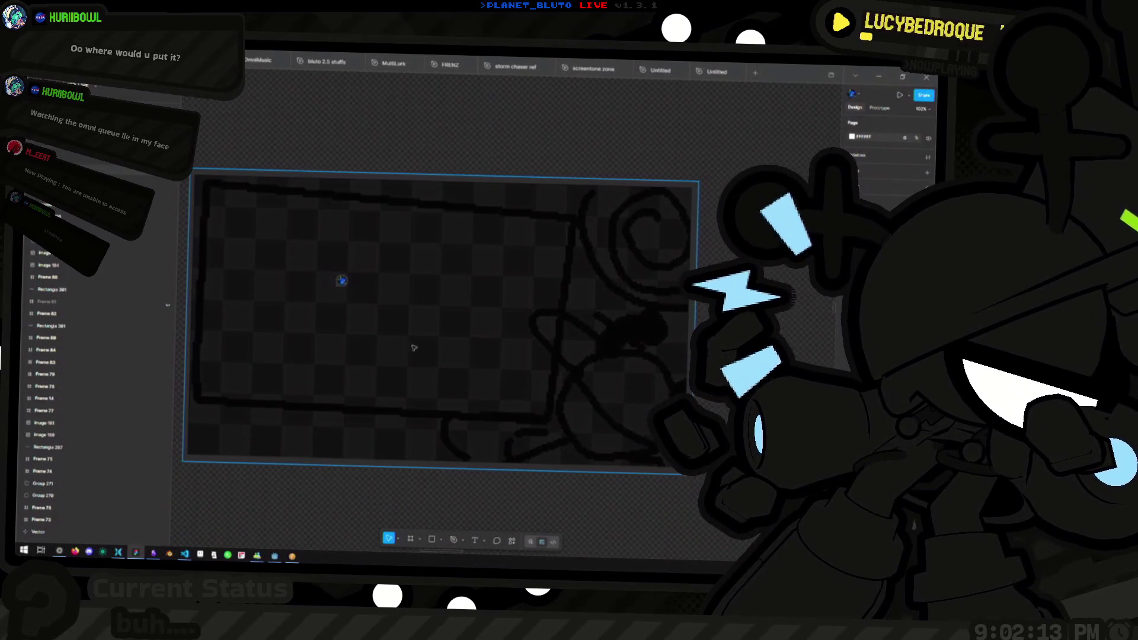
Survey the overlay frames across the Figma board, then zoom in on the Blender screenshot mock-up.
{"action": "scroll", "coordinate": [421, 332], "scroll_direction": "down", "scroll_amount": 5}
{"action": "scroll", "coordinate": [447, 319], "scroll_direction": "down", "scroll_amount": 5}
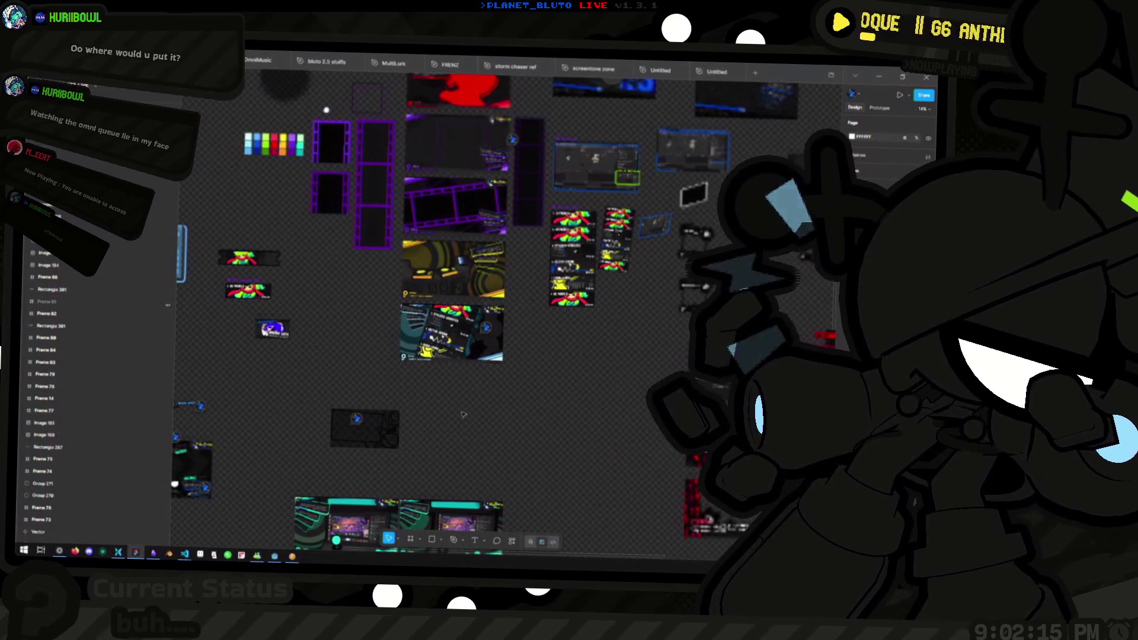
{"action": "scroll", "coordinate": [441, 404], "scroll_direction": "down", "scroll_amount": 4}
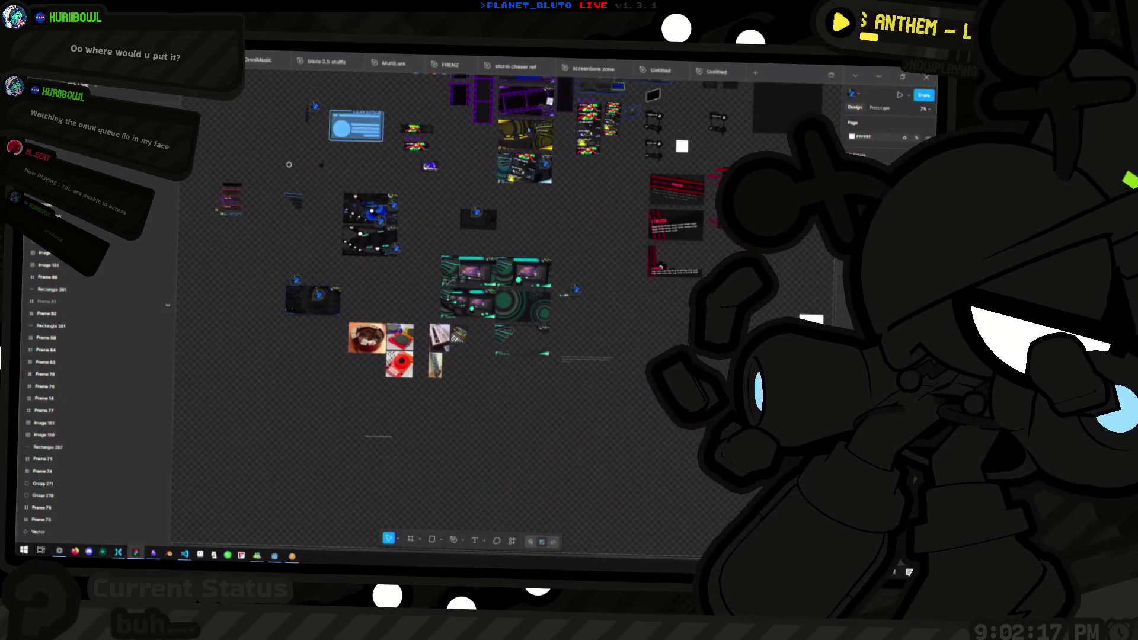
{"action": "scroll", "coordinate": [392, 311], "scroll_direction": "up", "scroll_amount": 6}
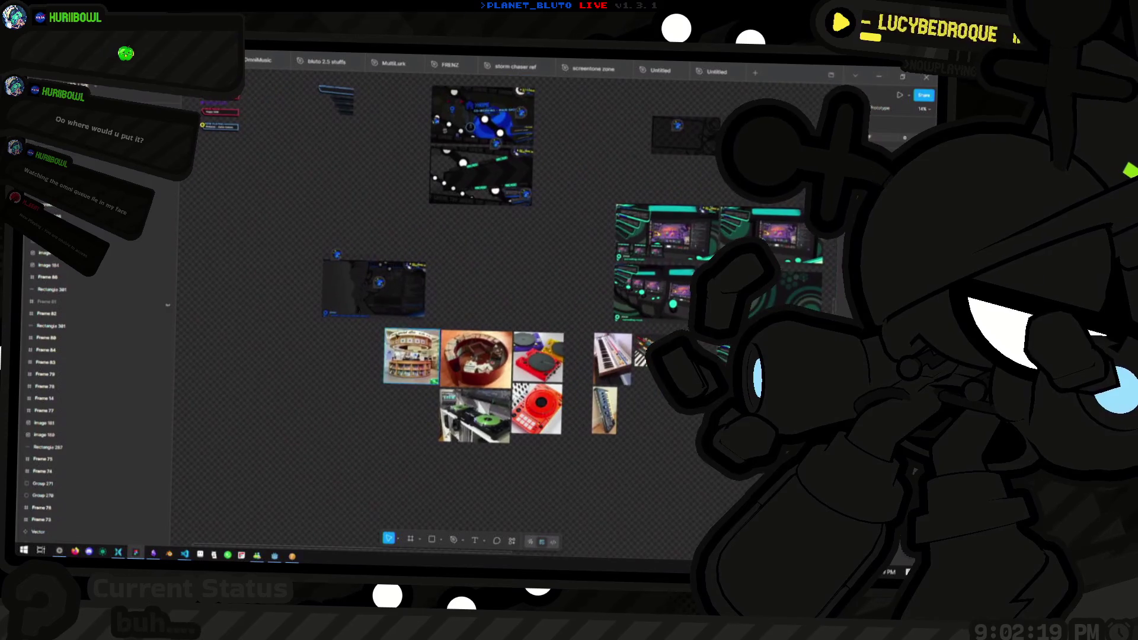
{"action": "scroll", "coordinate": [414, 310], "scroll_direction": "down", "scroll_amount": 6}
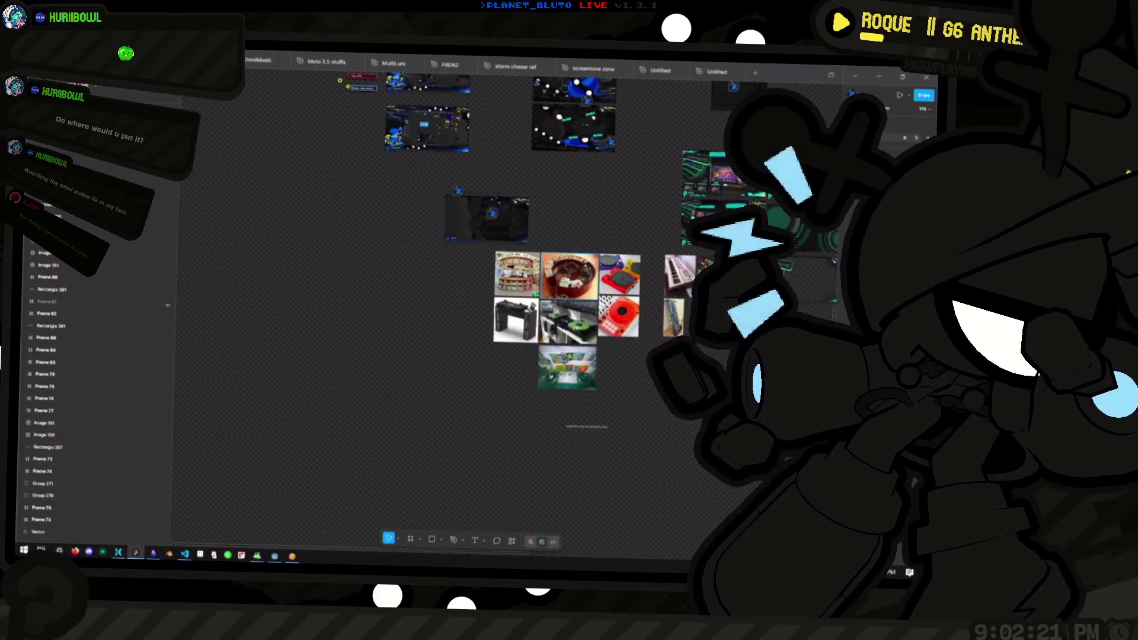
{"action": "scroll", "coordinate": [316, 211], "scroll_direction": "up", "scroll_amount": 6}
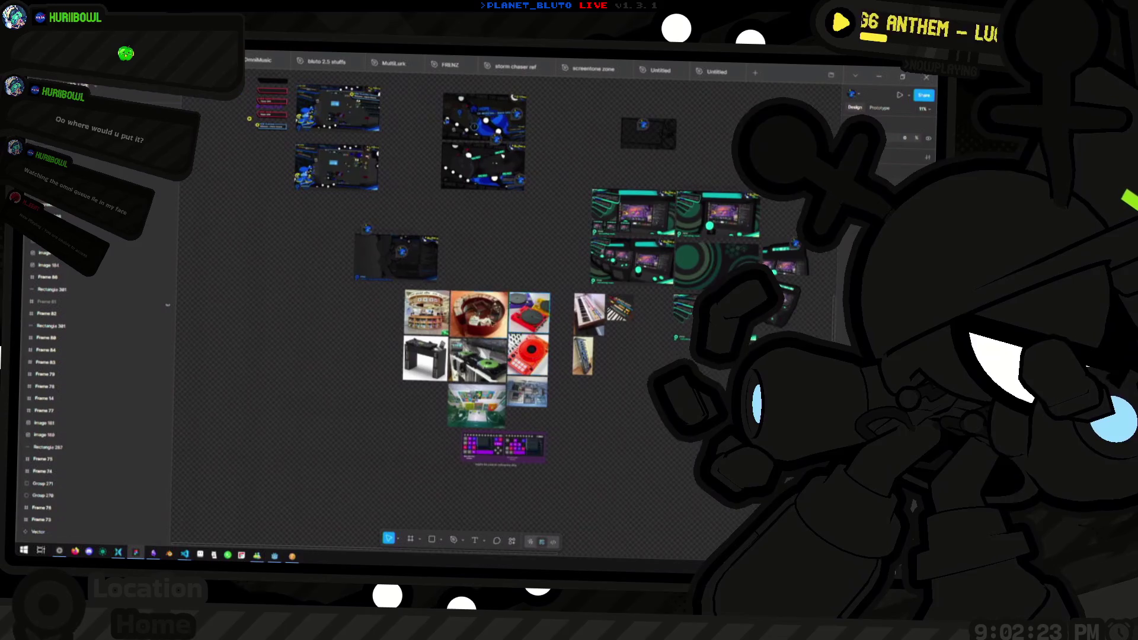
{"action": "scroll", "coordinate": [422, 249], "scroll_direction": "down", "scroll_amount": 6}
{"action": "scroll", "coordinate": [571, 368], "scroll_direction": "up", "scroll_amount": 3}
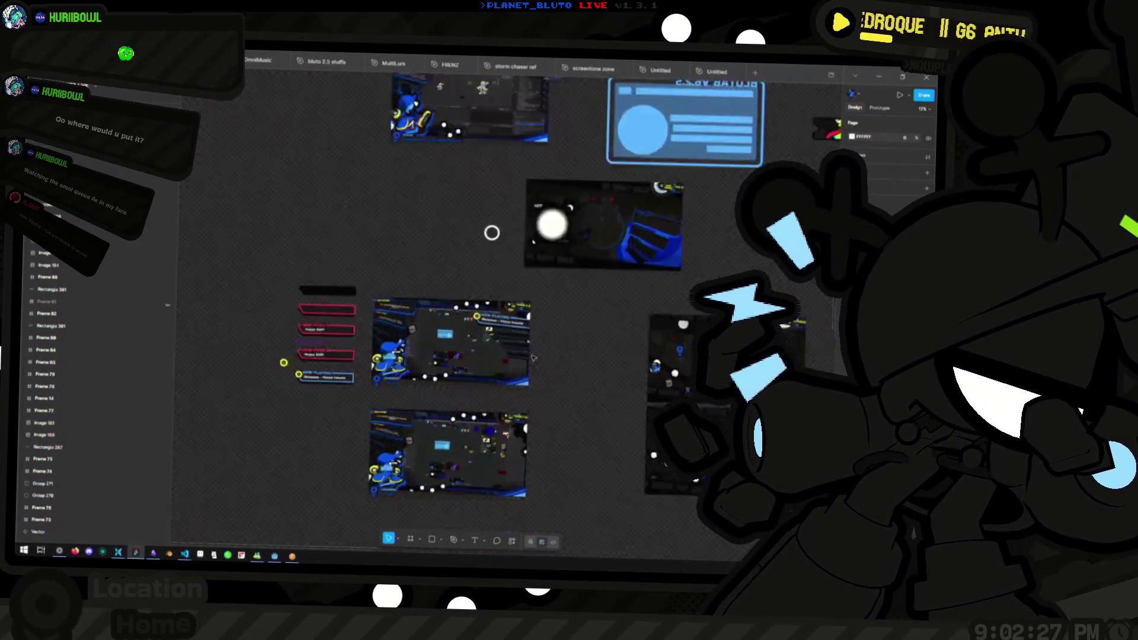
{"action": "scroll", "coordinate": [490, 231], "scroll_direction": "up", "scroll_amount": 5}
{"action": "scroll", "coordinate": [472, 198], "scroll_direction": "down", "scroll_amount": 5}
{"action": "scroll", "coordinate": [413, 302], "scroll_direction": "up", "scroll_amount": 2}
{"action": "mouse_move", "coordinate": [413, 303]}
{"action": "left_mouse_down"}
{"action": "mouse_move", "coordinate": [399, 312]}
{"action": "mouse_move", "coordinate": [284, 112]}
{"action": "mouse_move", "coordinate": [386, 444]}
{"action": "left_mouse_up"}
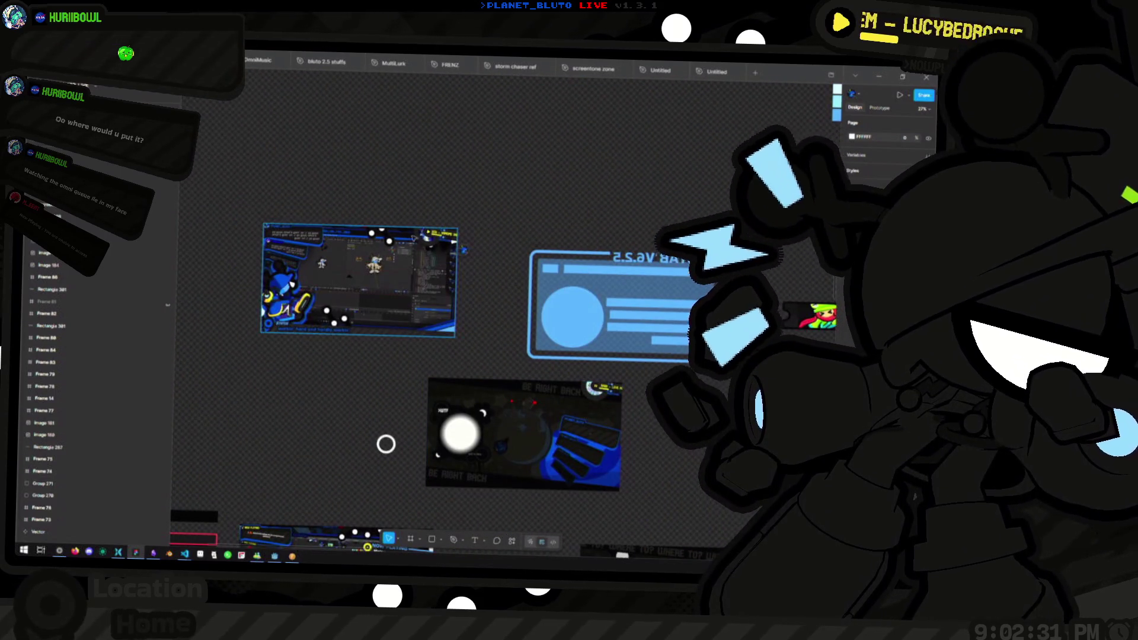
{"action": "scroll", "coordinate": [386, 444], "scroll_direction": "up", "scroll_amount": 10}
{"action": "scroll", "coordinate": [393, 366], "scroll_direction": "down", "scroll_amount": 2}
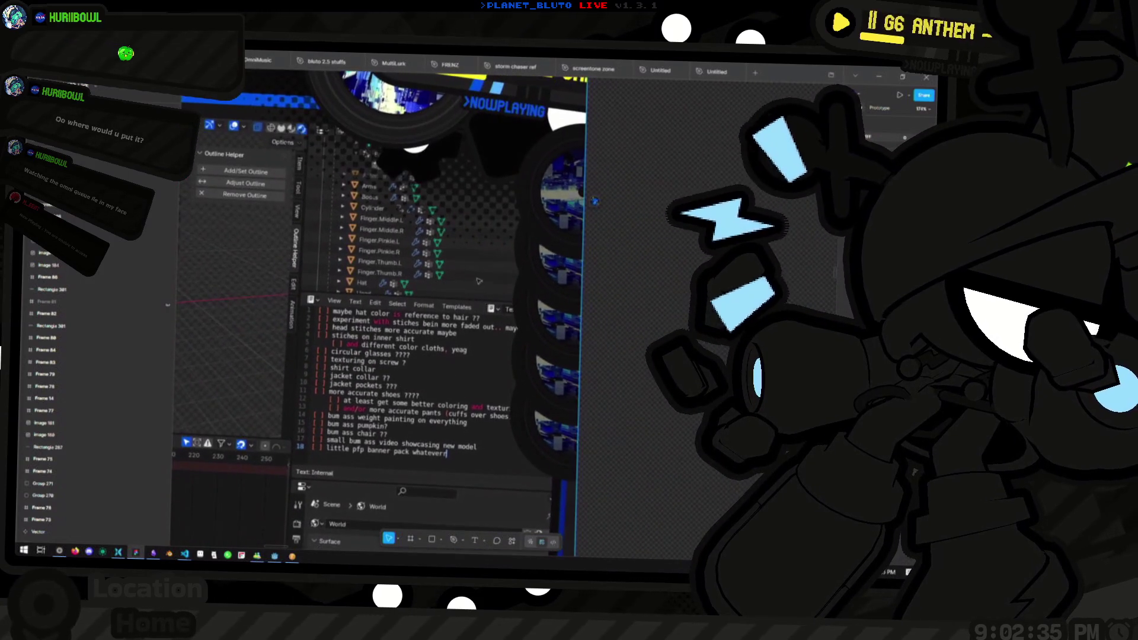
{"action": "scroll", "coordinate": [541, 314], "scroll_direction": "down", "scroll_amount": 3}
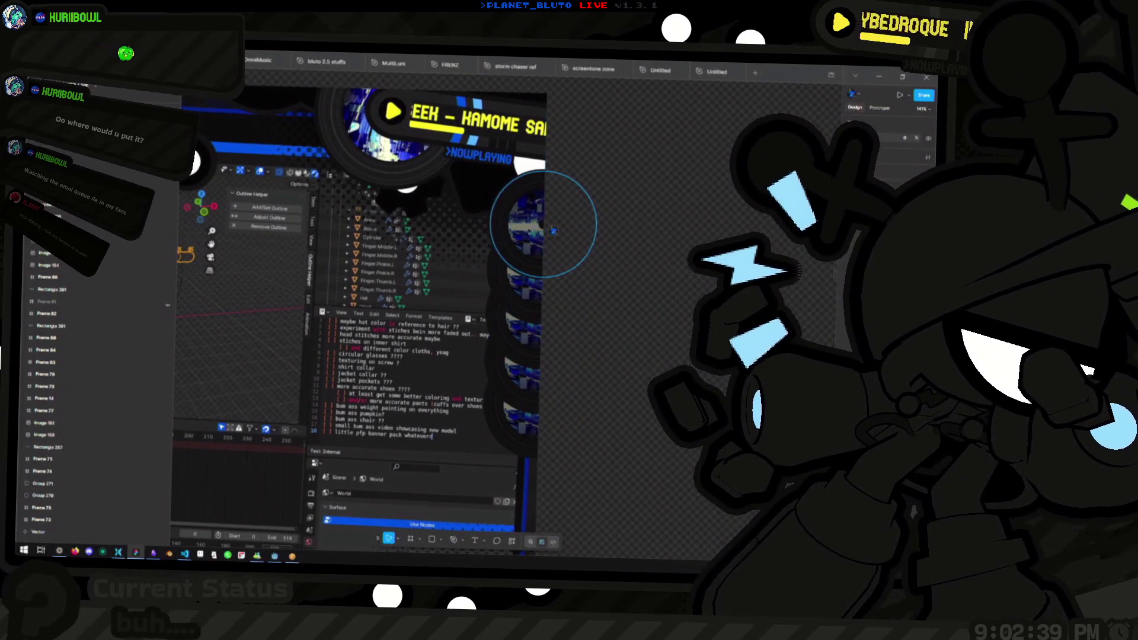
{"action": "left_click_drag", "start_coordinate": [553, 231], "coordinate": [552, 290]}
{"action": "left_click", "coordinate": [383, 195]}
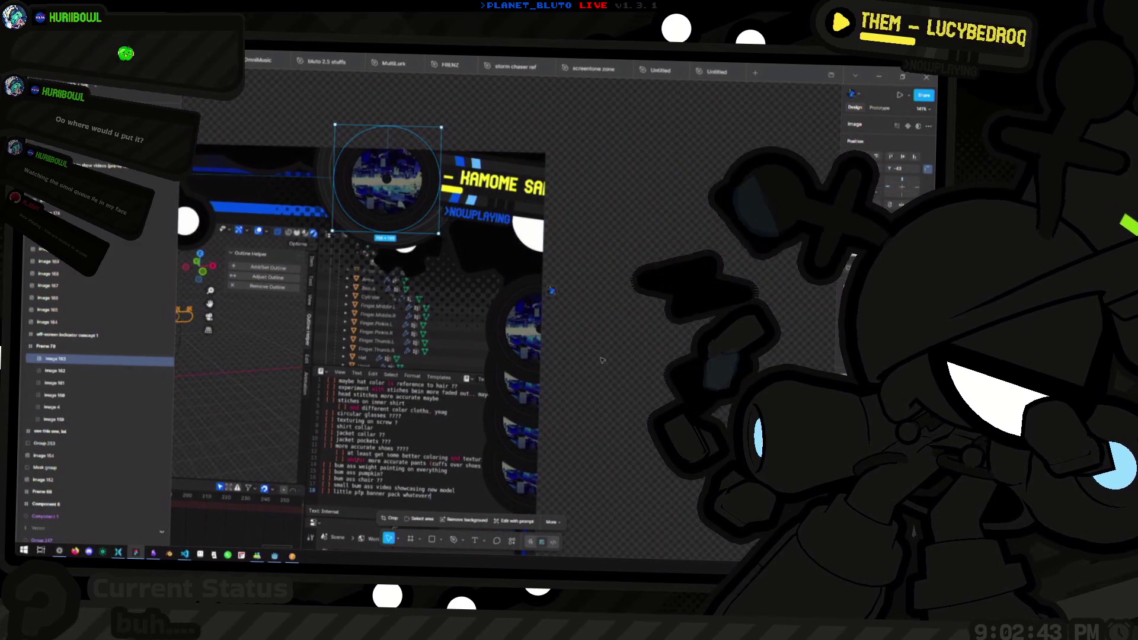
{"action": "key", "text": "ctrl+d"}
{"action": "key", "text": "ctrl+z"}
{"action": "key", "text": "ctrl+z"}
{"action": "key", "text": "ctrl+z"}
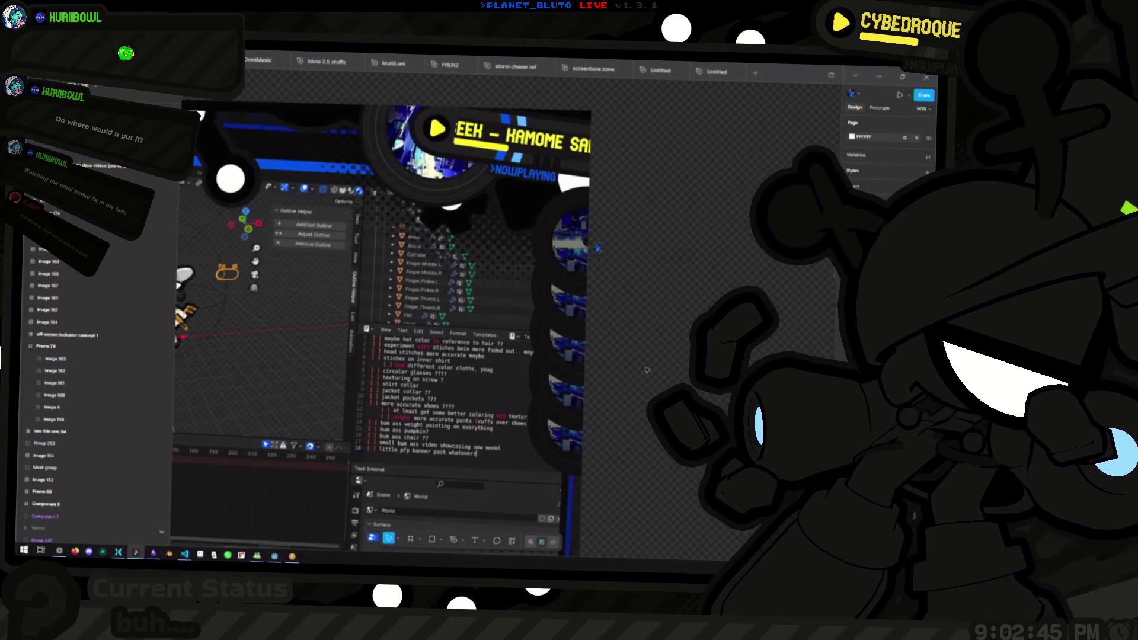
{"action": "key", "text": "ctrl+z"}
{"action": "key", "text": "ctrl+z"}
{"action": "key", "text": "ctrl+z"}
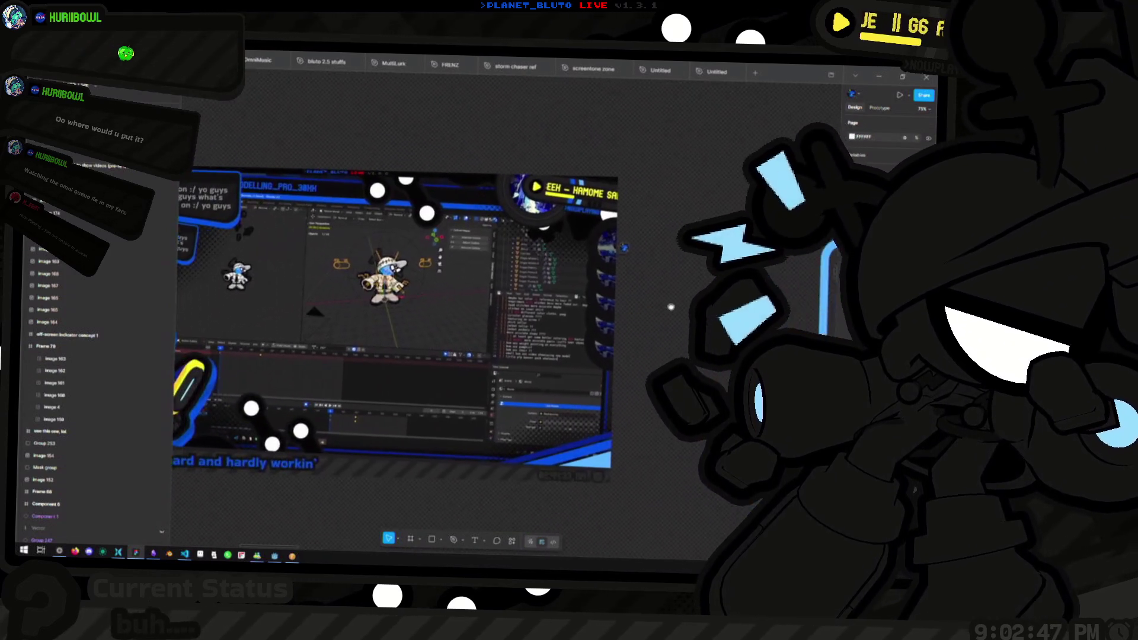
{"action": "key", "text": "ctrl+z"}
{"action": "key", "text": "ctrl+z"}
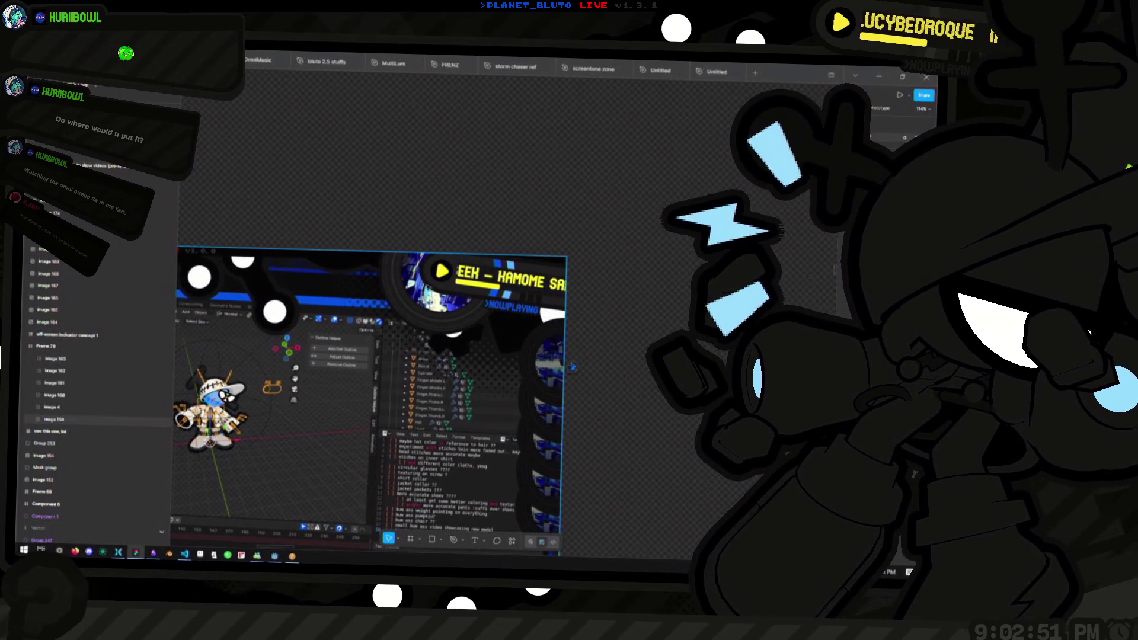
{"action": "scroll", "coordinate": [474, 344], "scroll_direction": "up", "scroll_amount": 5}
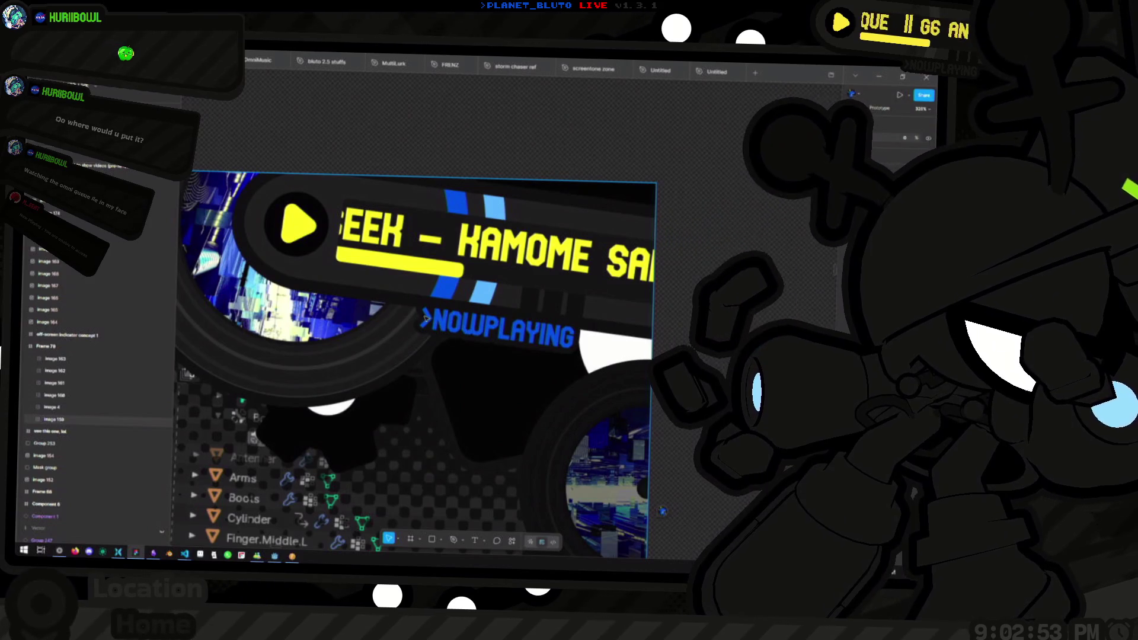
{"action": "key", "text": "shift+Return"}
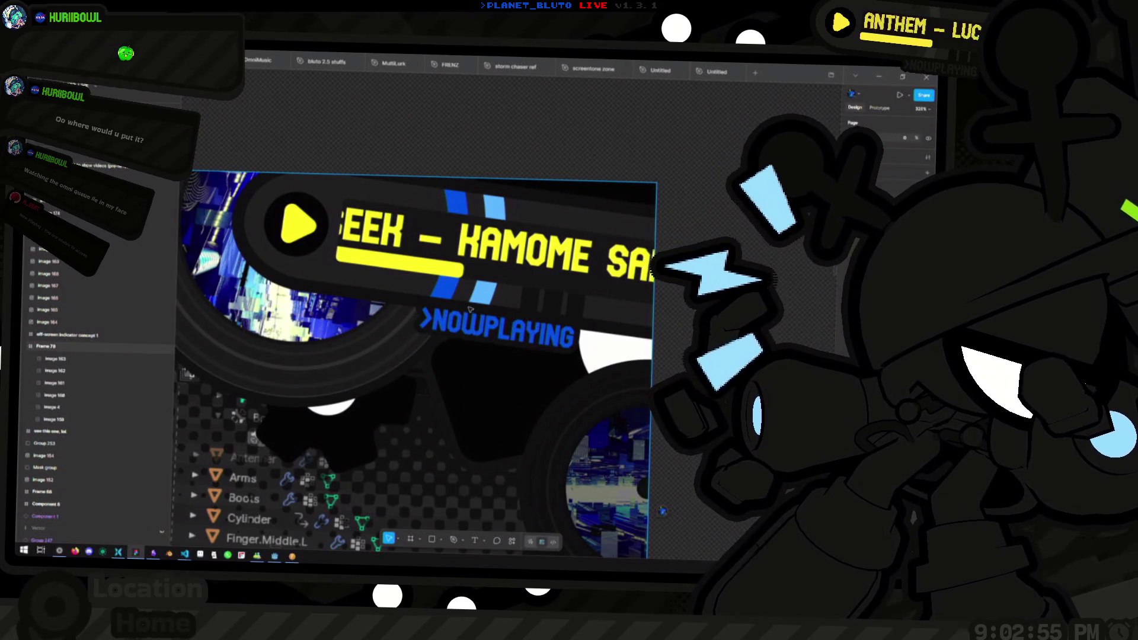
{"action": "scroll", "coordinate": [486, 333], "scroll_direction": "up", "scroll_amount": 5}
{"action": "left_click", "coordinate": [490, 332]}
{"action": "scroll", "coordinate": [489, 332], "scroll_direction": "down", "scroll_amount": 5}
{"action": "scroll", "coordinate": [515, 326], "scroll_direction": "up", "scroll_amount": 8}
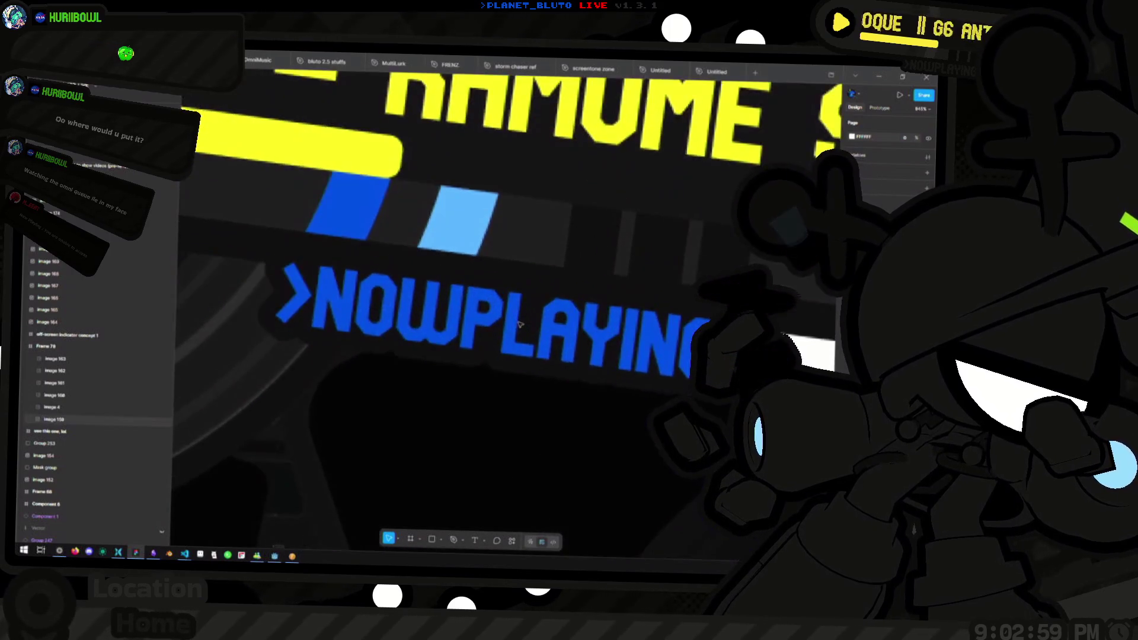
{"action": "scroll", "coordinate": [520, 324], "scroll_direction": "down", "scroll_amount": 5}
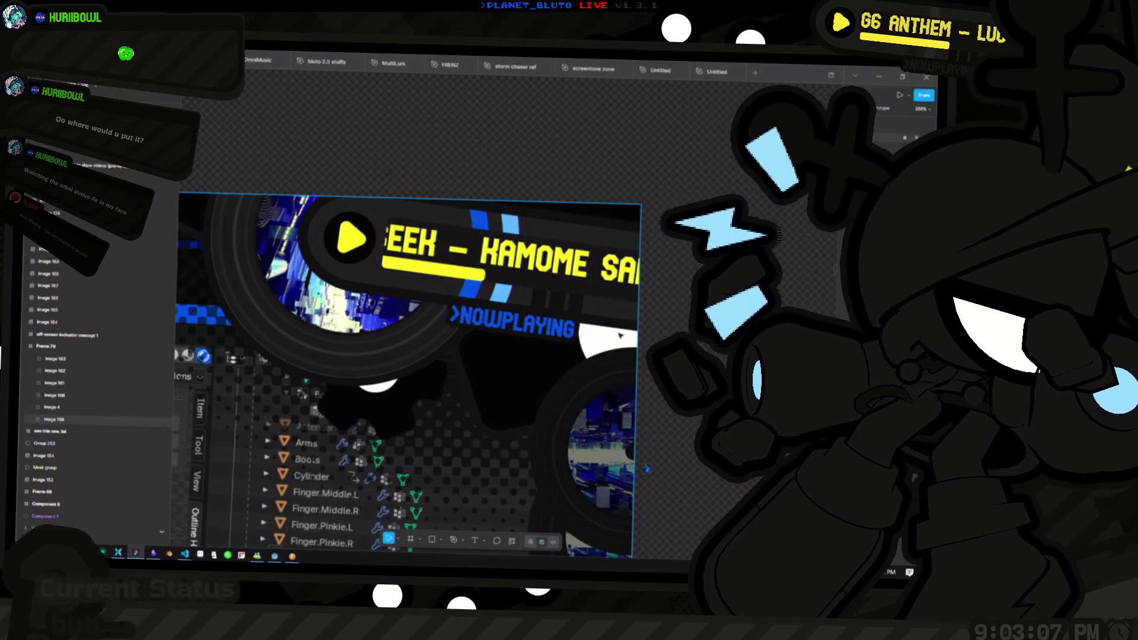
{"action": "left_click_drag", "start_coordinate": [502, 319], "coordinate": [359, 295]}
{"action": "scroll", "coordinate": [451, 288], "scroll_direction": "down", "scroll_amount": 5}
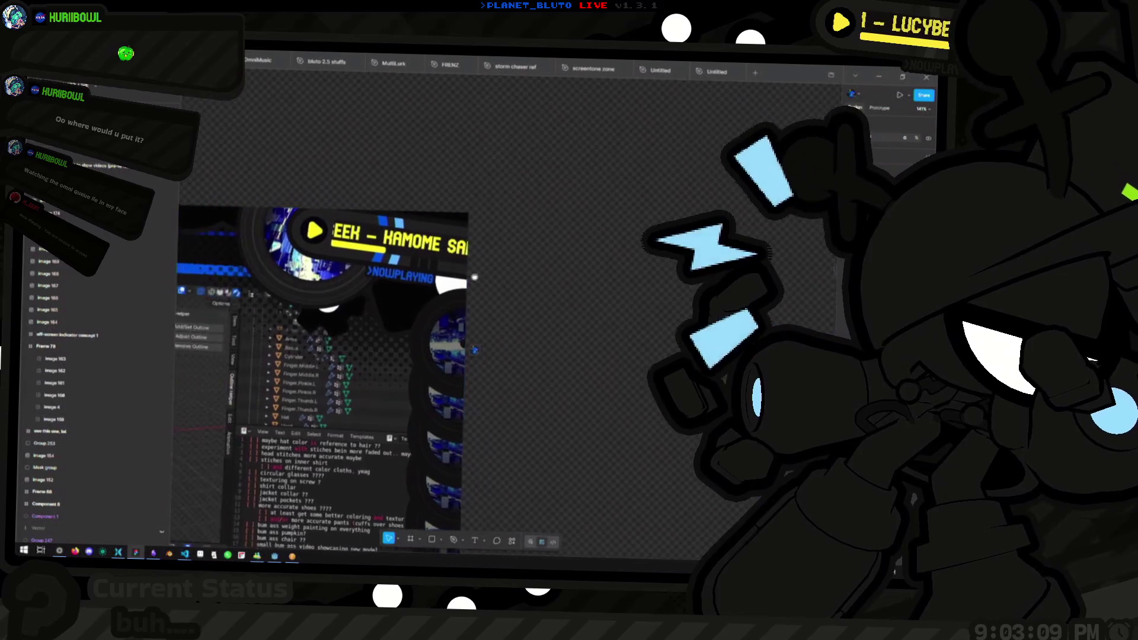
Zoom and pan the board until the blue ID-card mockup and BE RIGHT BACK frame fill the view.
{"action": "scroll", "coordinate": [452, 288], "scroll_direction": "down", "scroll_amount": 5}
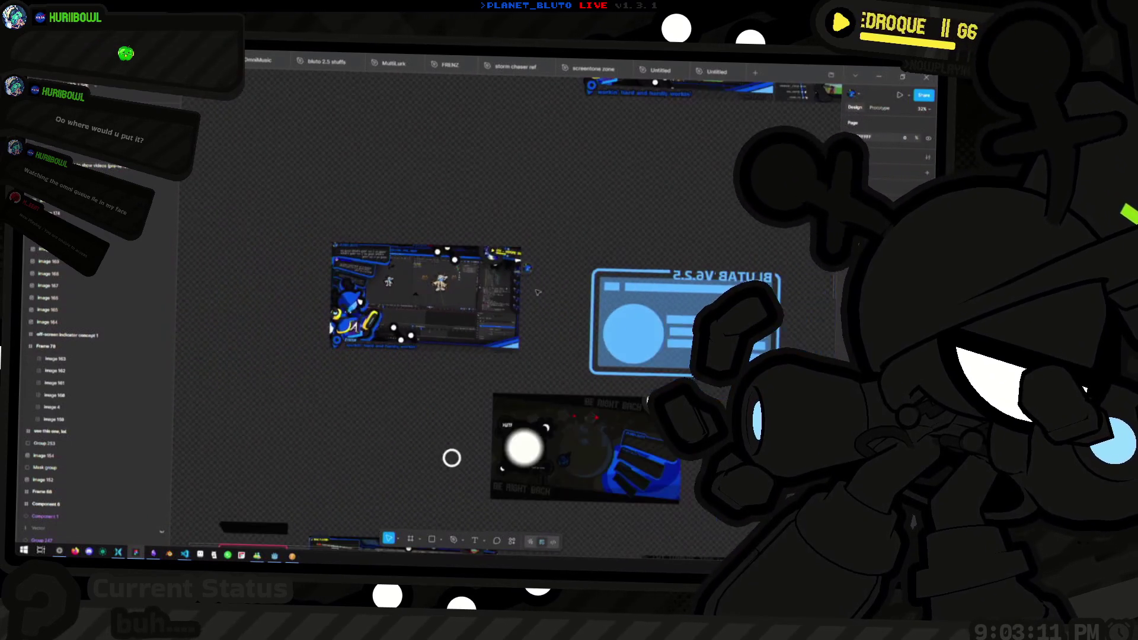
{"action": "scroll", "coordinate": [527, 287], "scroll_direction": "down", "scroll_amount": 5}
{"action": "scroll", "coordinate": [481, 307], "scroll_direction": "up", "scroll_amount": 4}
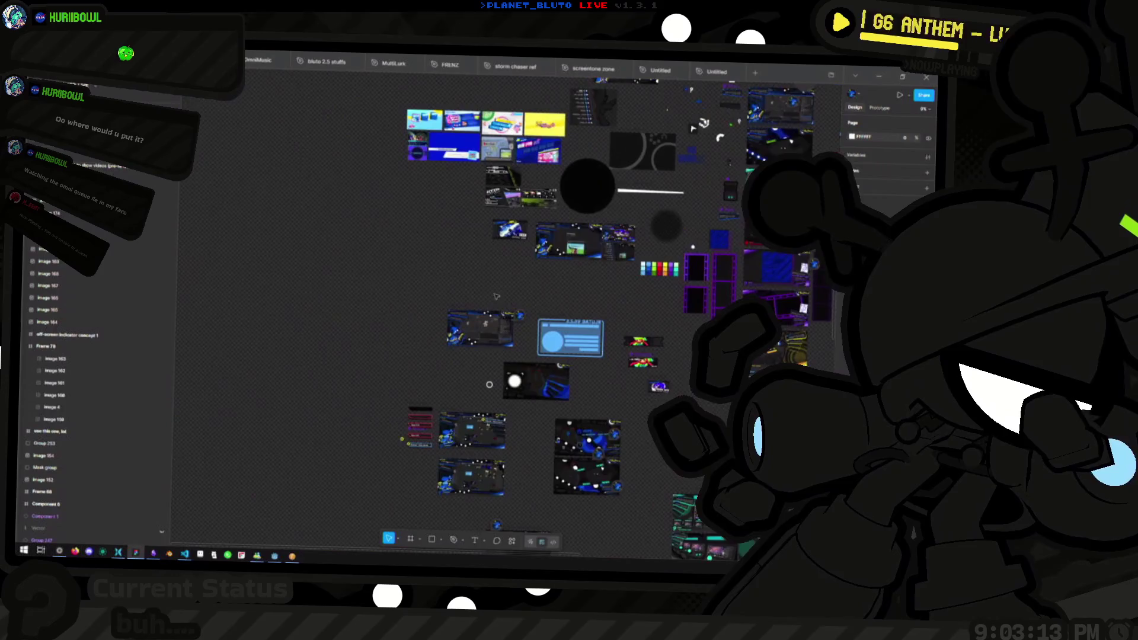
{"action": "scroll", "coordinate": [481, 306], "scroll_direction": "up", "scroll_amount": 5}
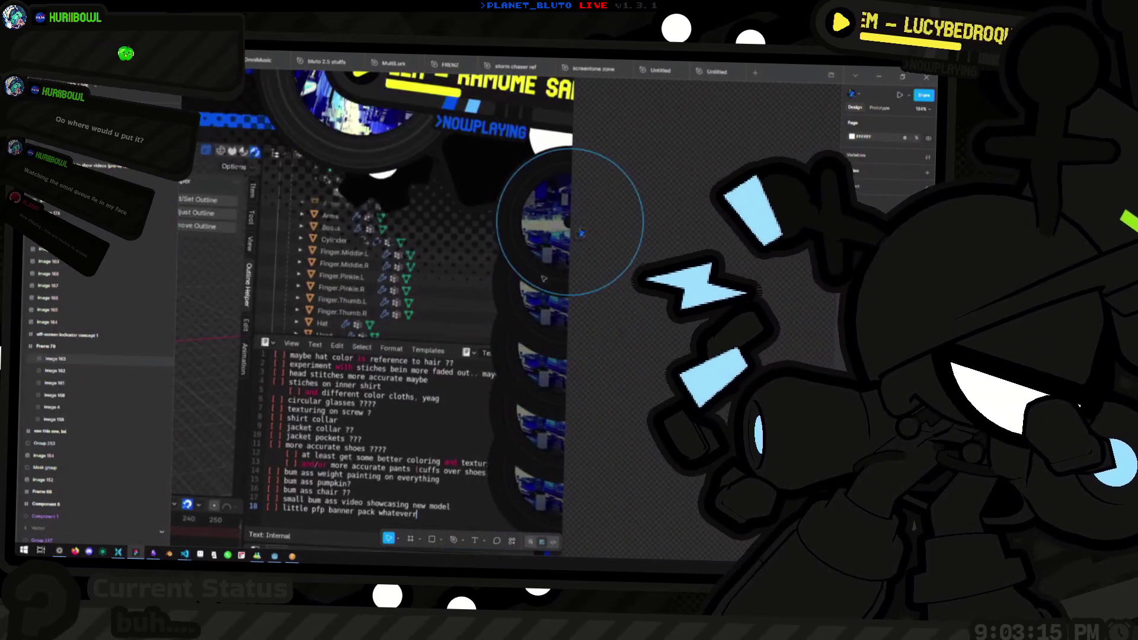
{"action": "scroll", "coordinate": [552, 341], "scroll_direction": "down", "scroll_amount": 5}
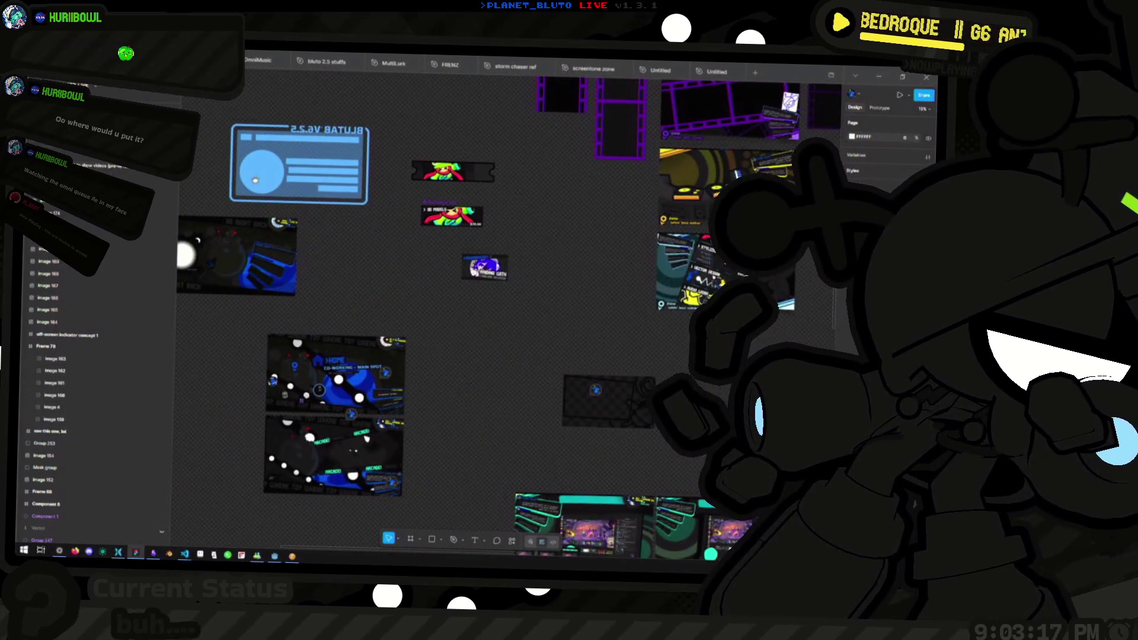
{"action": "scroll", "coordinate": [386, 385], "scroll_direction": "down", "scroll_amount": 4}
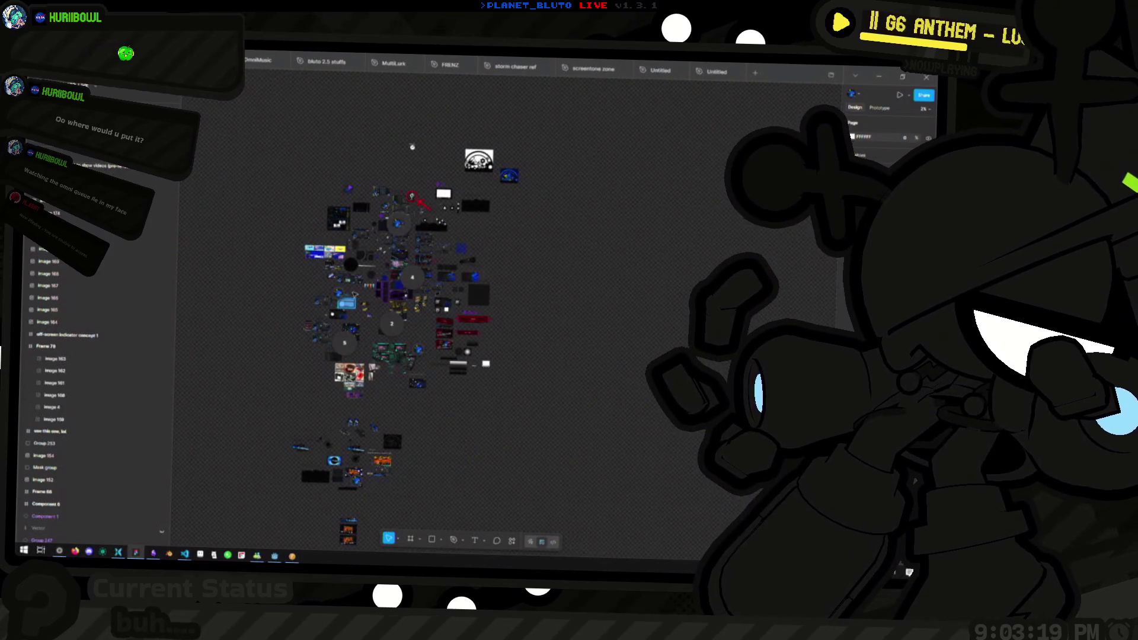
{"action": "scroll", "coordinate": [400, 454], "scroll_direction": "up", "scroll_amount": 5}
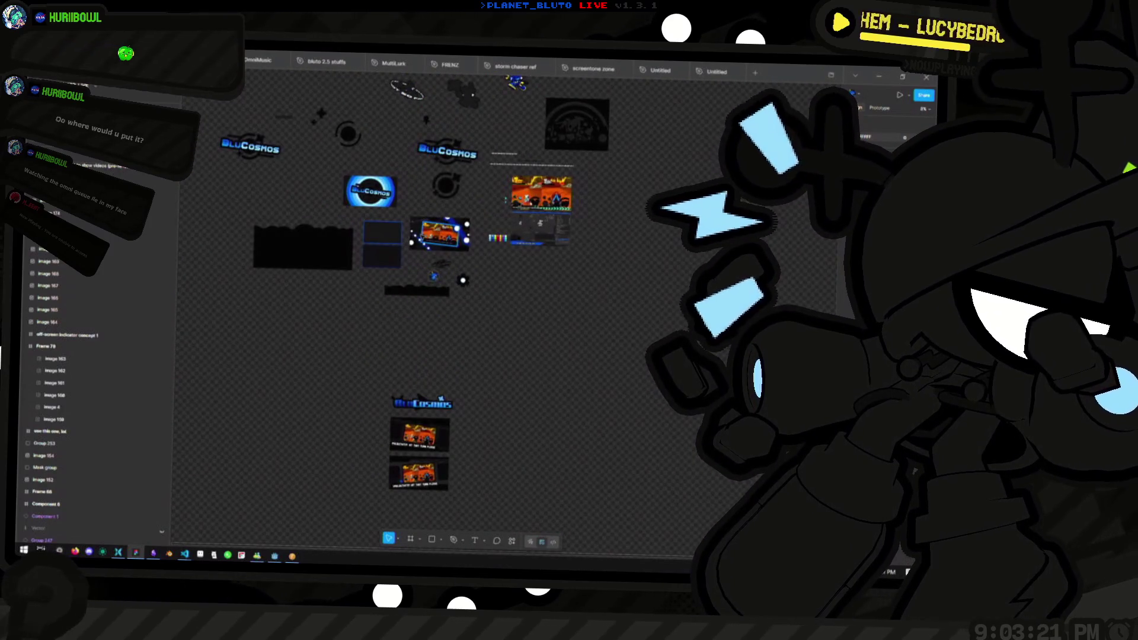
{"action": "scroll", "coordinate": [456, 259], "scroll_direction": "up", "scroll_amount": 8}
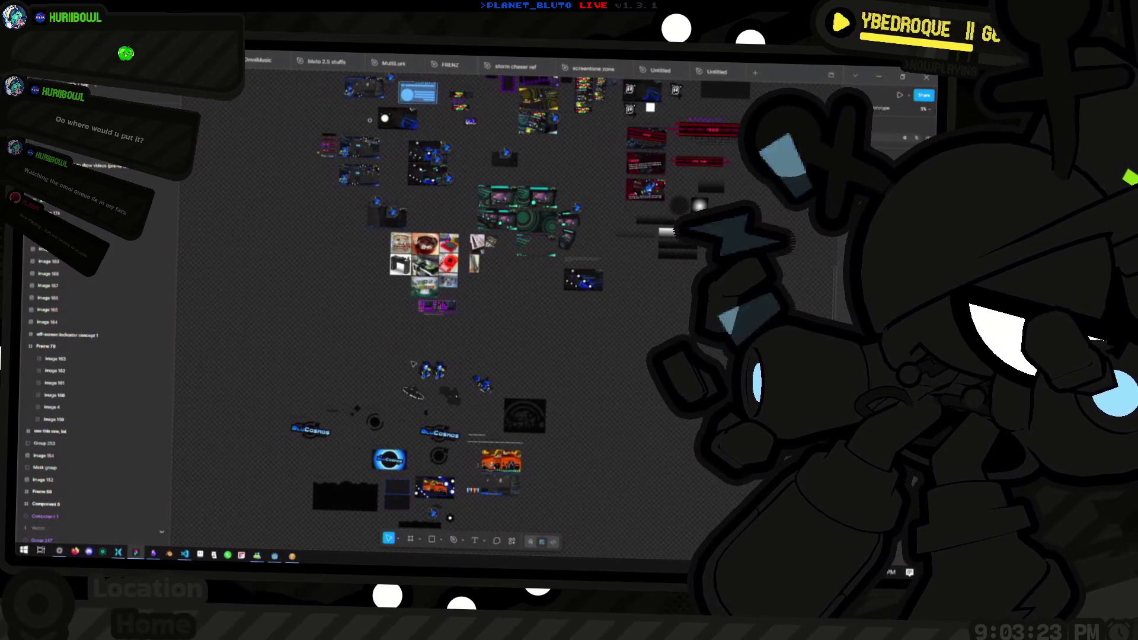
{"action": "scroll", "coordinate": [356, 136], "scroll_direction": "up", "scroll_amount": 5}
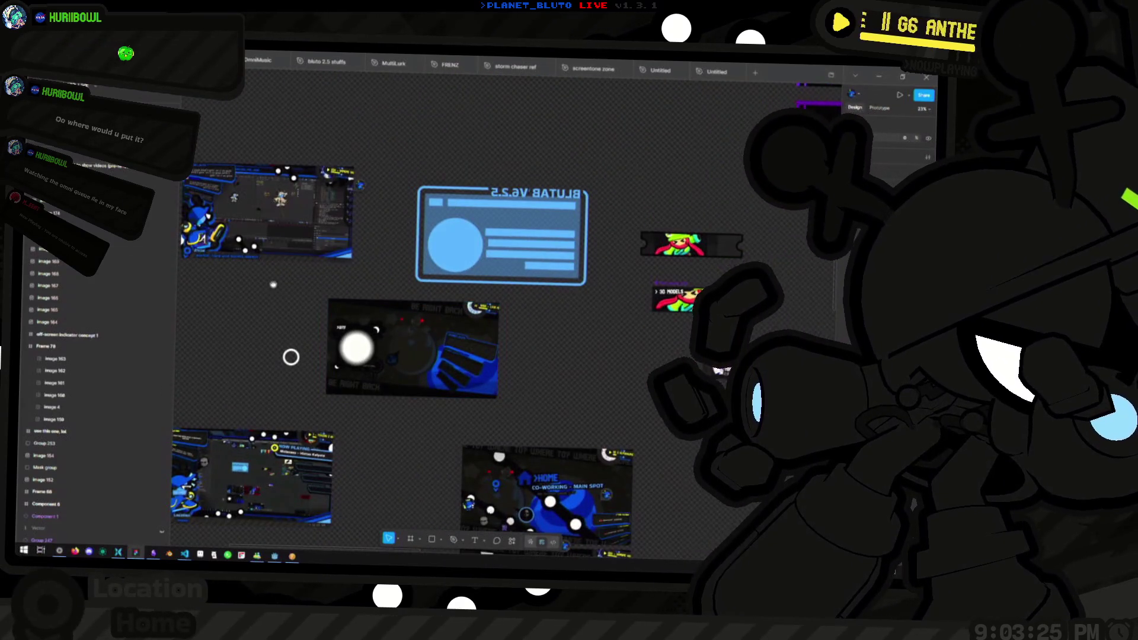
{"action": "scroll", "coordinate": [417, 283], "scroll_direction": "down", "scroll_amount": 3}
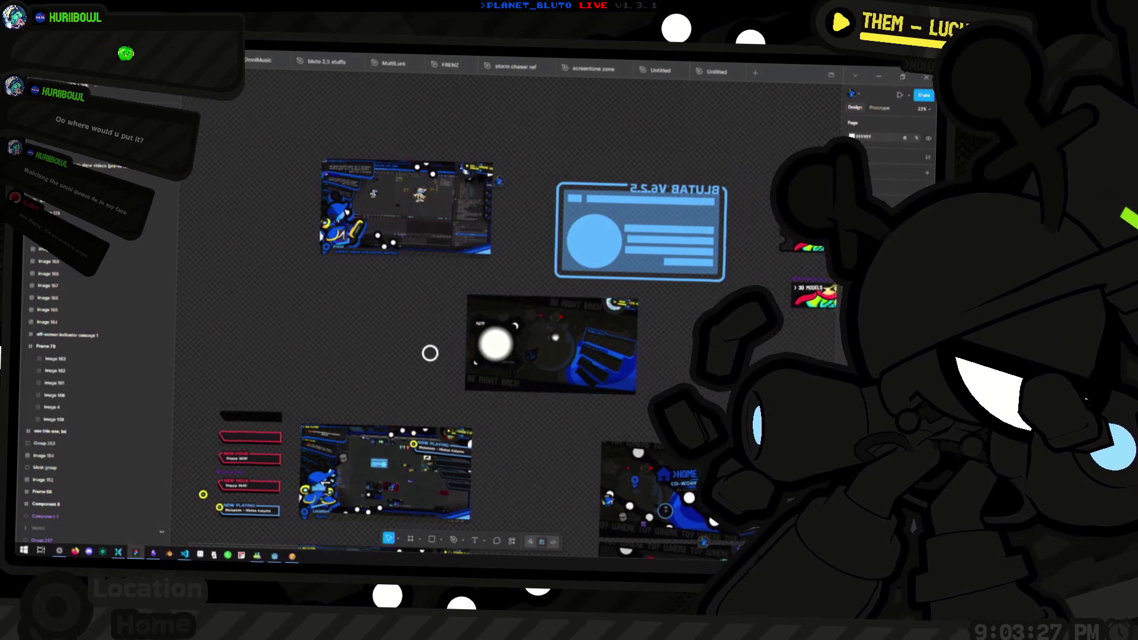
{"action": "scroll", "coordinate": [529, 331], "scroll_direction": "down", "scroll_amount": 5}
{"action": "scroll", "coordinate": [380, 285], "scroll_direction": "up", "scroll_amount": 5}
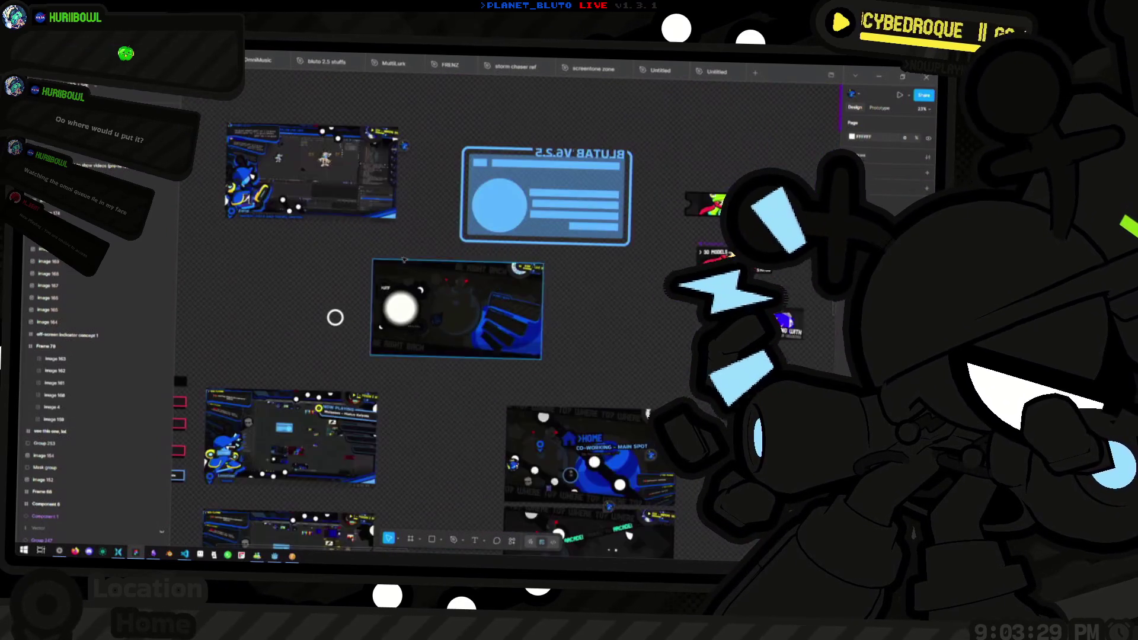
Select the BE RIGHT BACK screenshot and zoom to fit it with Shift+2.
{"action": "left_click", "coordinate": [379, 314]}
{"action": "key", "text": "shift+2"}
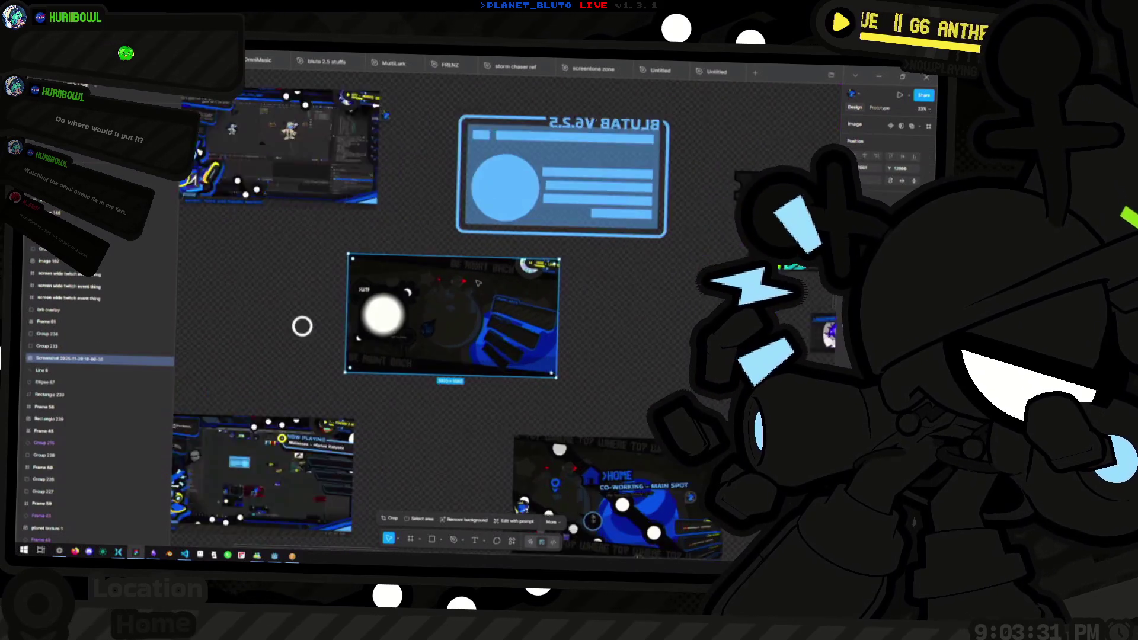
{"action": "scroll", "coordinate": [418, 269], "scroll_direction": "down", "scroll_amount": 4}
{"action": "mouse_move", "coordinate": [338, 305]}
{"action": "left_mouse_down"}
{"action": "mouse_move", "coordinate": [493, 223]}
{"action": "mouse_move", "coordinate": [457, 175]}
{"action": "mouse_move", "coordinate": [348, 196]}
{"action": "left_mouse_up"}
{"action": "key", "text": "shift+2"}
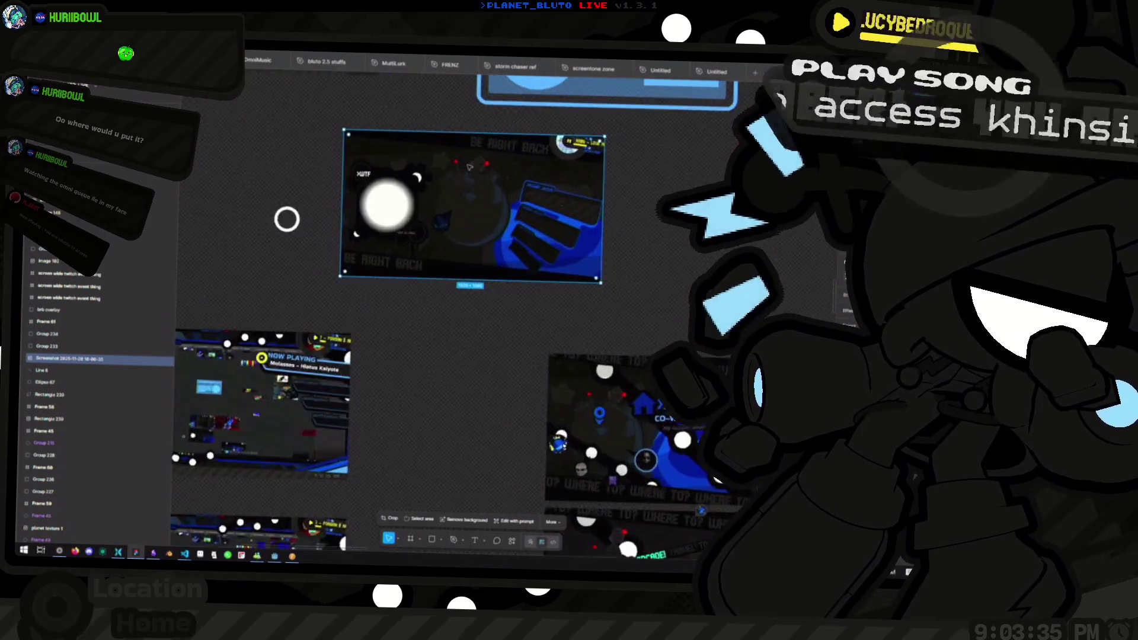
Zoom across the canvas to the NOW PLAYING stream screenshots and banner variants.
{"action": "scroll", "coordinate": [447, 260], "scroll_direction": "down", "scroll_amount": 6}
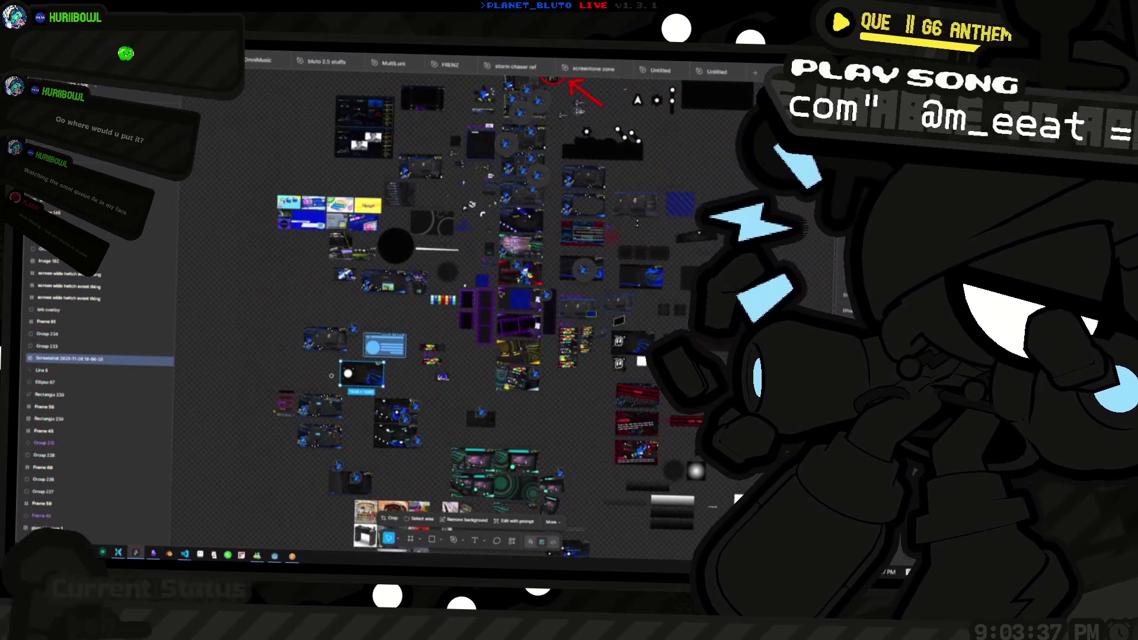
{"action": "scroll", "coordinate": [302, 168], "scroll_direction": "up", "scroll_amount": 2}
{"action": "scroll", "coordinate": [302, 168], "scroll_direction": "up", "scroll_amount": 5}
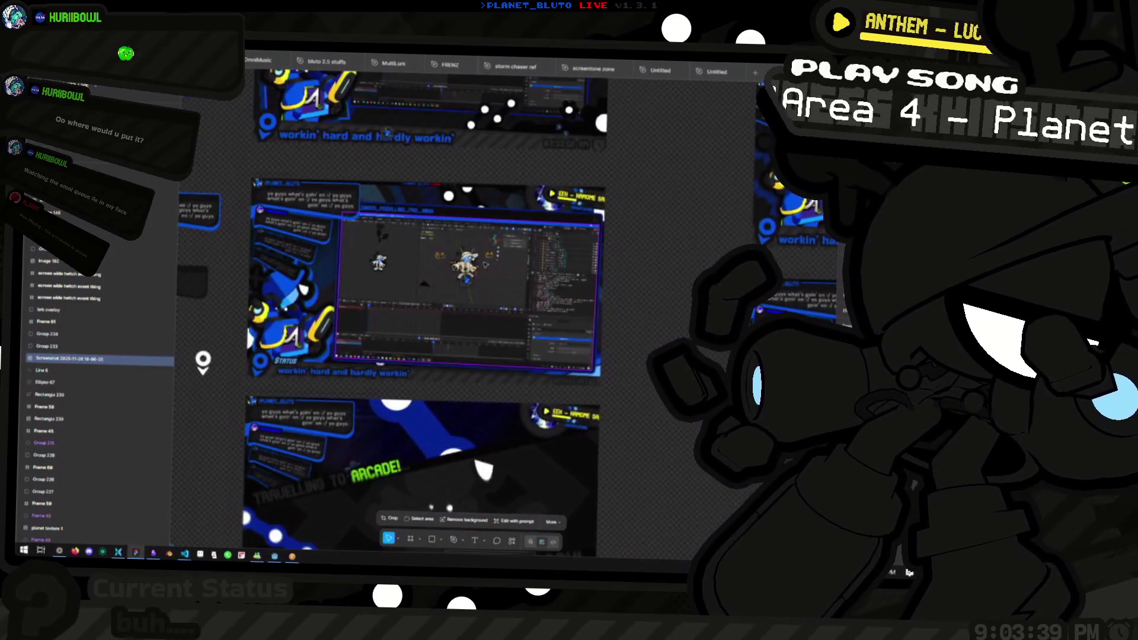
{"action": "scroll", "coordinate": [318, 280], "scroll_direction": "down", "scroll_amount": 6}
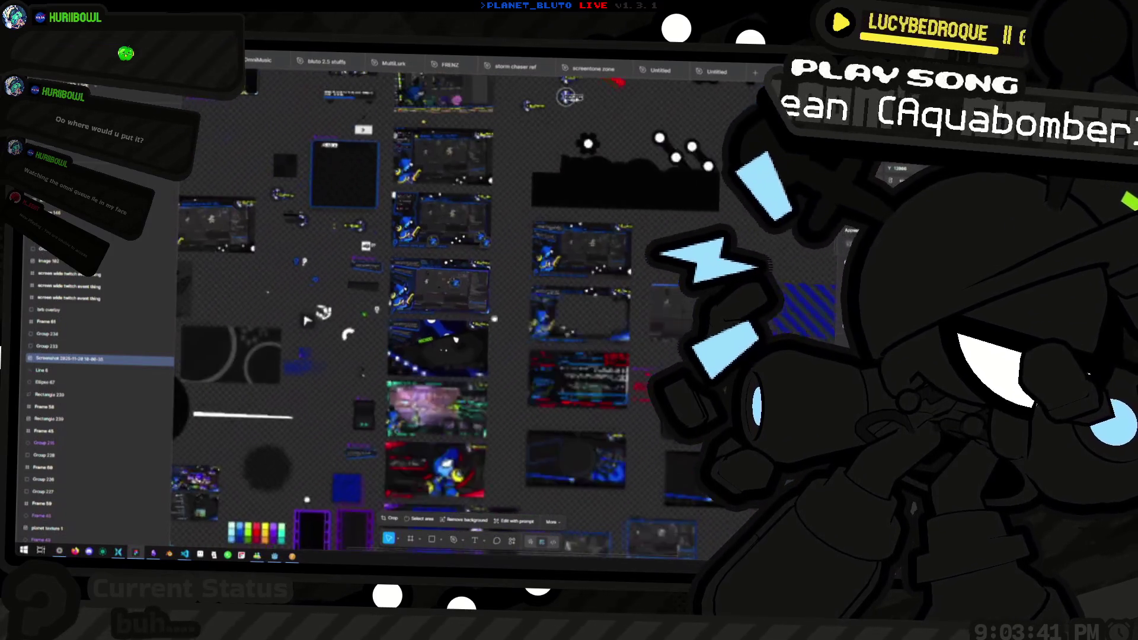
{"action": "scroll", "coordinate": [479, 325], "scroll_direction": "up", "scroll_amount": 5}
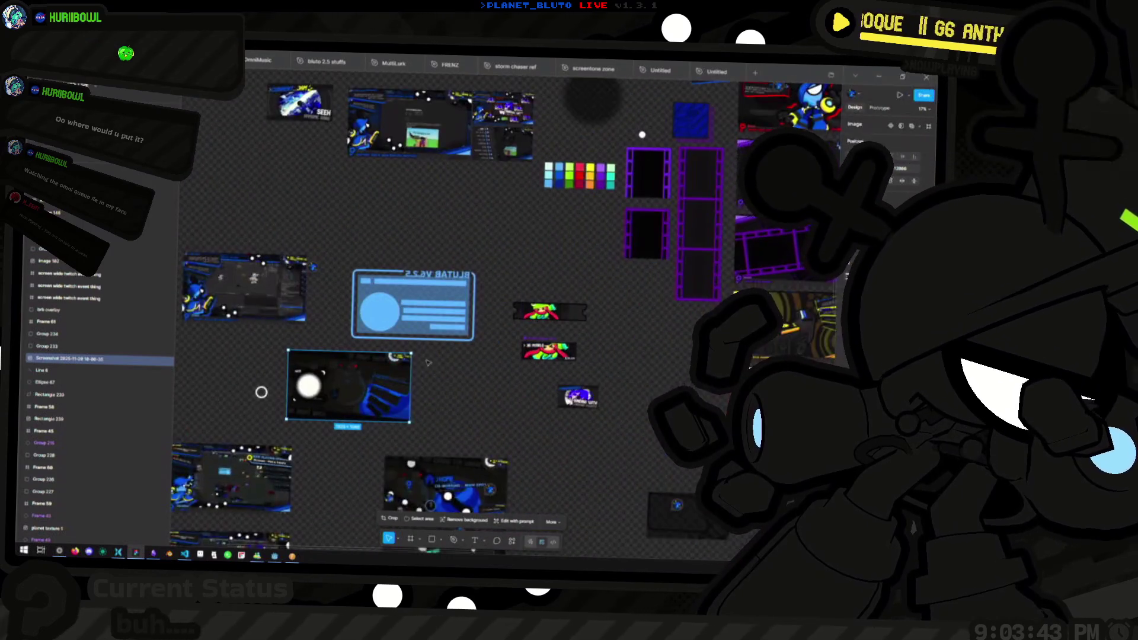
{"action": "scroll", "coordinate": [279, 353], "scroll_direction": "up", "scroll_amount": 3}
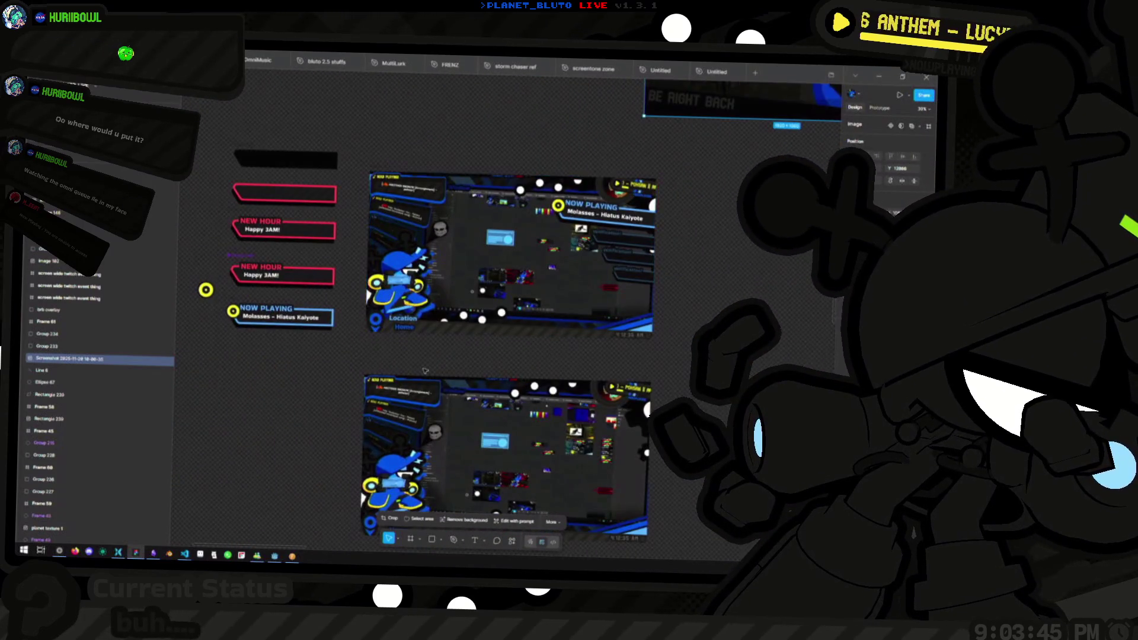
{"action": "scroll", "coordinate": [203, 284], "scroll_direction": "down", "scroll_amount": 3}
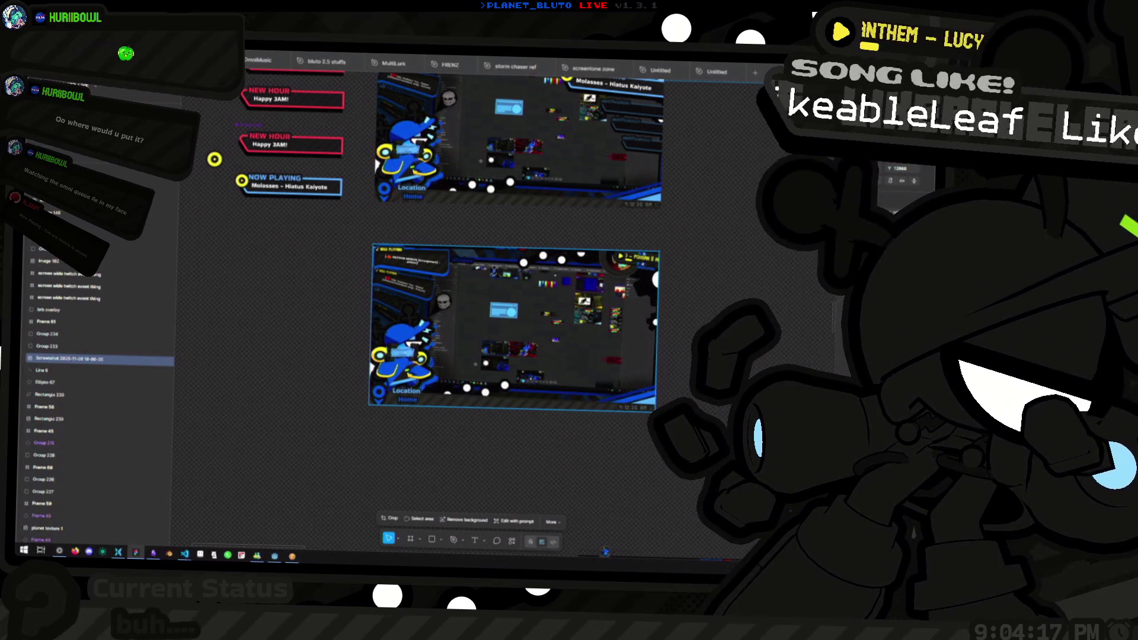
{"action": "scroll", "coordinate": [364, 254], "scroll_direction": "down", "scroll_amount": 5}
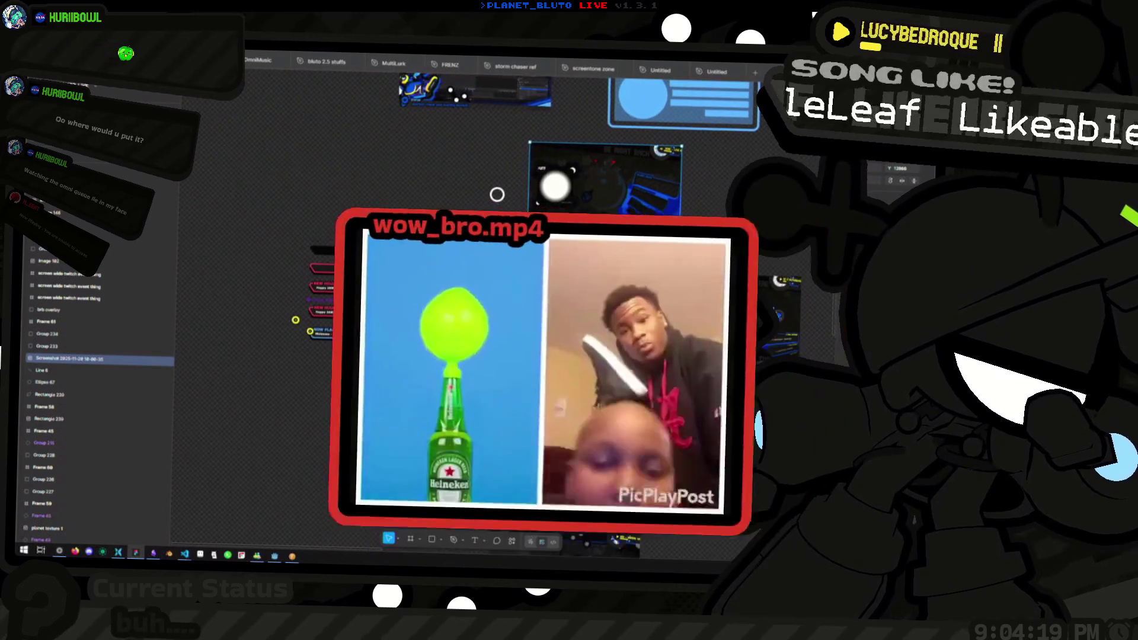
{"action": "scroll", "coordinate": [450, 189], "scroll_direction": "down", "scroll_amount": 3}
{"action": "mouse_move", "coordinate": [370, 208]}
{"action": "left_mouse_down"}
{"action": "mouse_move", "coordinate": [132, 194]}
{"action": "mouse_move", "coordinate": [447, 160]}
{"action": "left_mouse_up"}
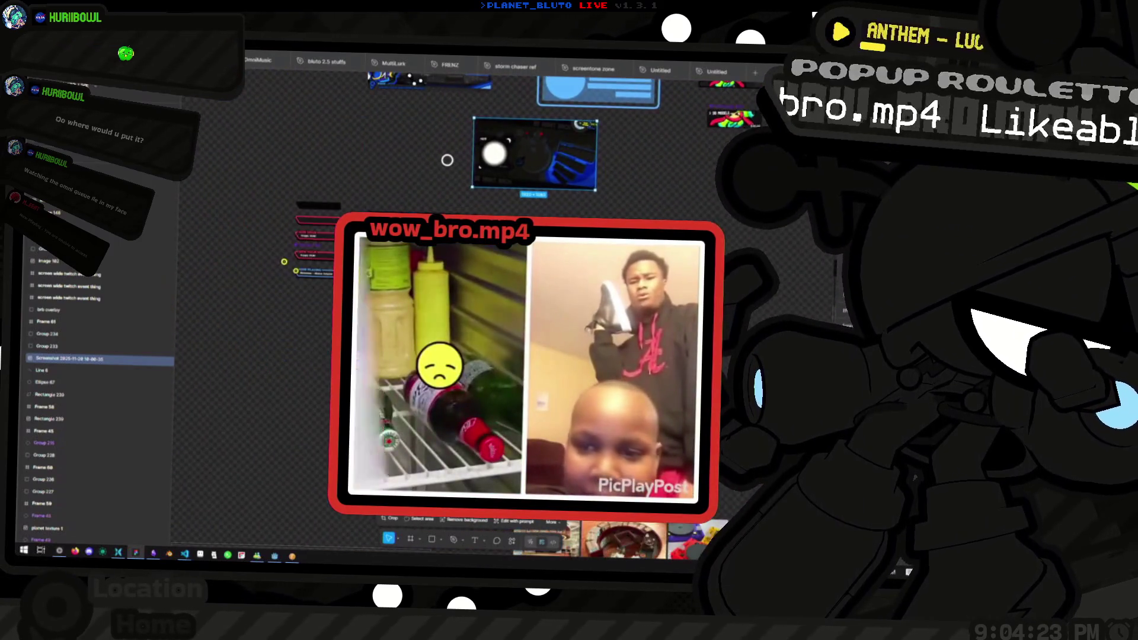
{"action": "scroll", "coordinate": [447, 160], "scroll_direction": "up", "scroll_amount": 6}
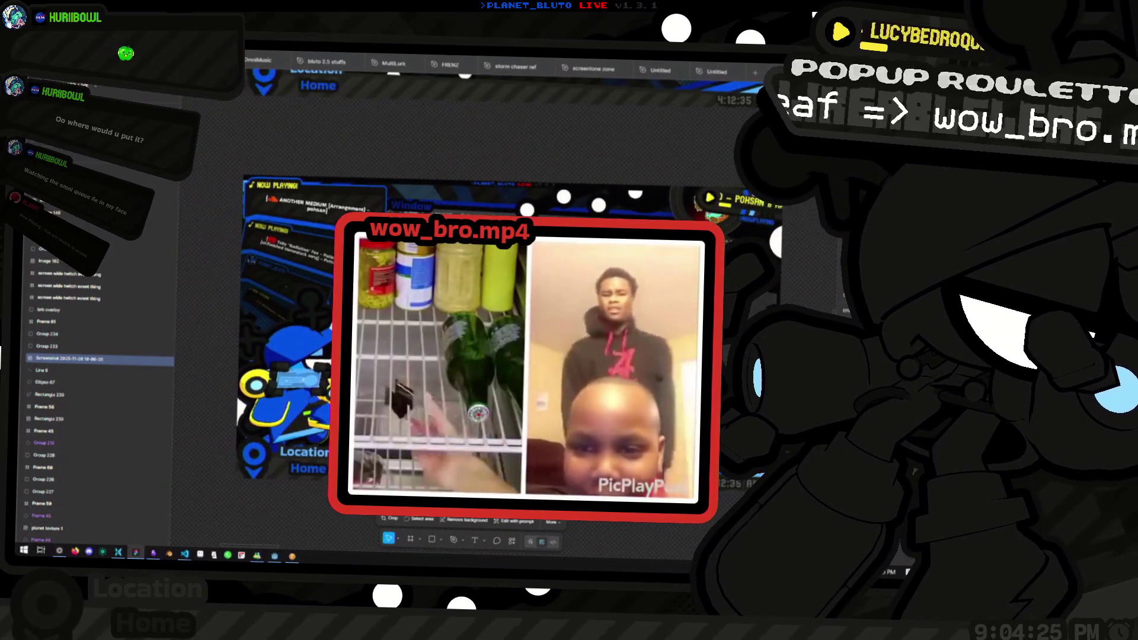
{"action": "scroll", "coordinate": [465, 75], "scroll_direction": "down", "scroll_amount": 5}
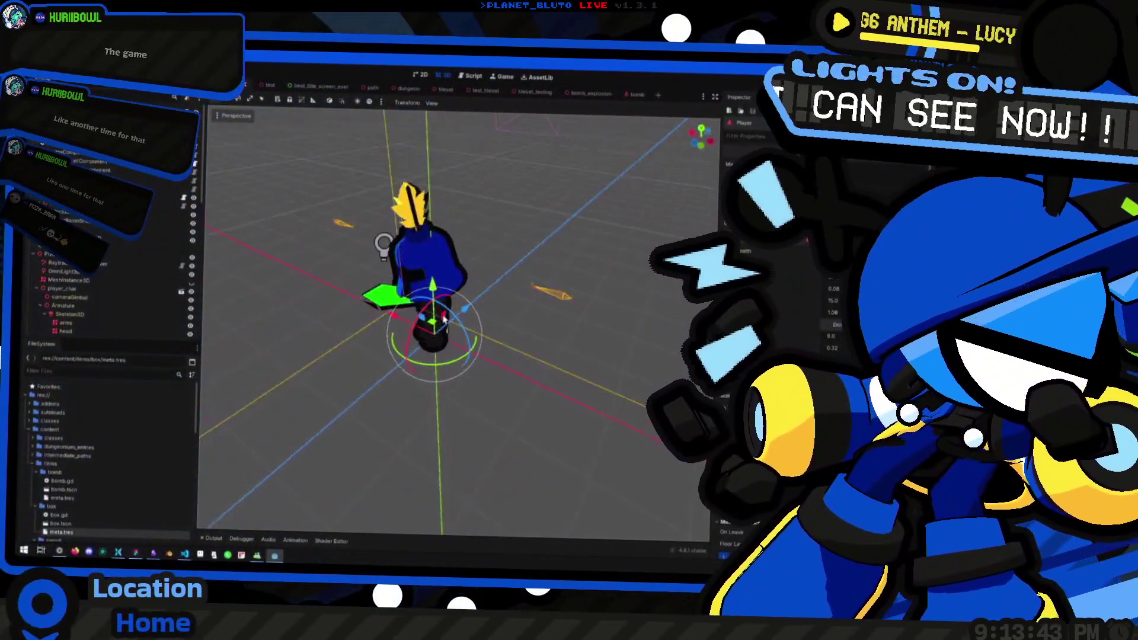
Centre the player character in the 3D viewport and run the ProjectDNS game.
{"action": "mouse_move", "coordinate": [444, 319]}
{"action": "left_mouse_down"}
{"action": "mouse_move", "coordinate": [496, 370]}
{"action": "mouse_move", "coordinate": [477, 414]}
{"action": "mouse_move", "coordinate": [363, 353]}
{"action": "mouse_move", "coordinate": [412, 389]}
{"action": "mouse_move", "coordinate": [541, 406]}
{"action": "mouse_move", "coordinate": [715, 97]}
{"action": "left_mouse_up"}
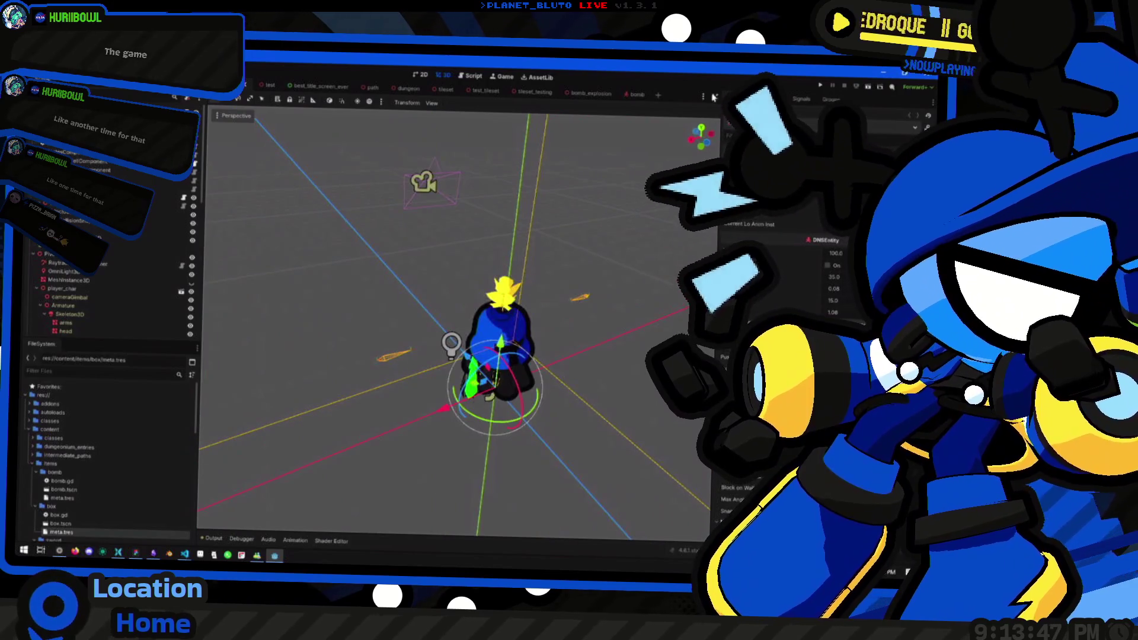
{"action": "left_click", "coordinate": [823, 86]}
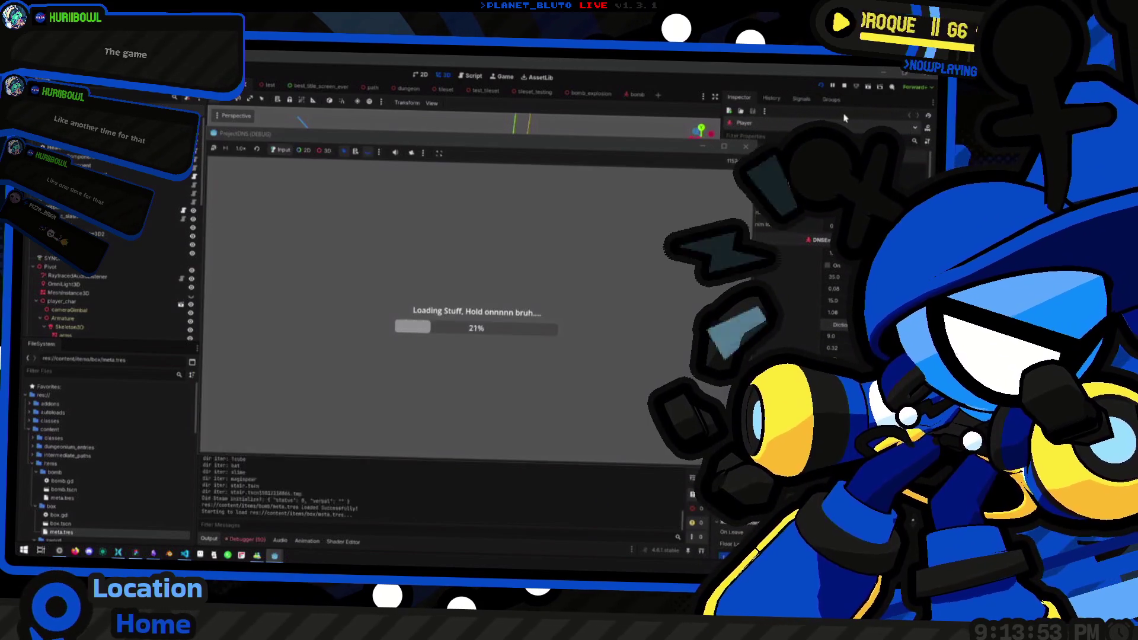
{"action": "left_click", "coordinate": [263, 89]}
Look over the tileset_testing and path scenes, then return to the game and pick the Knight class.
{"action": "left_click", "coordinate": [530, 91]}
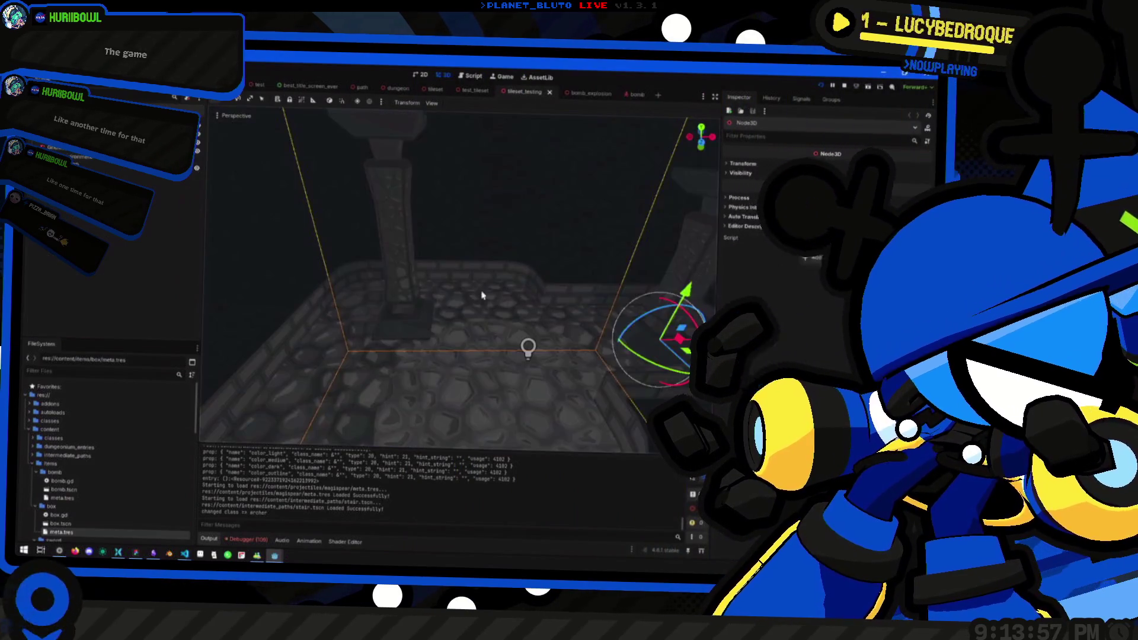
{"action": "mouse_move", "coordinate": [462, 278]}
{"action": "left_mouse_down"}
{"action": "mouse_move", "coordinate": [462, 367]}
{"action": "mouse_move", "coordinate": [463, 225]}
{"action": "mouse_move", "coordinate": [463, 308]}
{"action": "mouse_move", "coordinate": [462, 237]}
{"action": "mouse_move", "coordinate": [510, 238]}
{"action": "mouse_move", "coordinate": [483, 243]}
{"action": "mouse_move", "coordinate": [451, 225]}
{"action": "mouse_move", "coordinate": [501, 308]}
{"action": "mouse_move", "coordinate": [500, 271]}
{"action": "mouse_move", "coordinate": [425, 284]}
{"action": "mouse_move", "coordinate": [439, 266]}
{"action": "mouse_move", "coordinate": [415, 284]}
{"action": "mouse_move", "coordinate": [425, 291]}
{"action": "left_mouse_up"}
{"action": "left_click", "coordinate": [360, 87]}
{"action": "scroll", "coordinate": [501, 271], "scroll_direction": "up", "scroll_amount": 5}
{"action": "key", "text": "alt+Tab"}
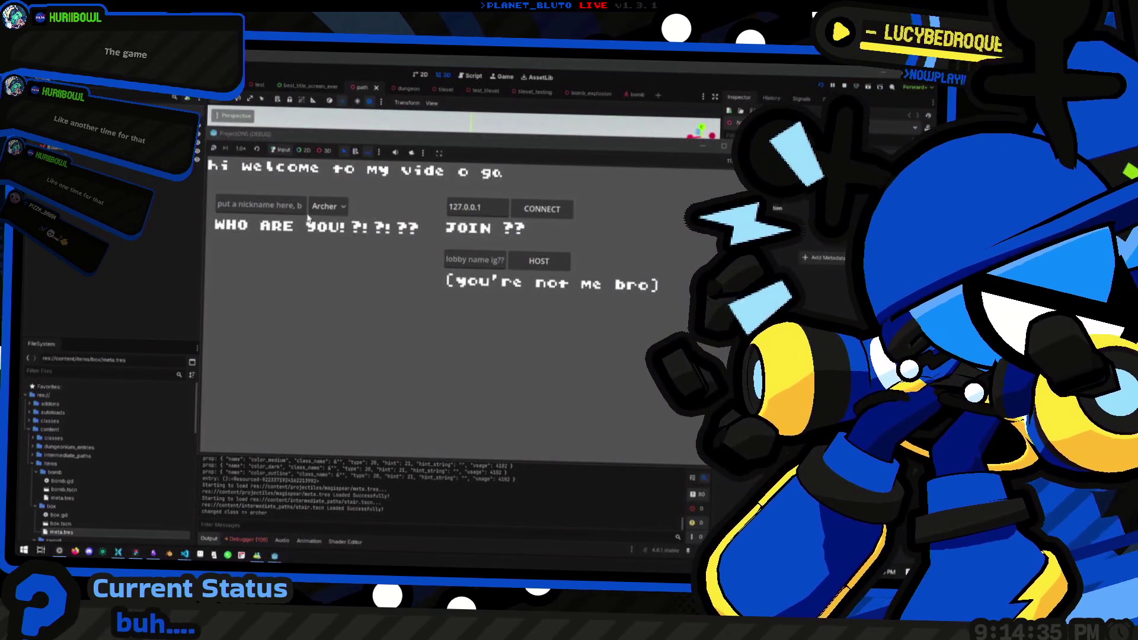
{"action": "left_click", "coordinate": [332, 237]}
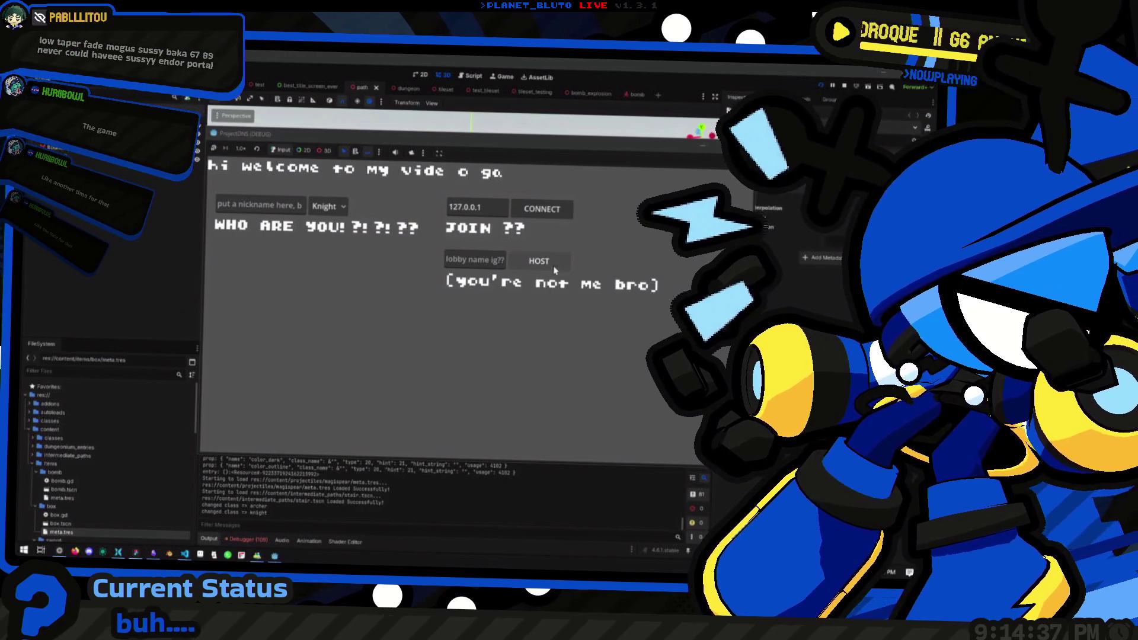
Host a new game and move, turn and jump the Knight toward the blue-lit wall.
{"action": "left_click", "coordinate": [539, 261]}
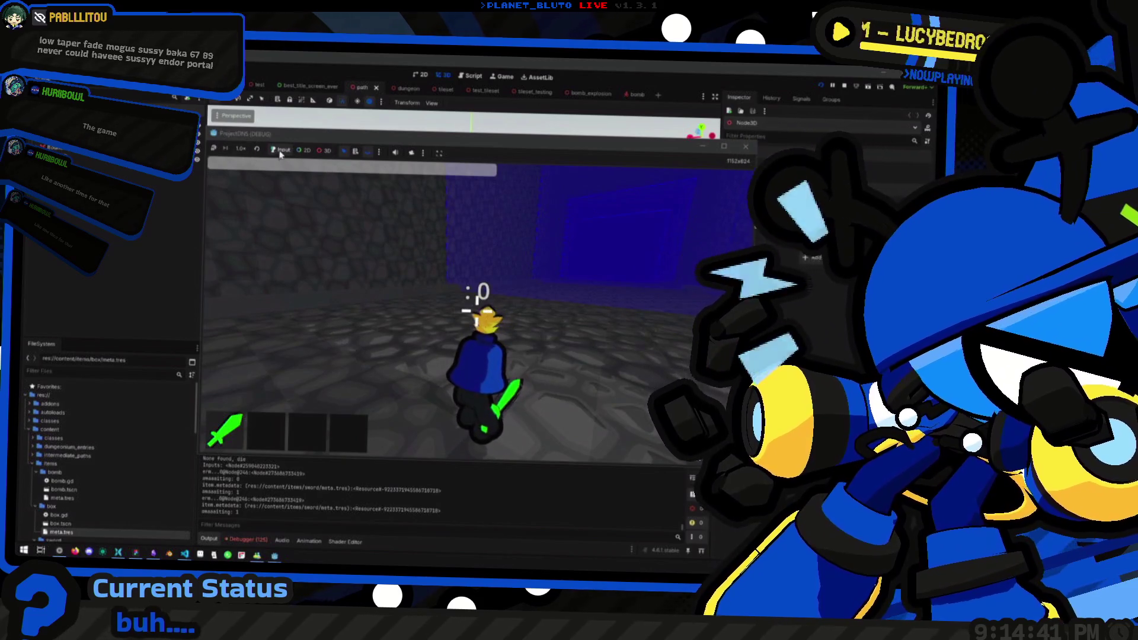
{"action": "left_click", "coordinate": [425, 285]}
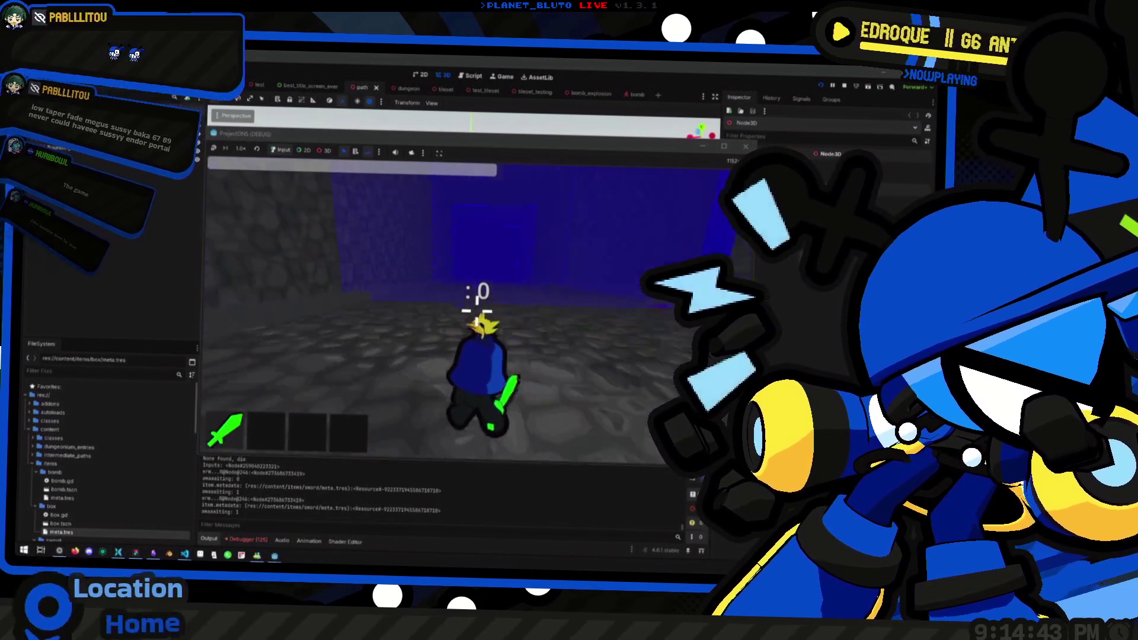
{"action": "key", "text": "space"}
{"action": "key", "text": "space"}
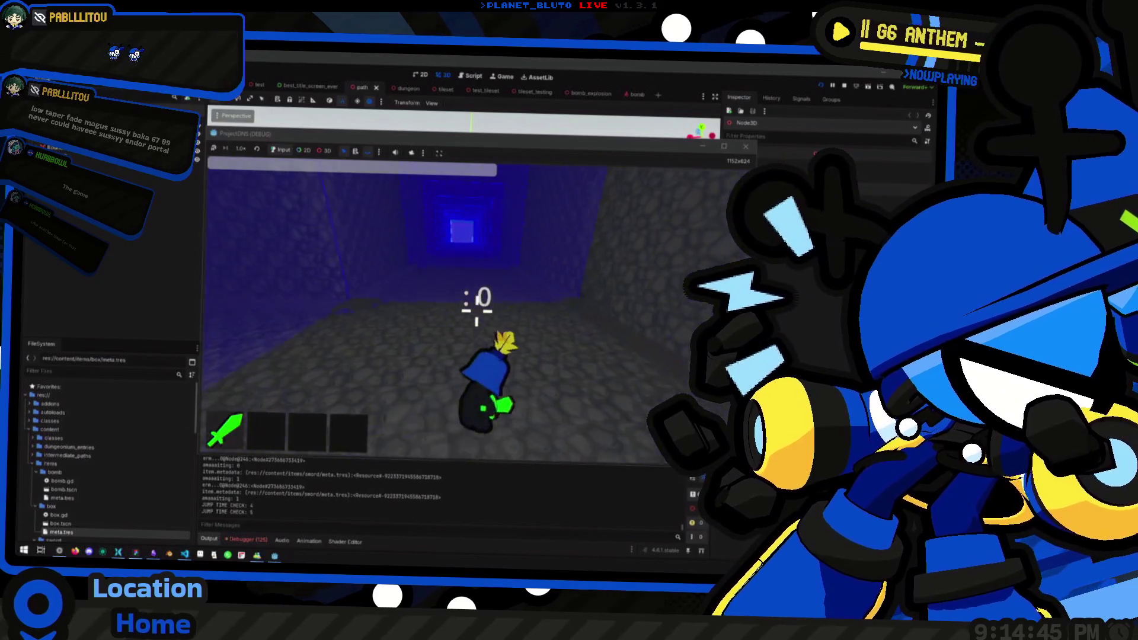
{"action": "key", "text": "space"}
{"action": "key", "text": "space"}
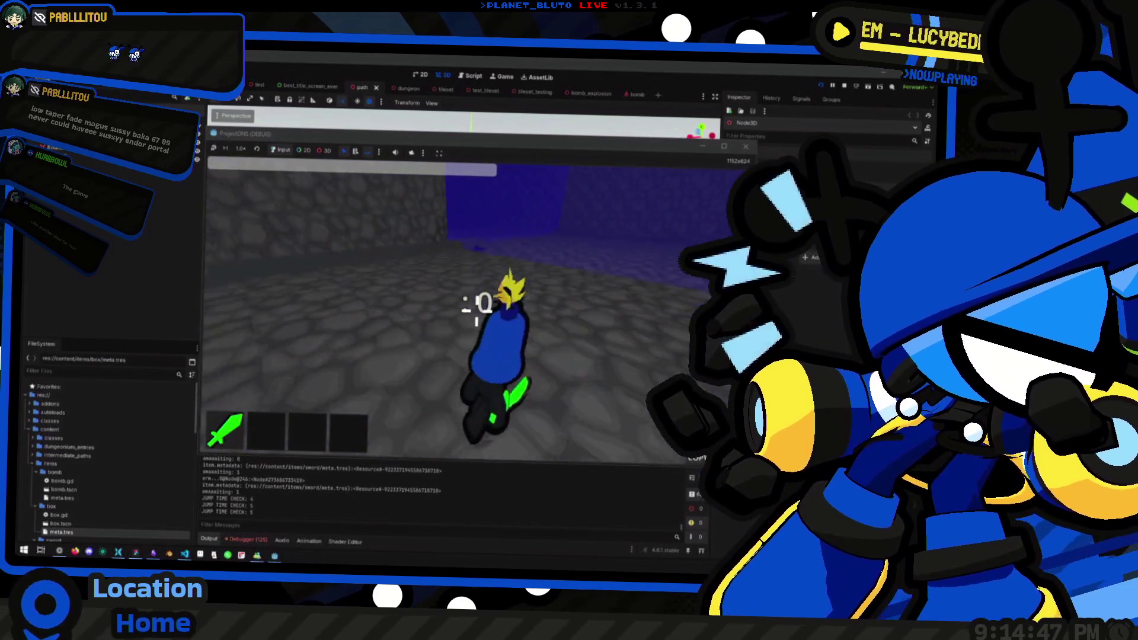
{"action": "key", "text": "space"}
{"action": "key", "text": "space"}
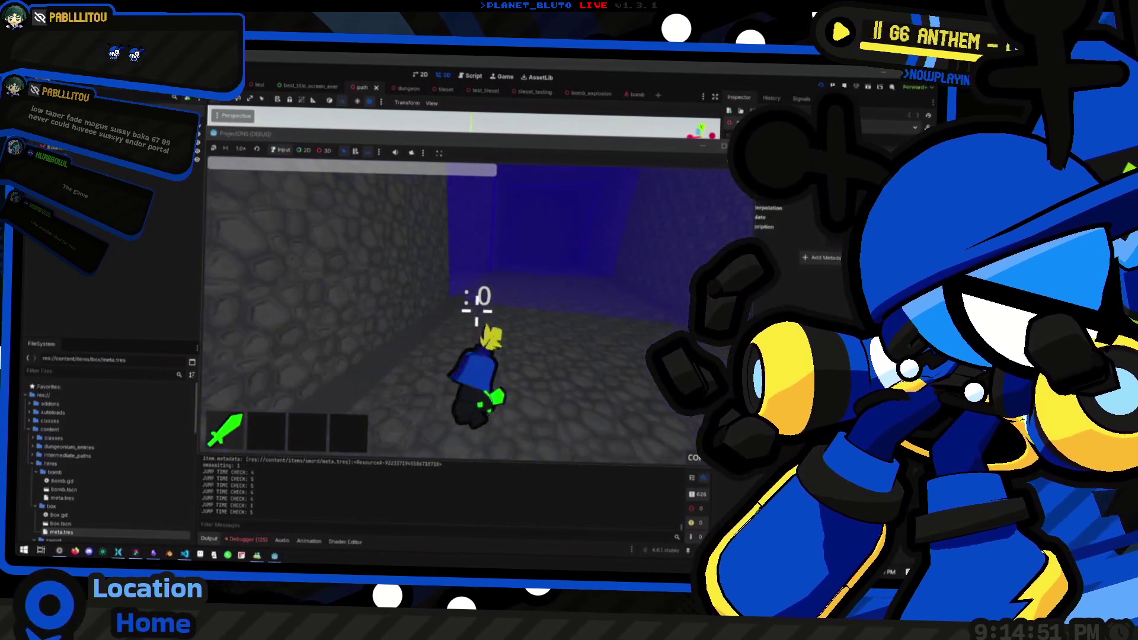
{"action": "key", "text": "space"}
{"action": "key", "text": "space"}
{"action": "key", "text": "space"}
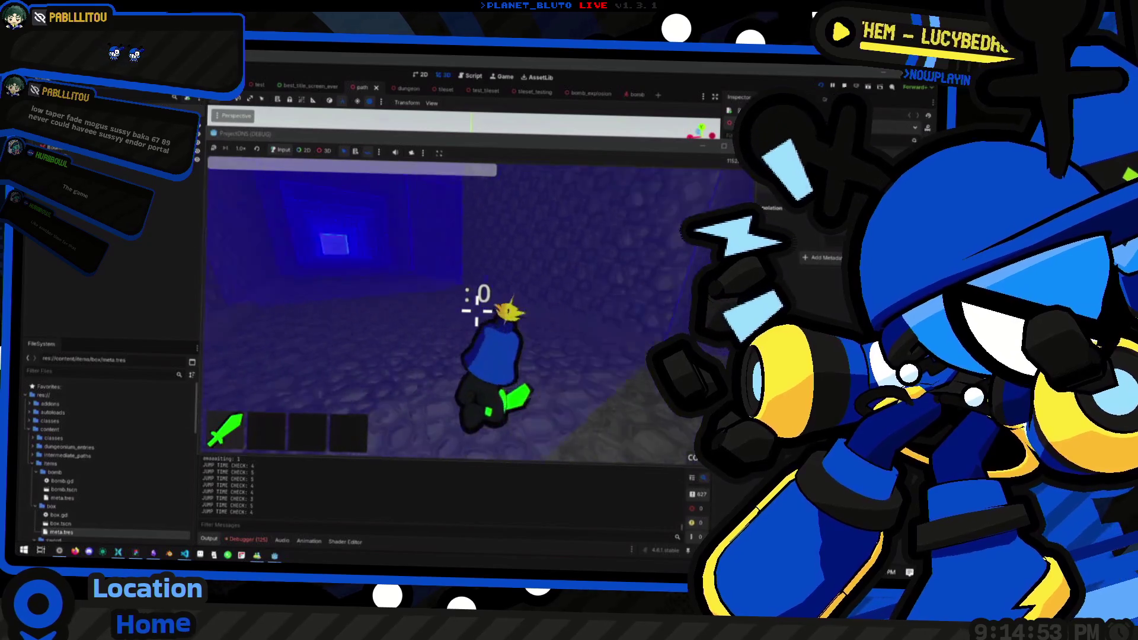
{"action": "key", "text": "w"}
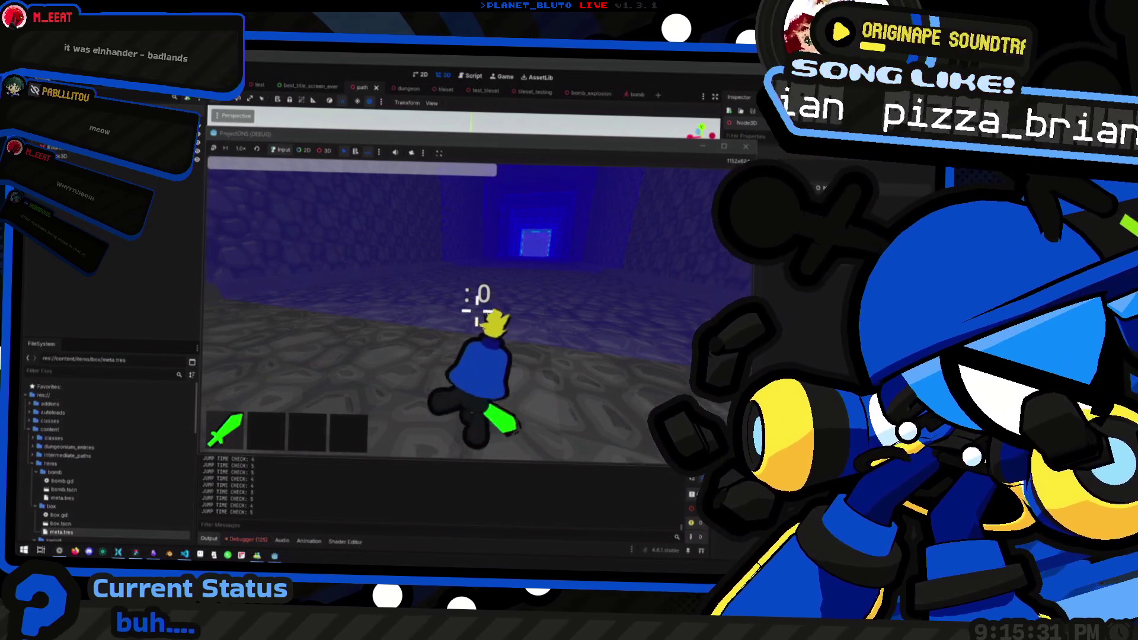
Run, jump and dive the character across the stone room toward the blue wall.
{"action": "key", "text": "space"}
{"action": "key", "text": "space"}
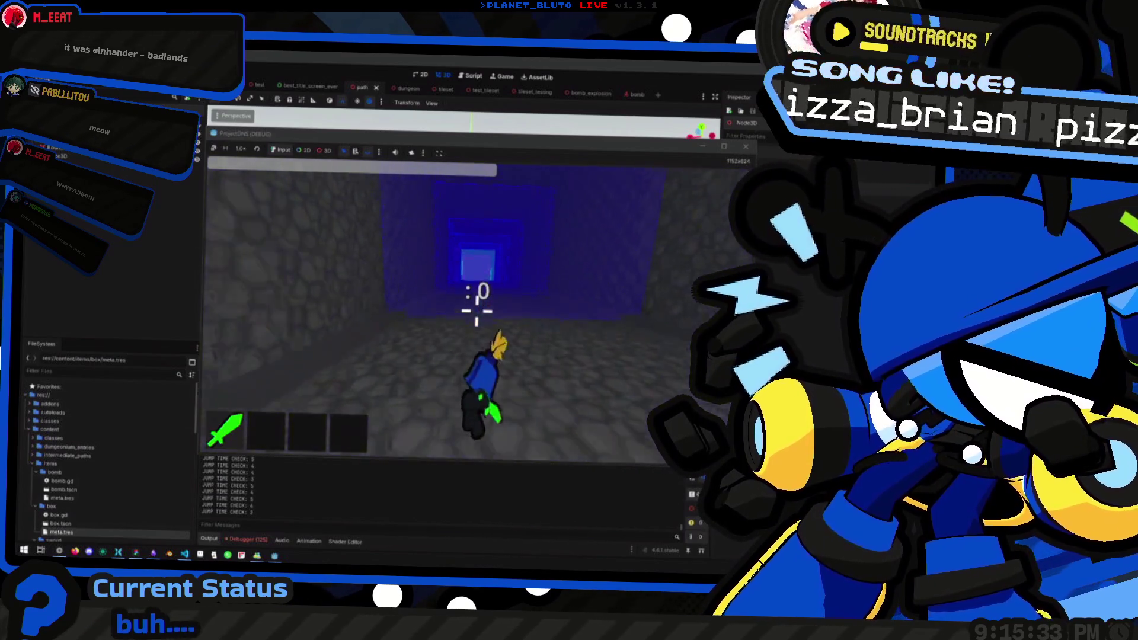
{"action": "key", "text": "space"}
{"action": "key", "text": "space"}
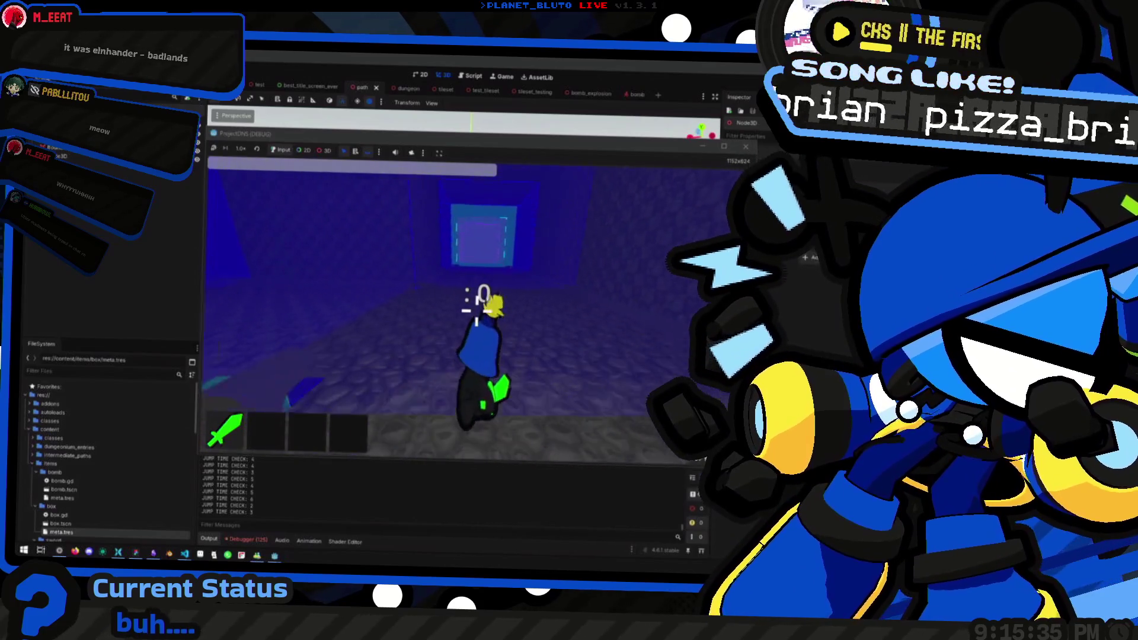
{"action": "key", "text": "space"}
{"action": "key", "text": "space"}
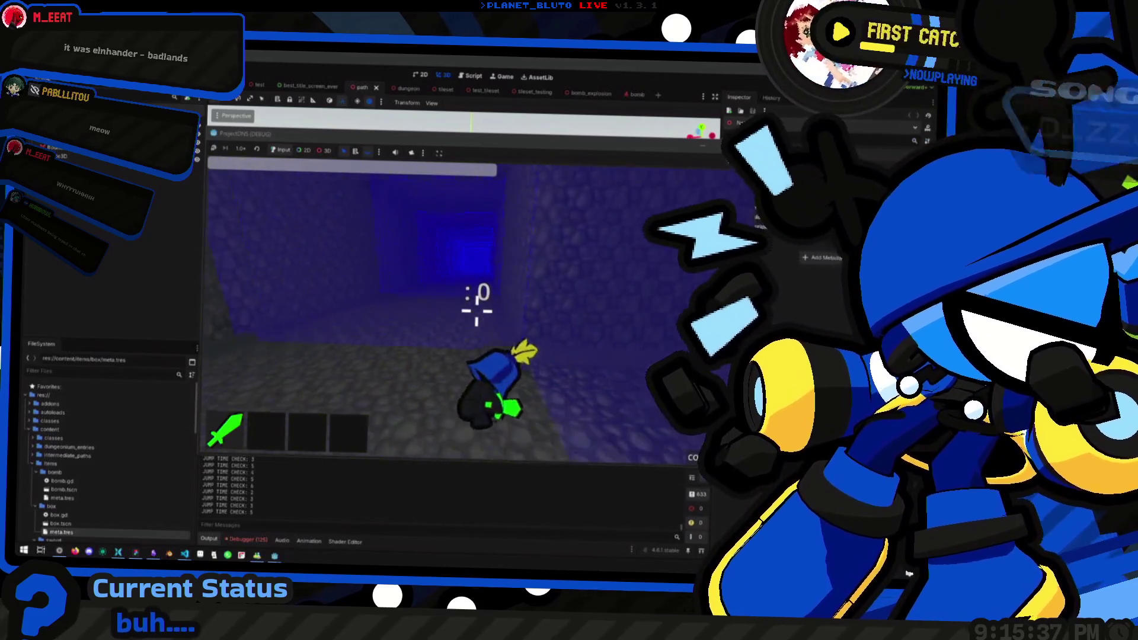
{"action": "key", "text": "space"}
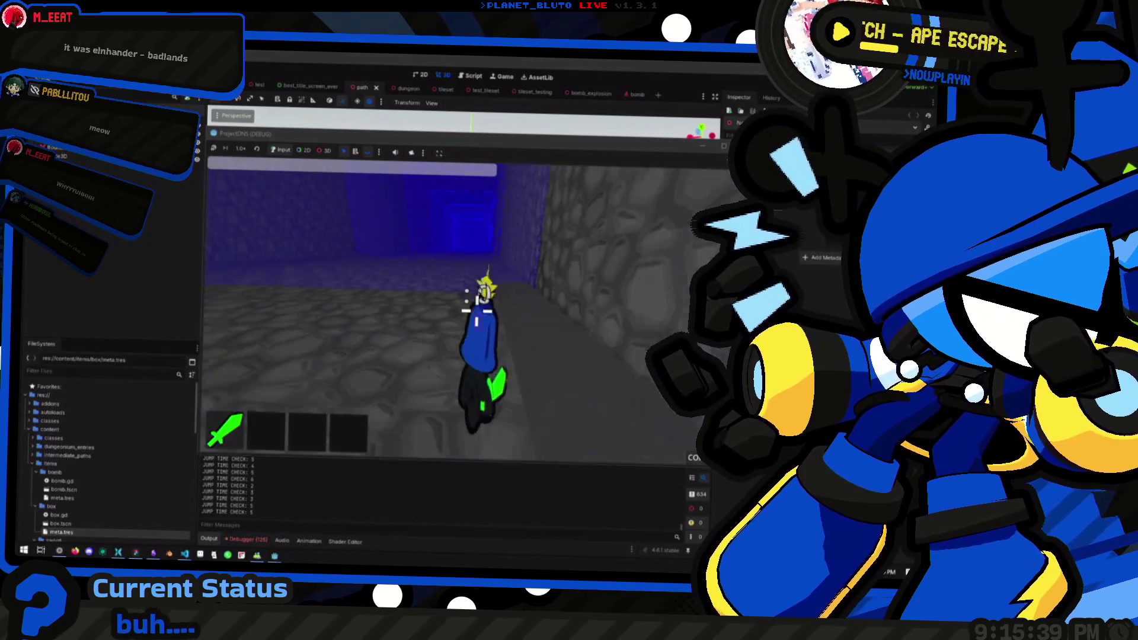
{"action": "key", "text": "space"}
{"action": "key", "text": "space"}
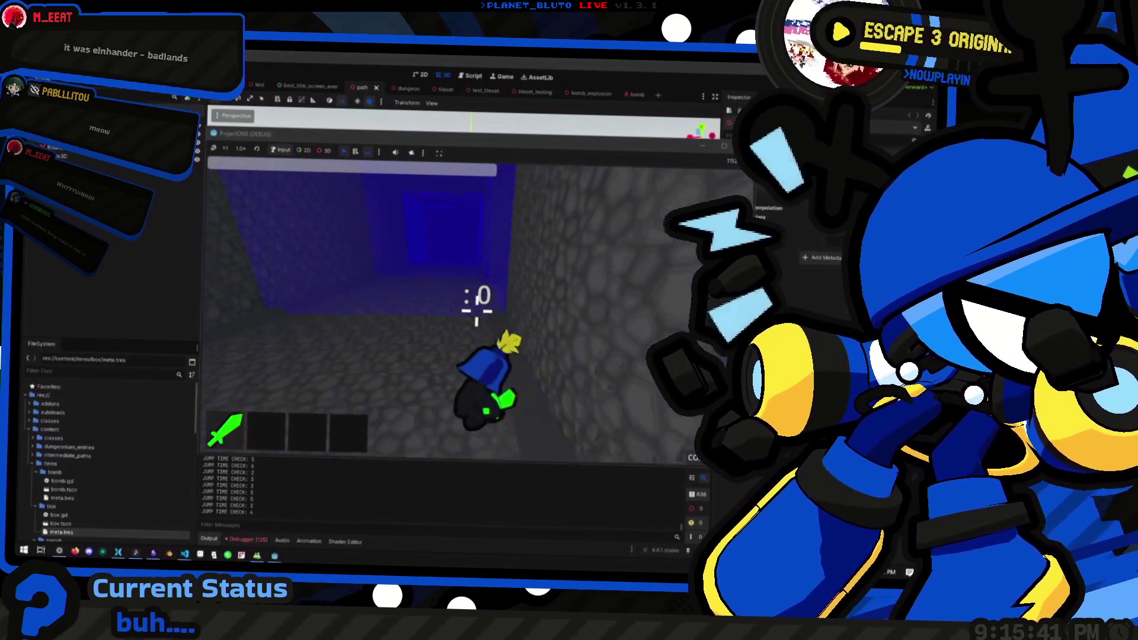
{"action": "key", "text": "space"}
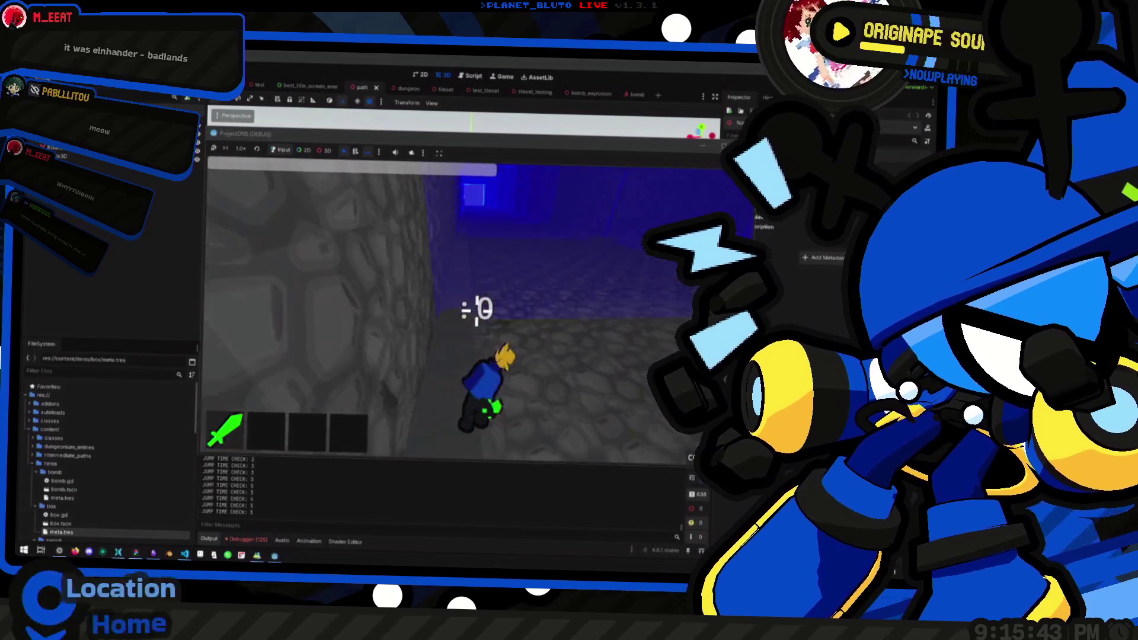
{"action": "key", "text": "space"}
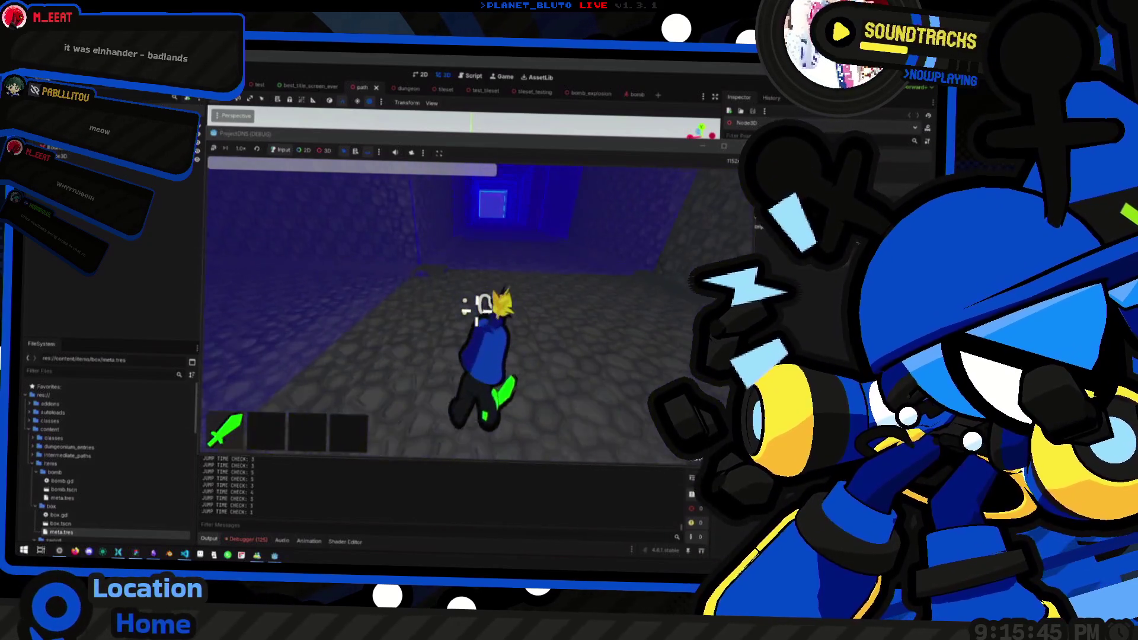
{"action": "key", "text": "space"}
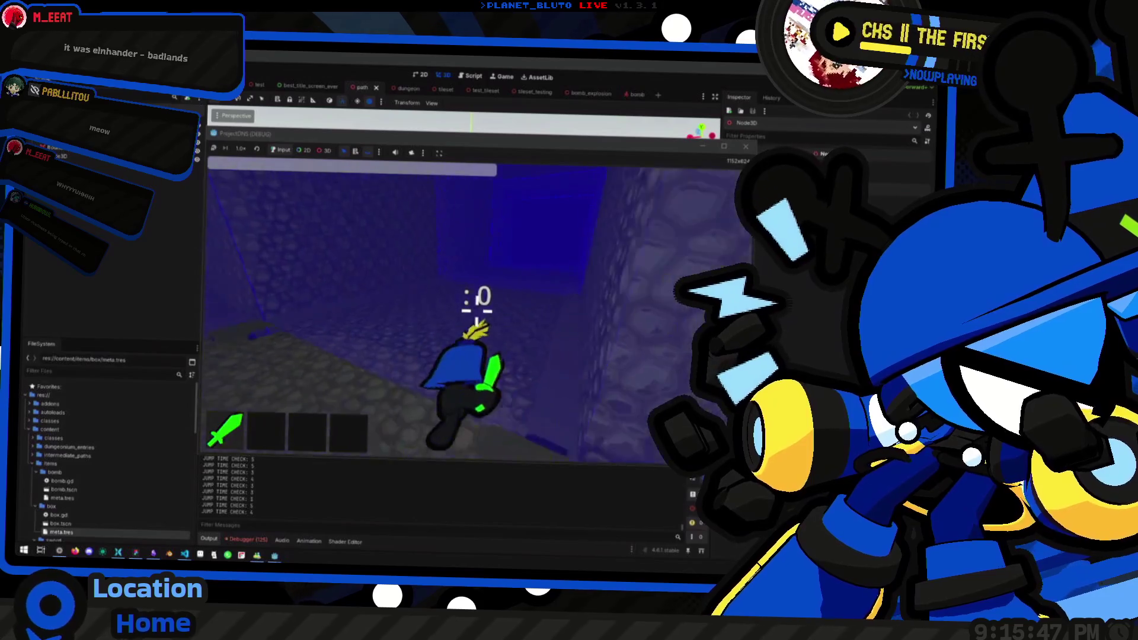
{"action": "key", "text": "space"}
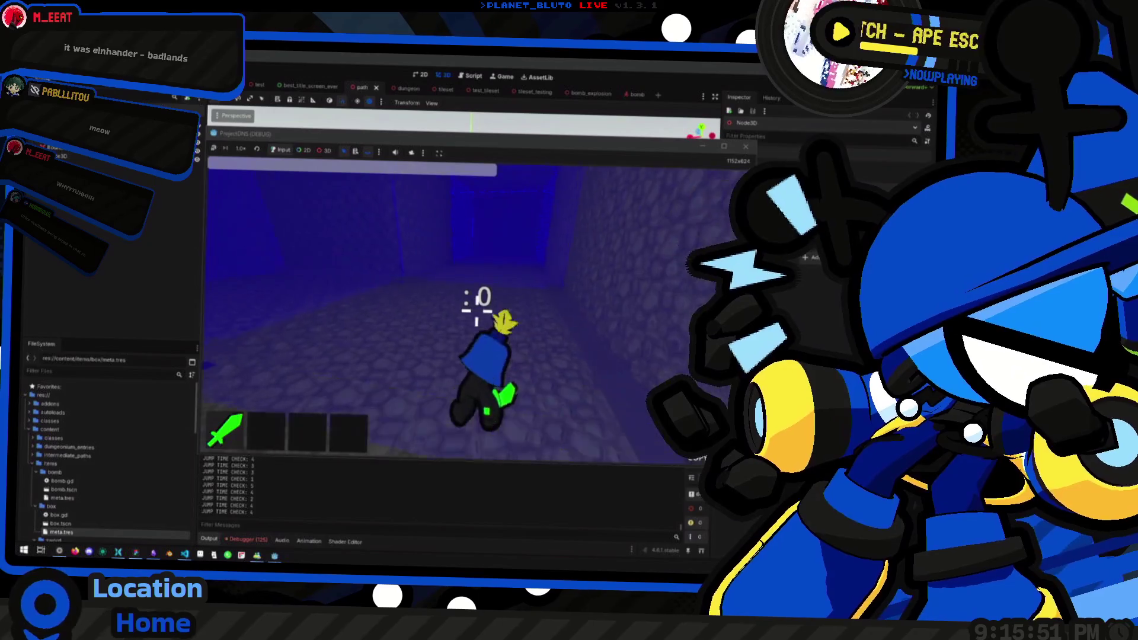
{"action": "key", "text": "space"}
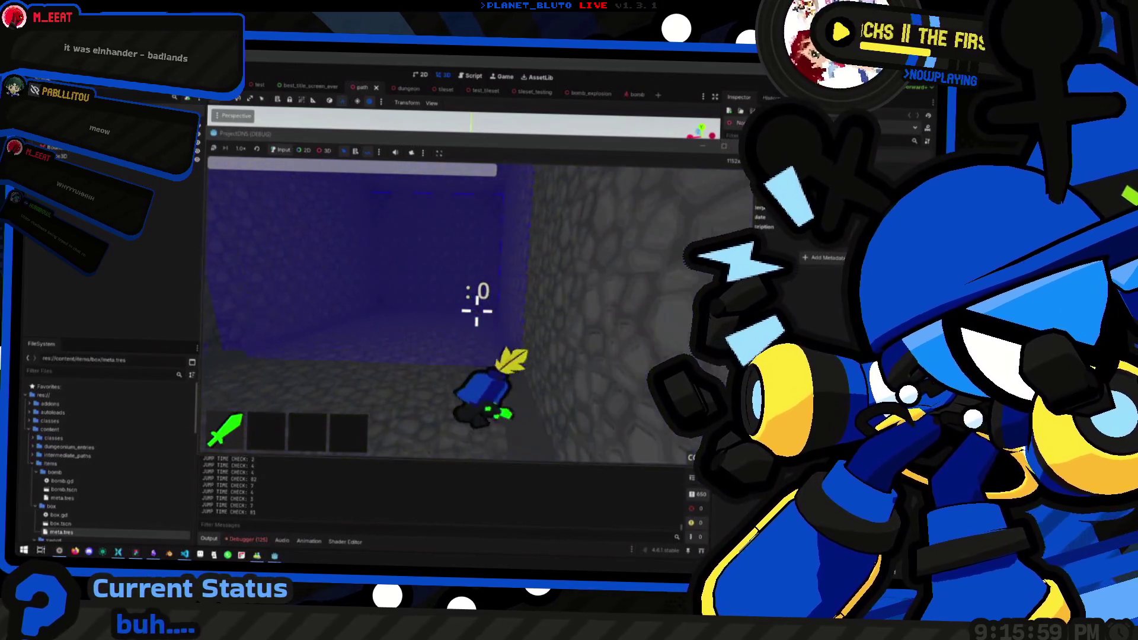
{"action": "key", "text": "space"}
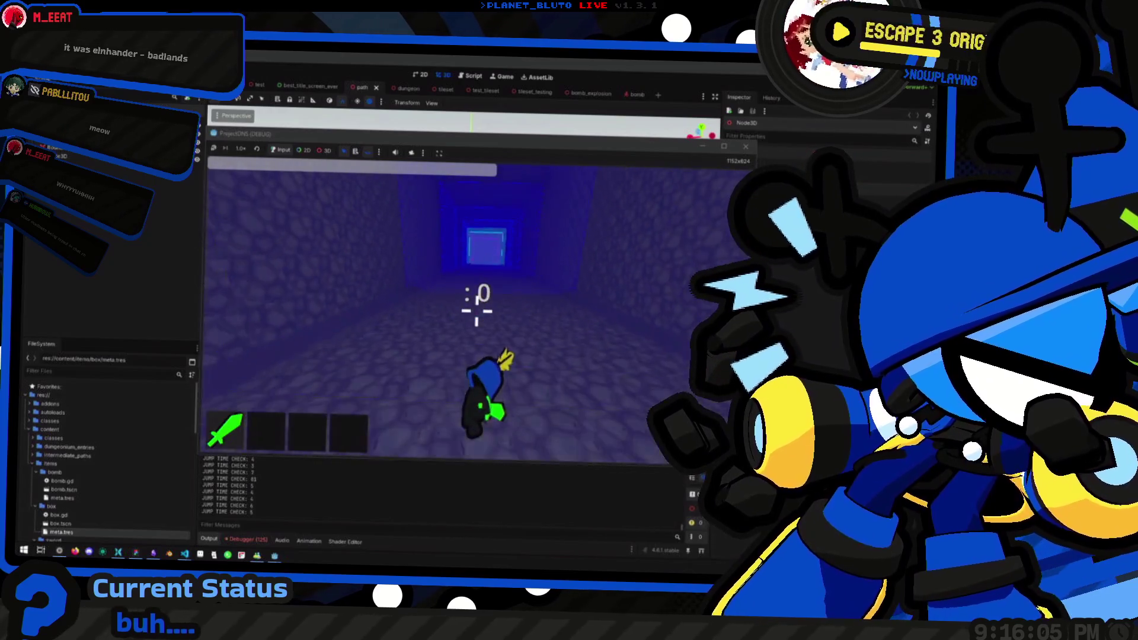
{"action": "key", "text": "space"}
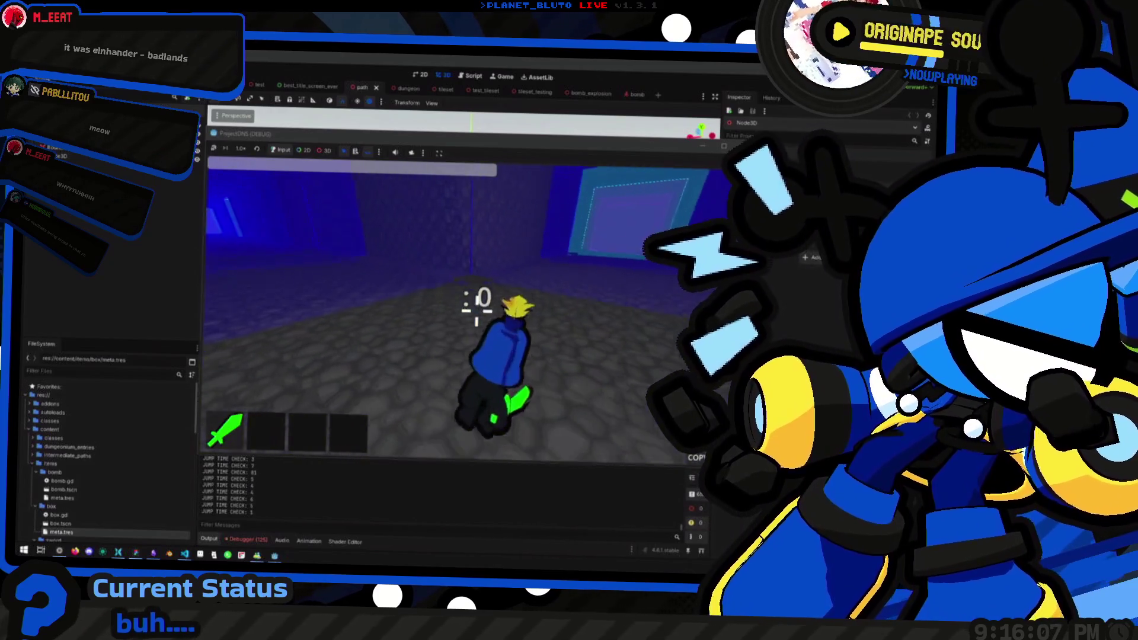
Walk the character into the blue room toward the cyan box doorway, then stop the game with F8.
{"action": "key", "text": "w"}
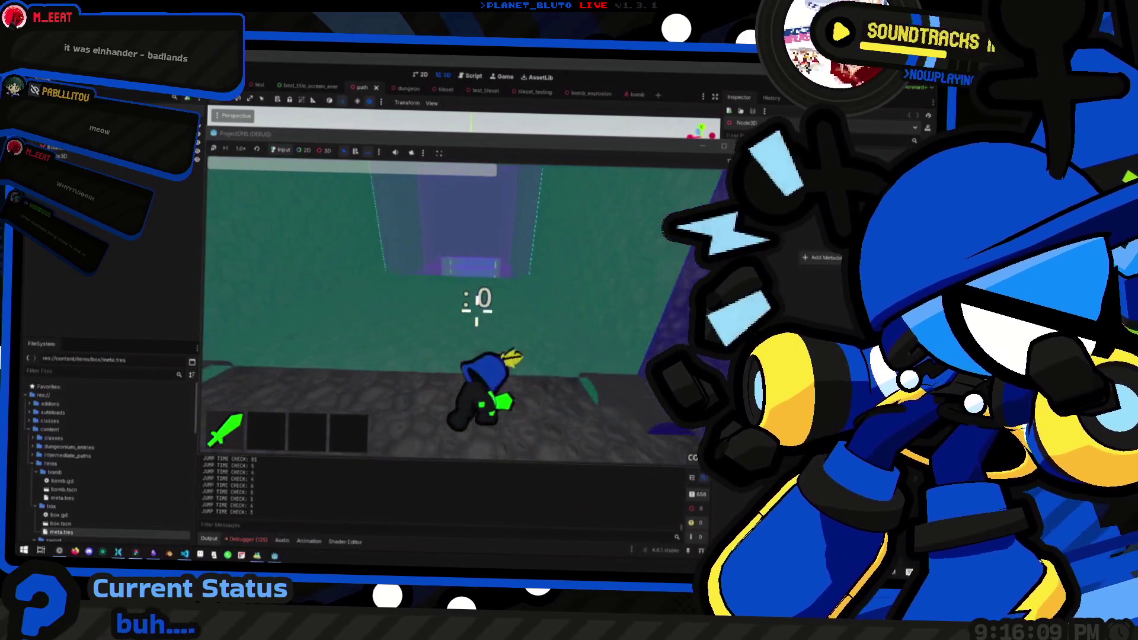
{"action": "key", "text": "w"}
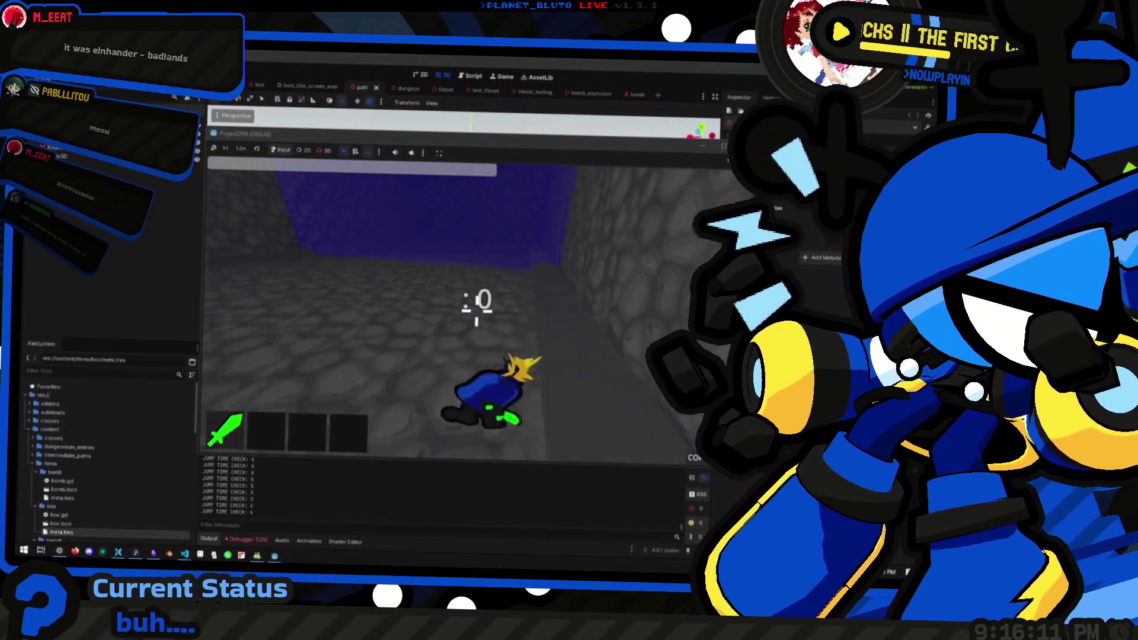
{"action": "key", "text": "w"}
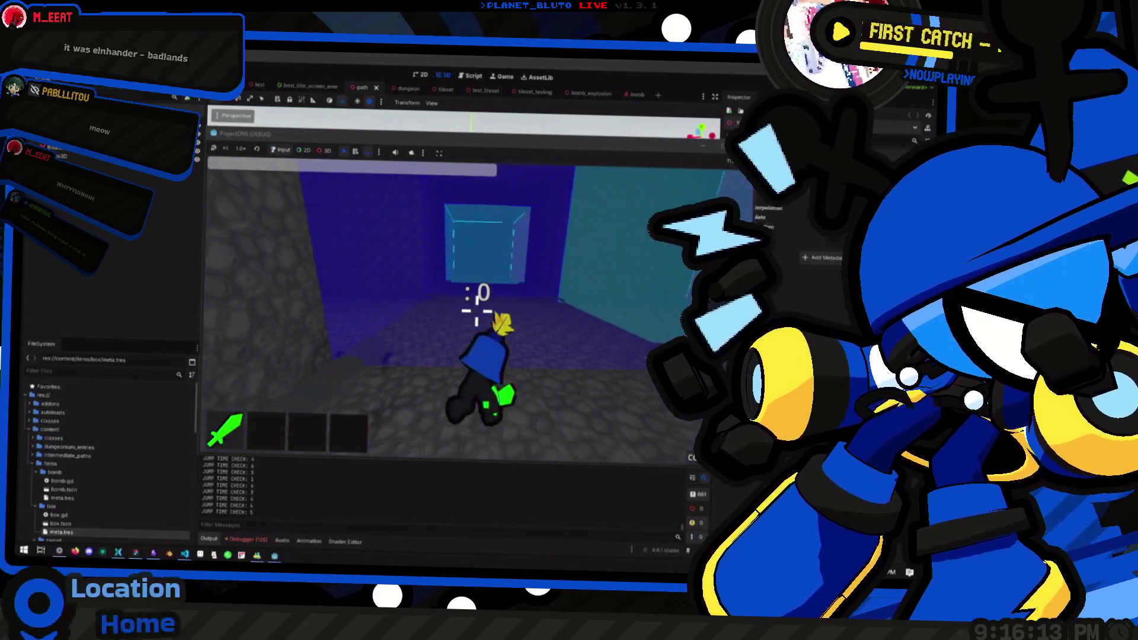
{"action": "key", "text": "w"}
{"action": "key", "text": "w"}
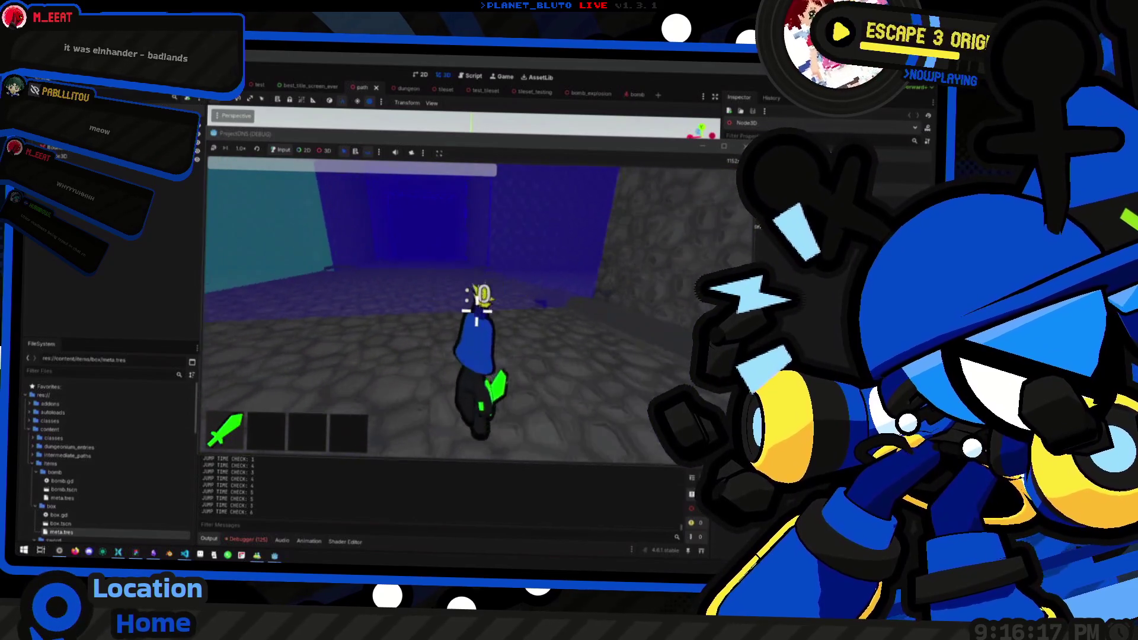
{"action": "key", "text": "w"}
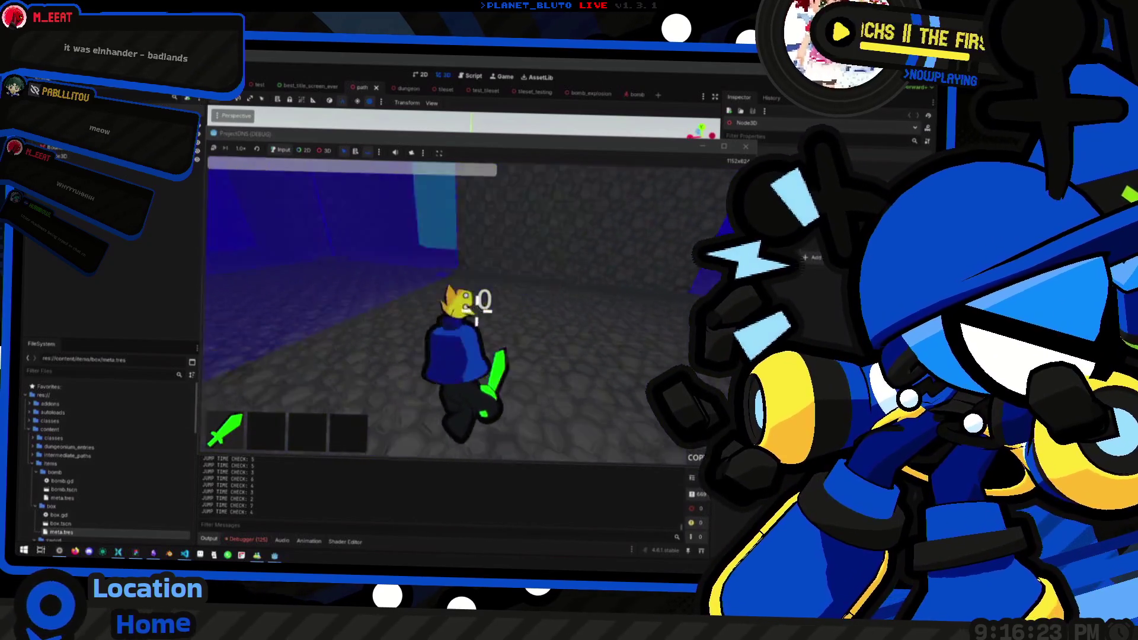
{"action": "key", "text": "w"}
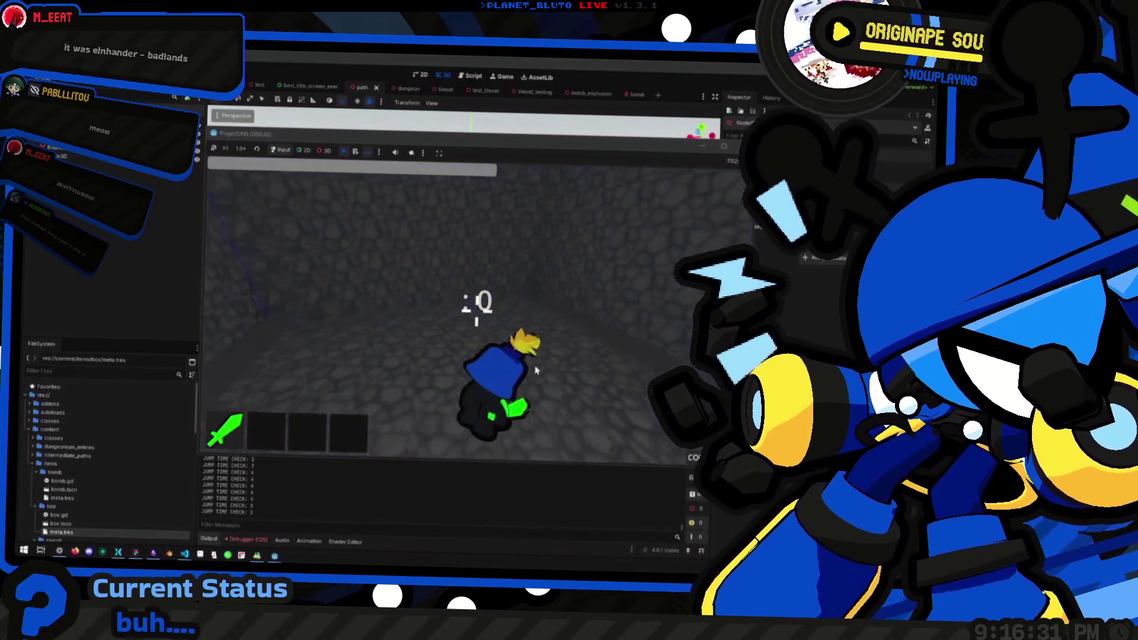
{"action": "key", "text": "F8"}
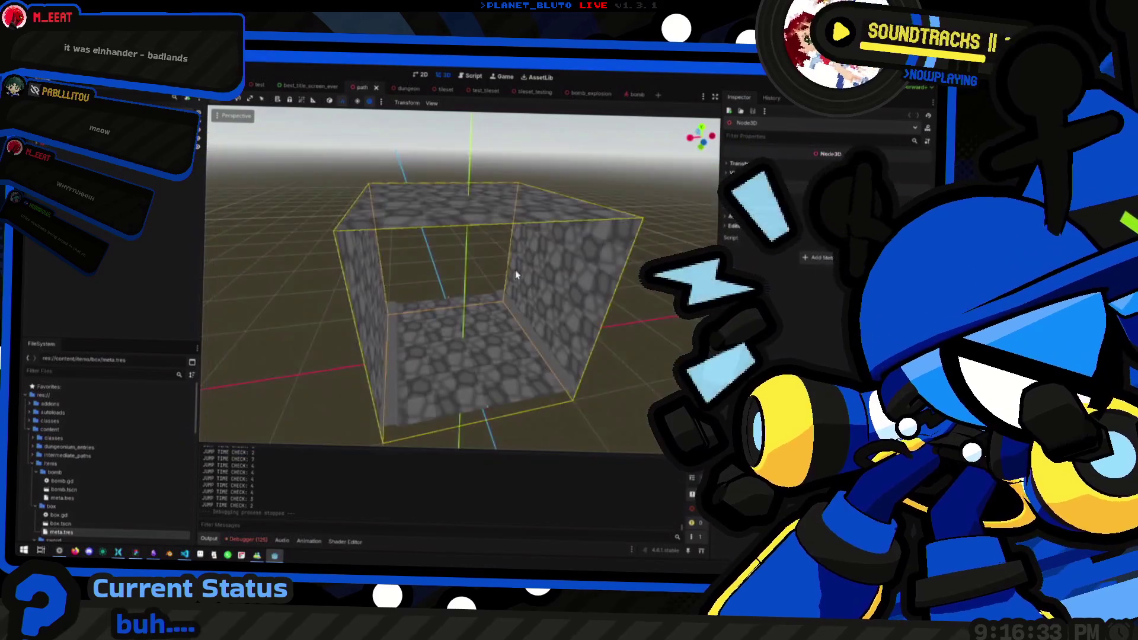
Bring up Obsidian's Home canvas and scroll through the TODO task table.
{"action": "left_click", "coordinate": [154, 553]}
{"action": "scroll", "coordinate": [381, 280], "scroll_direction": "up", "scroll_amount": 6}
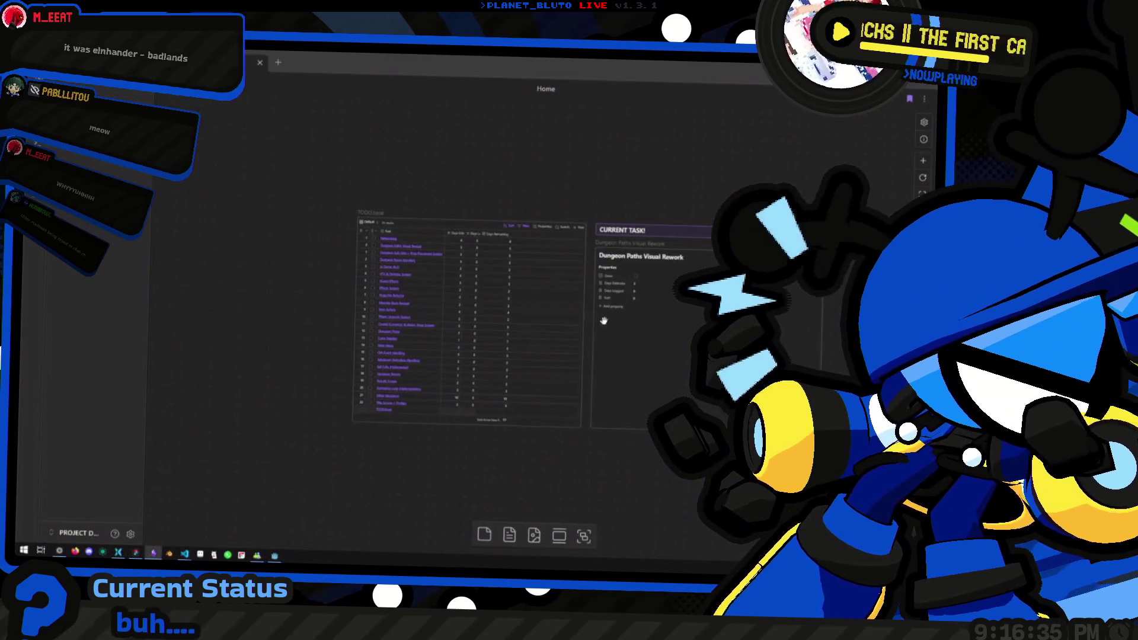
{"action": "scroll", "coordinate": [514, 264], "scroll_direction": "down", "scroll_amount": 6}
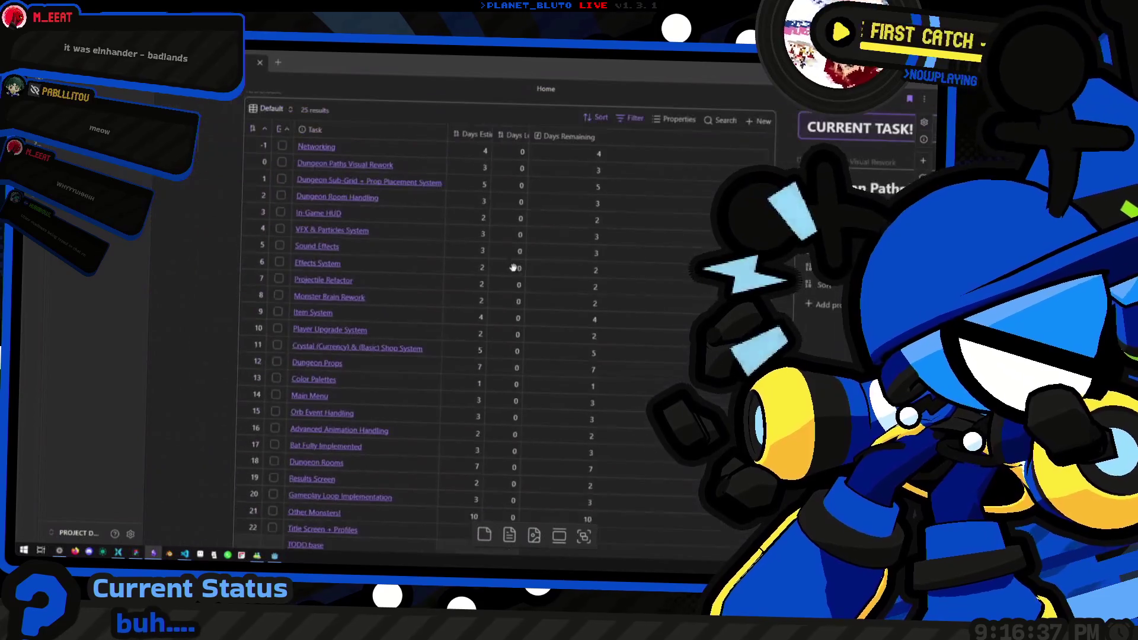
{"action": "scroll", "coordinate": [588, 269], "scroll_direction": "up", "scroll_amount": 1}
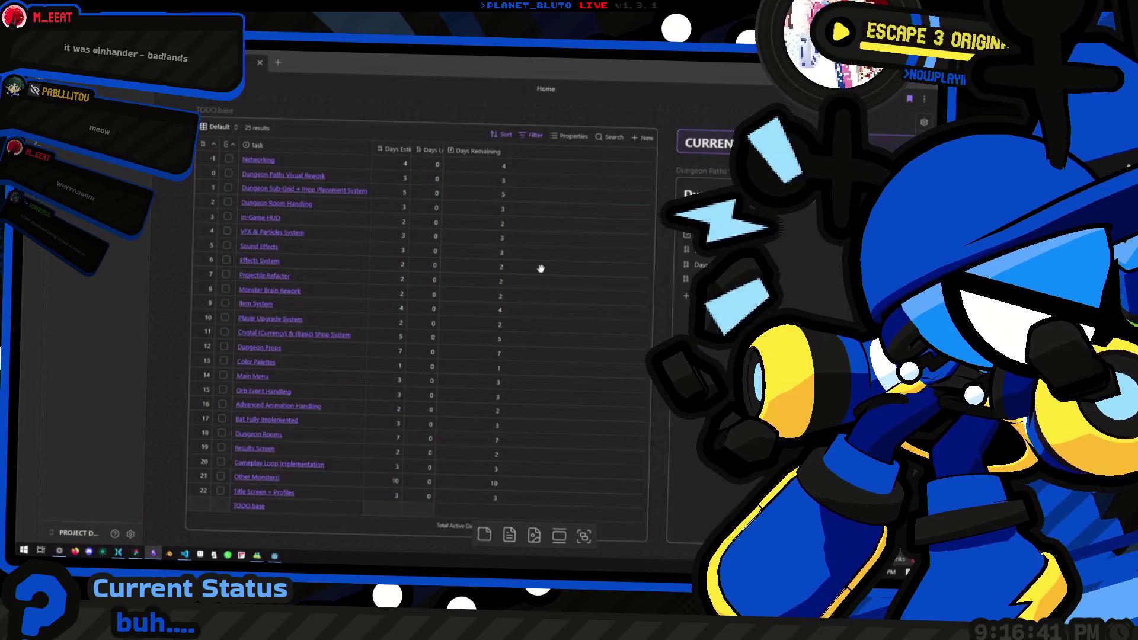
{"action": "scroll", "coordinate": [540, 269], "scroll_direction": "right", "scroll_amount": 10}
{"action": "scroll", "coordinate": [496, 320], "scroll_direction": "down", "scroll_amount": 5}
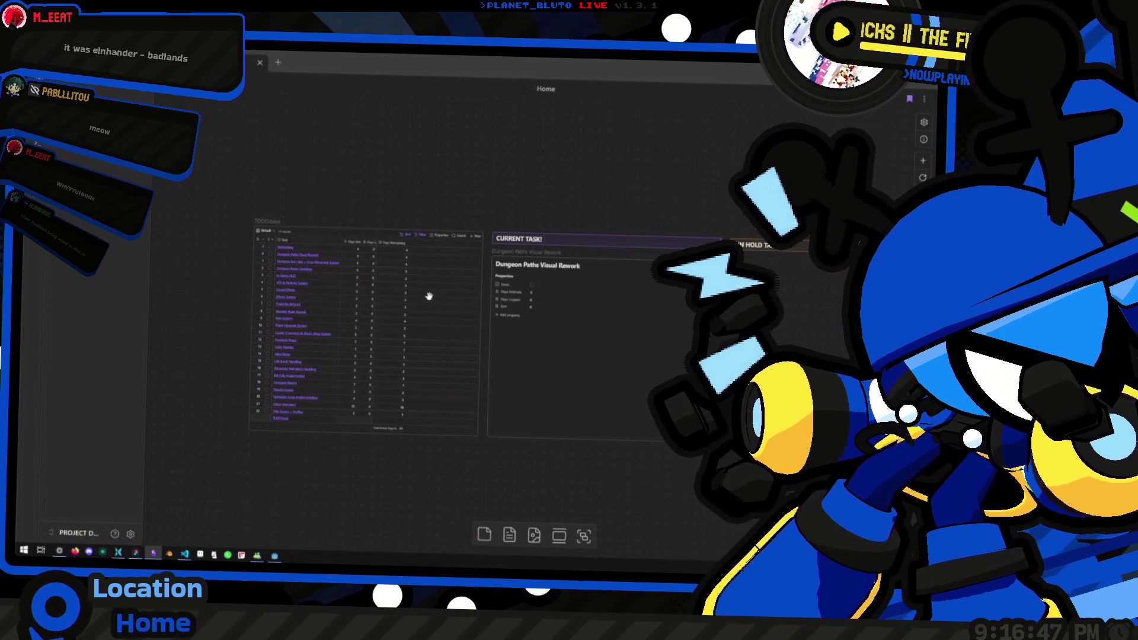
{"action": "scroll", "coordinate": [411, 279], "scroll_direction": "right", "scroll_amount": 1}
{"action": "scroll", "coordinate": [373, 281], "scroll_direction": "down", "scroll_amount": 1}
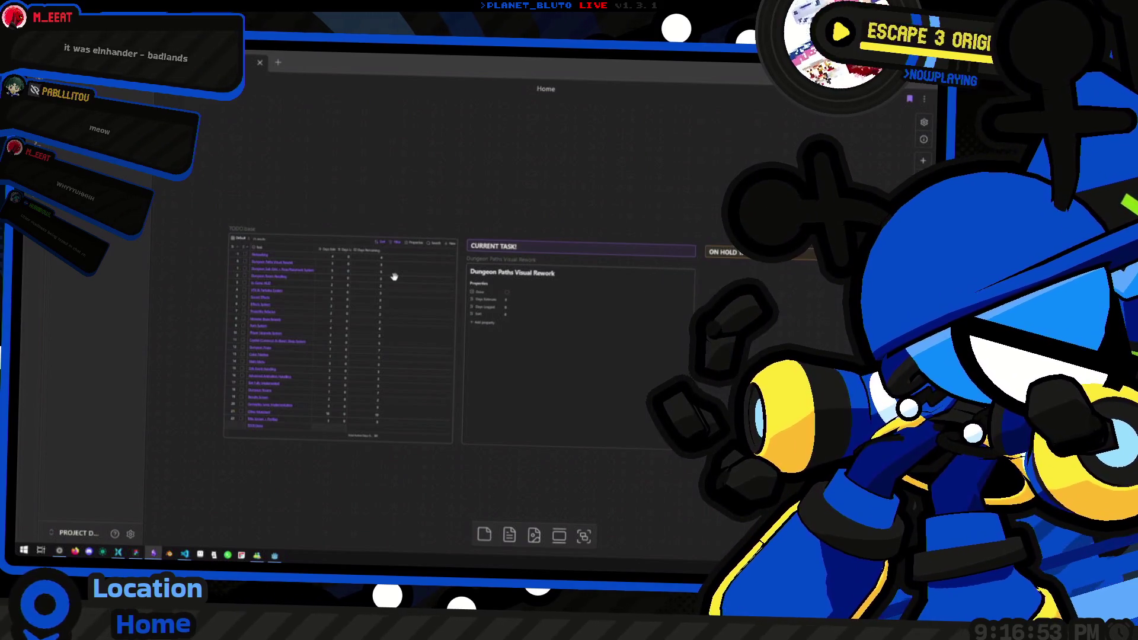
{"action": "scroll", "coordinate": [431, 290], "scroll_direction": "down", "scroll_amount": 1}
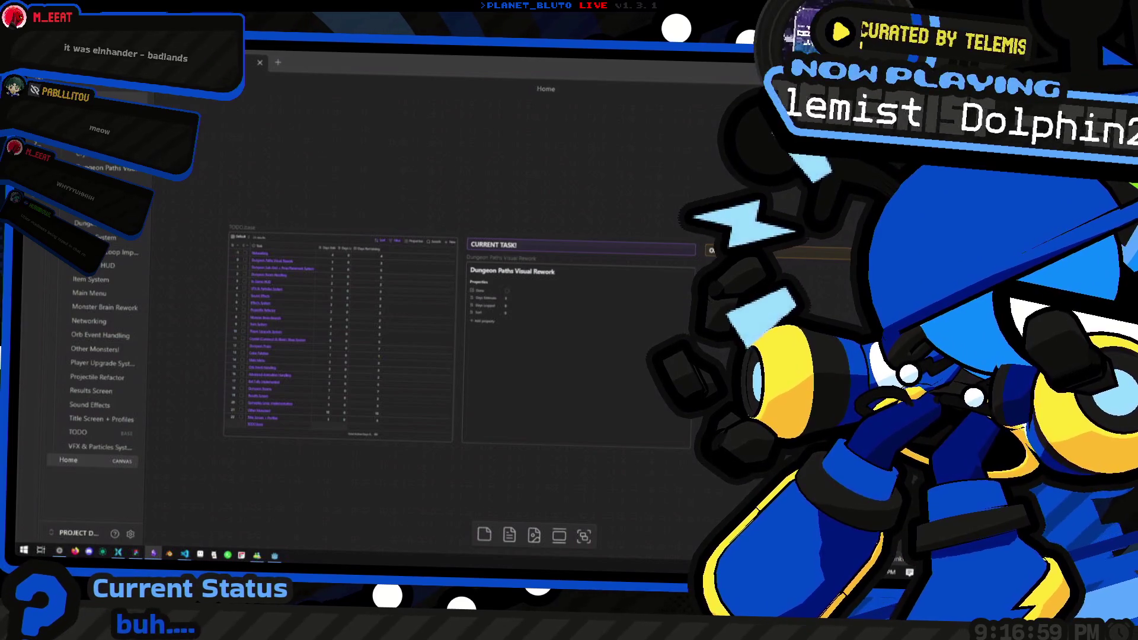
Pan the canvas to the On Hold tasks and the Dungeon Paths Visual Rework current-task card.
{"action": "left_click_drag", "start_coordinate": [310, 180], "coordinate": [247, 168]}
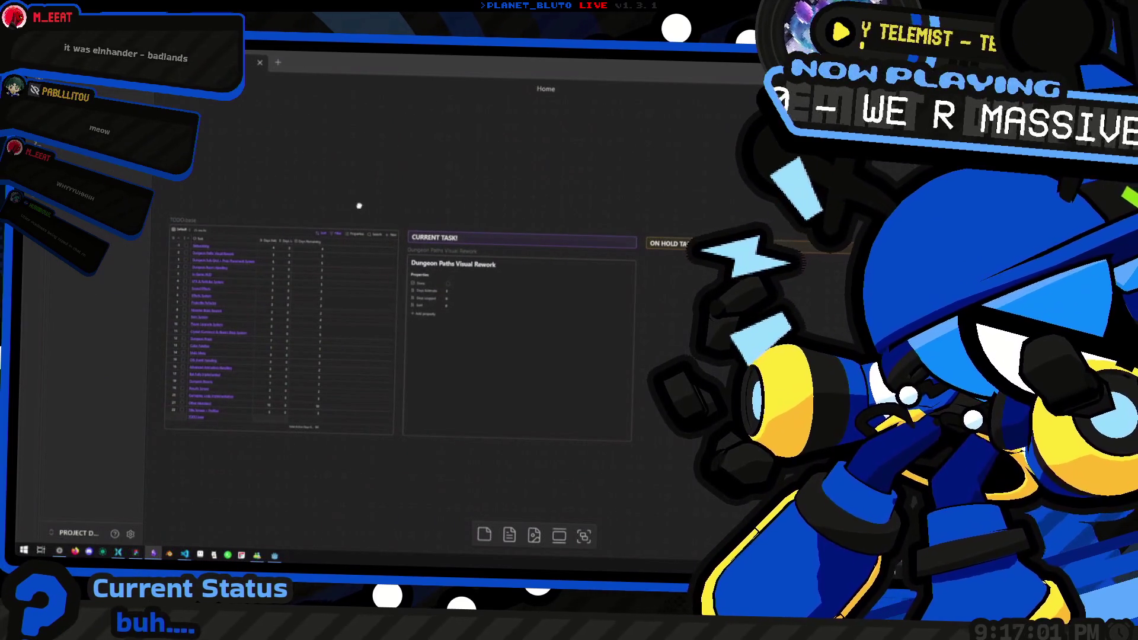
{"action": "left_click_drag", "start_coordinate": [359, 206], "coordinate": [367, 203]}
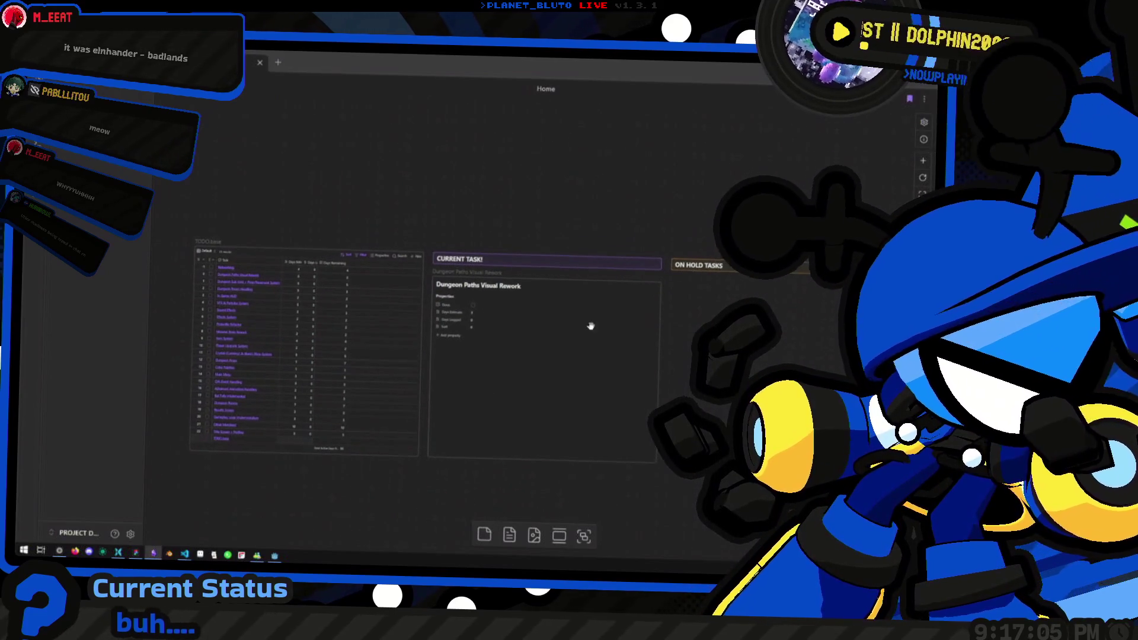
{"action": "scroll", "coordinate": [589, 325], "scroll_direction": "right", "scroll_amount": 5}
{"action": "scroll", "coordinate": [326, 356], "scroll_direction": "left", "scroll_amount": 4}
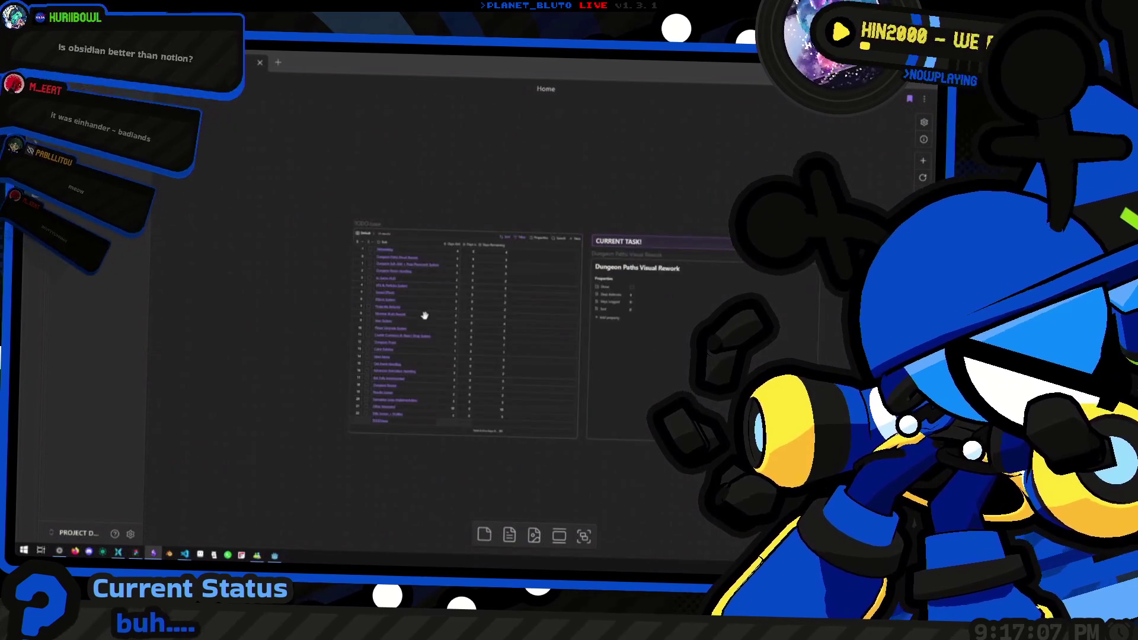
{"action": "scroll", "coordinate": [546, 325], "scroll_direction": "up", "scroll_amount": 2}
{"action": "scroll", "coordinate": [514, 337], "scroll_direction": "left", "scroll_amount": 2}
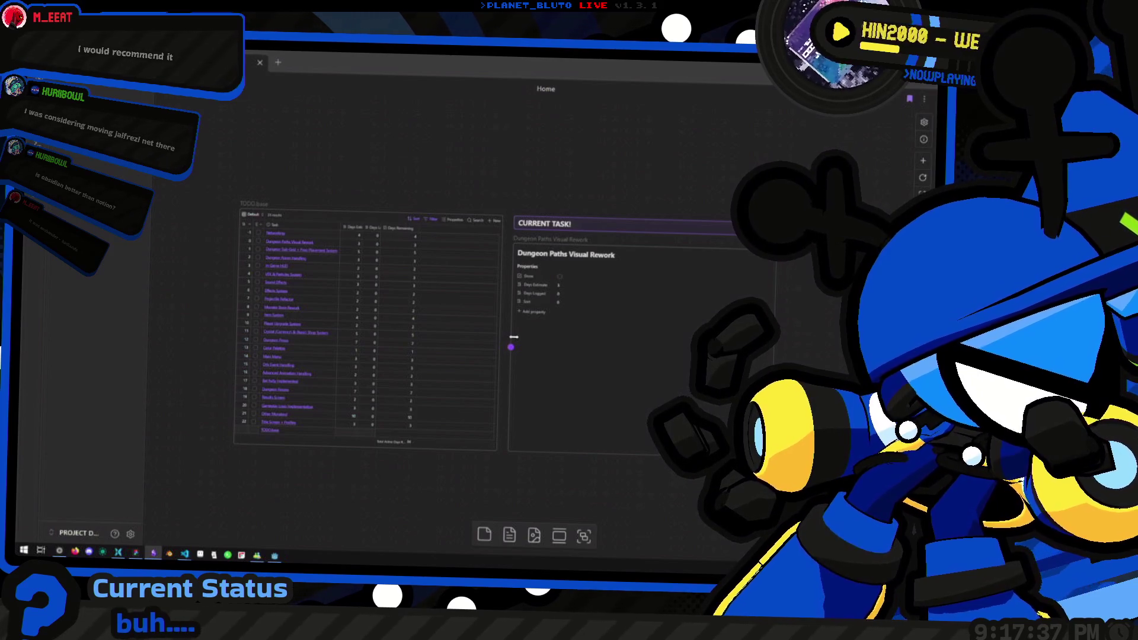
{"action": "scroll", "coordinate": [356, 378], "scroll_direction": "up", "scroll_amount": 1}
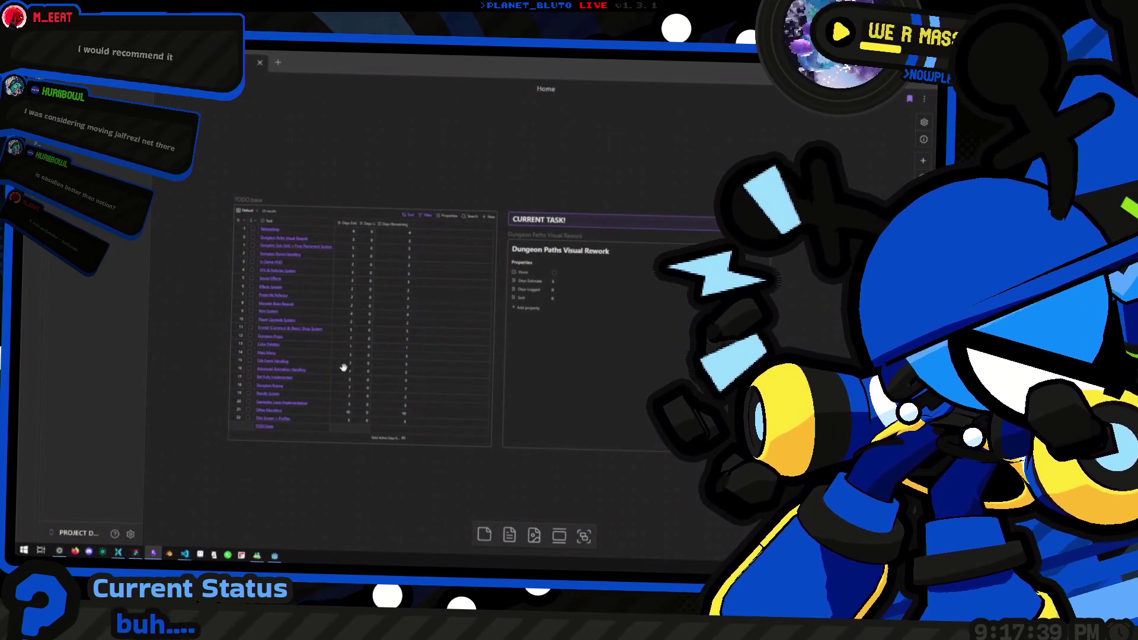
{"action": "scroll", "coordinate": [410, 362], "scroll_direction": "up", "scroll_amount": 1}
{"action": "scroll", "coordinate": [444, 357], "scroll_direction": "up", "scroll_amount": 2}
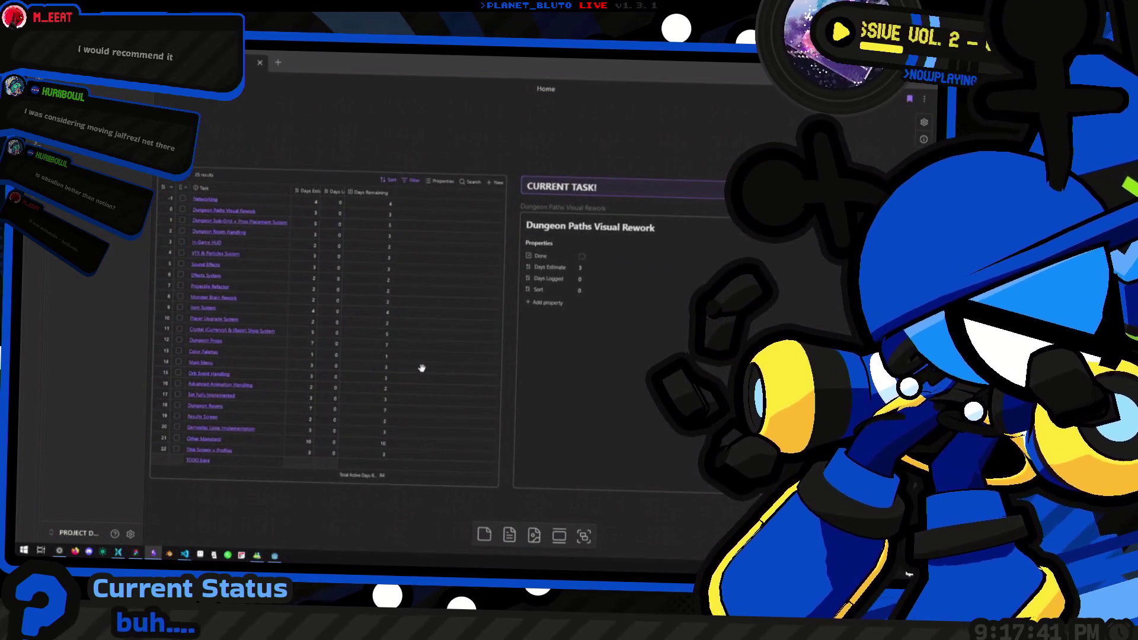
{"action": "scroll", "coordinate": [438, 355], "scroll_direction": "left", "scroll_amount": 2}
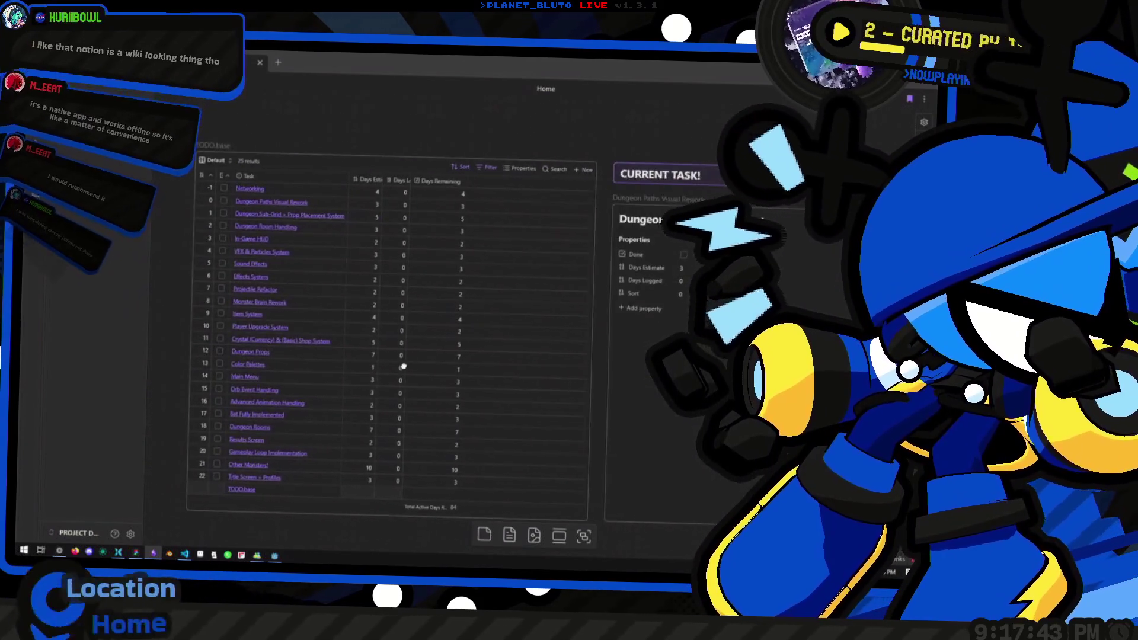
{"action": "scroll", "coordinate": [576, 367], "scroll_direction": "right", "scroll_amount": 2}
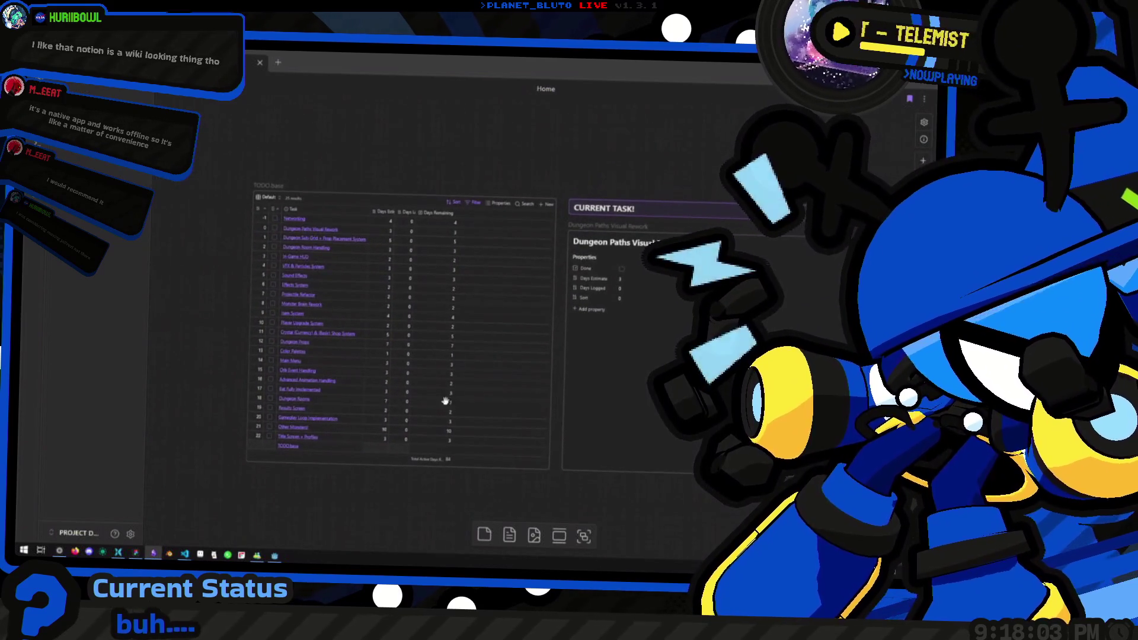
{"action": "scroll", "coordinate": [481, 344], "scroll_direction": "down", "scroll_amount": 2}
{"action": "scroll", "coordinate": [481, 344], "scroll_direction": "up", "scroll_amount": 3}
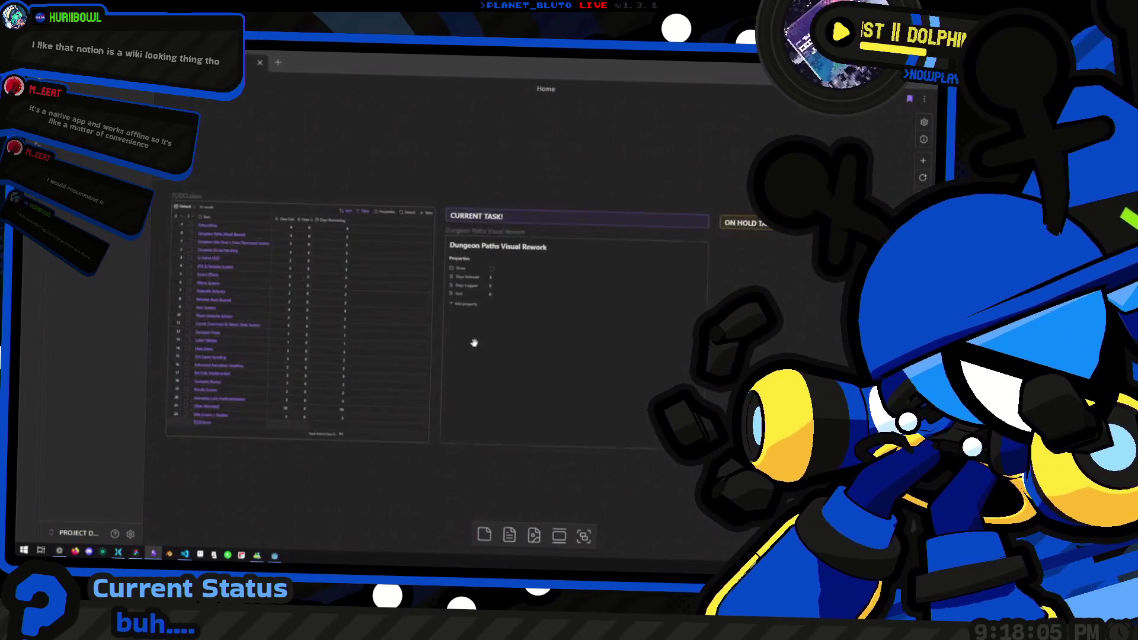
{"action": "scroll", "coordinate": [412, 414], "scroll_direction": "right", "scroll_amount": 1}
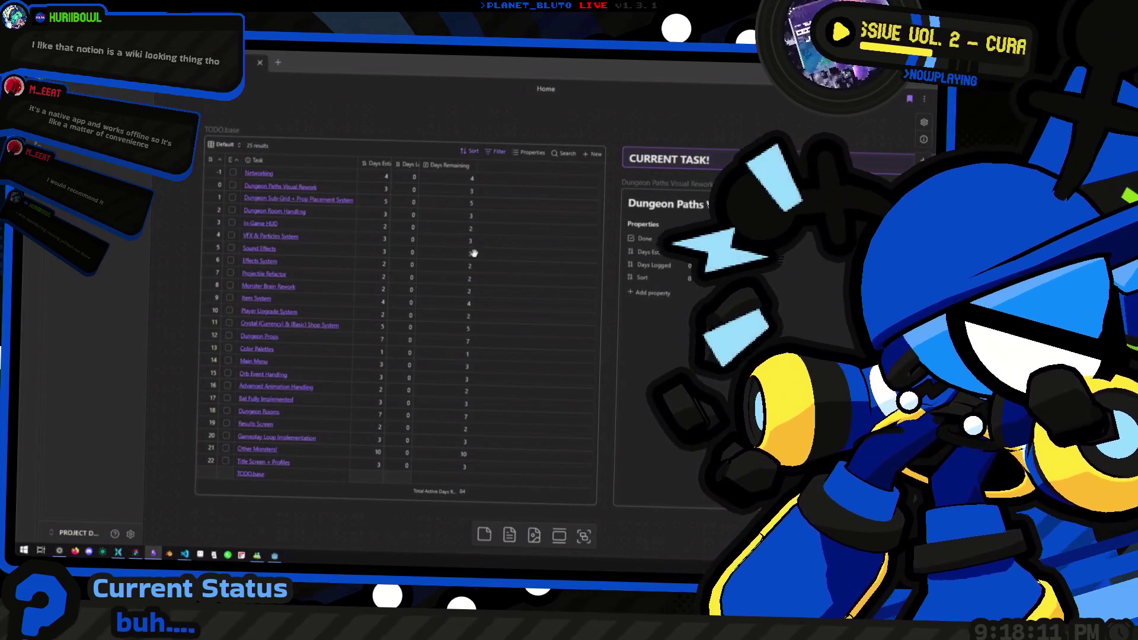
{"action": "scroll", "coordinate": [473, 253], "scroll_direction": "right", "scroll_amount": 2}
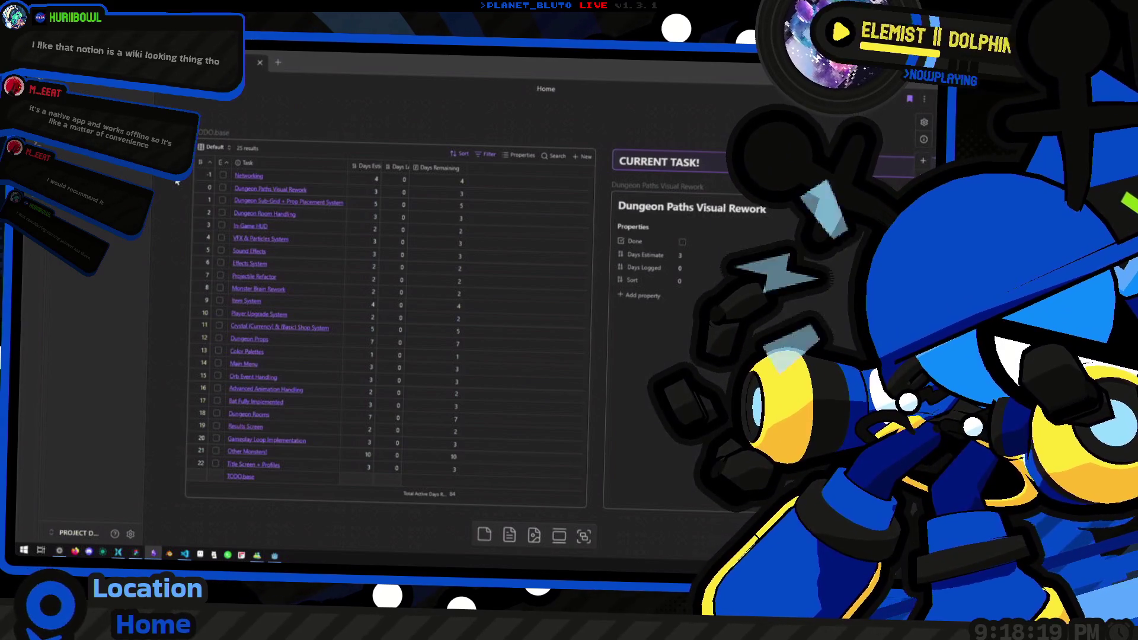
{"action": "scroll", "coordinate": [450, 218], "scroll_direction": "down", "scroll_amount": 1}
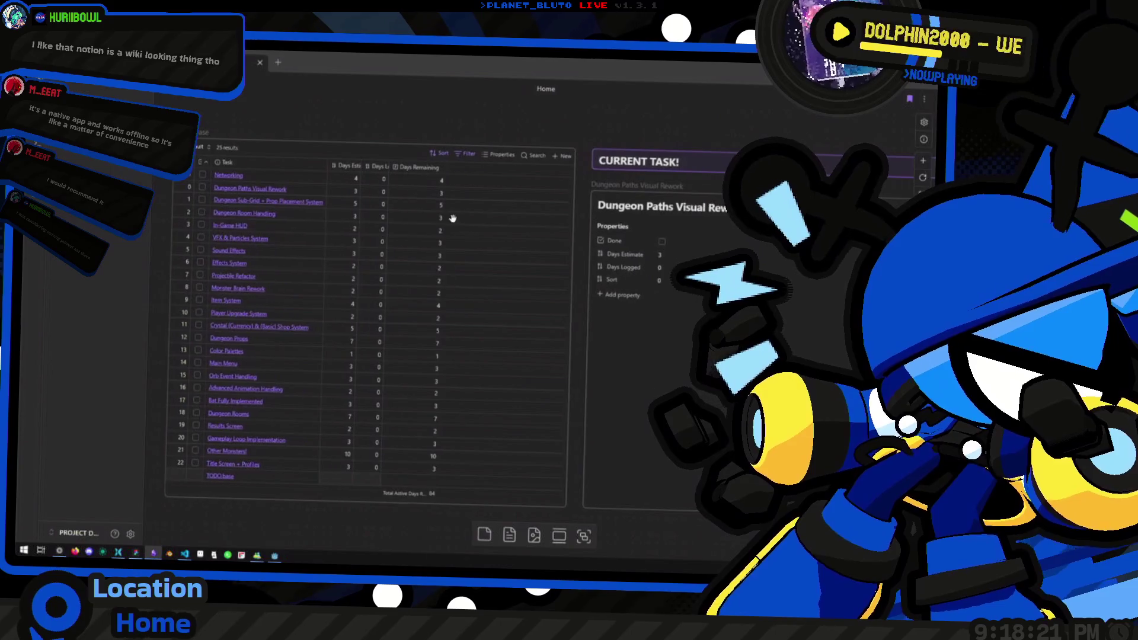
{"action": "scroll", "coordinate": [439, 215], "scroll_direction": "down", "scroll_amount": 1}
{"action": "scroll", "coordinate": [436, 218], "scroll_direction": "down", "scroll_amount": 2}
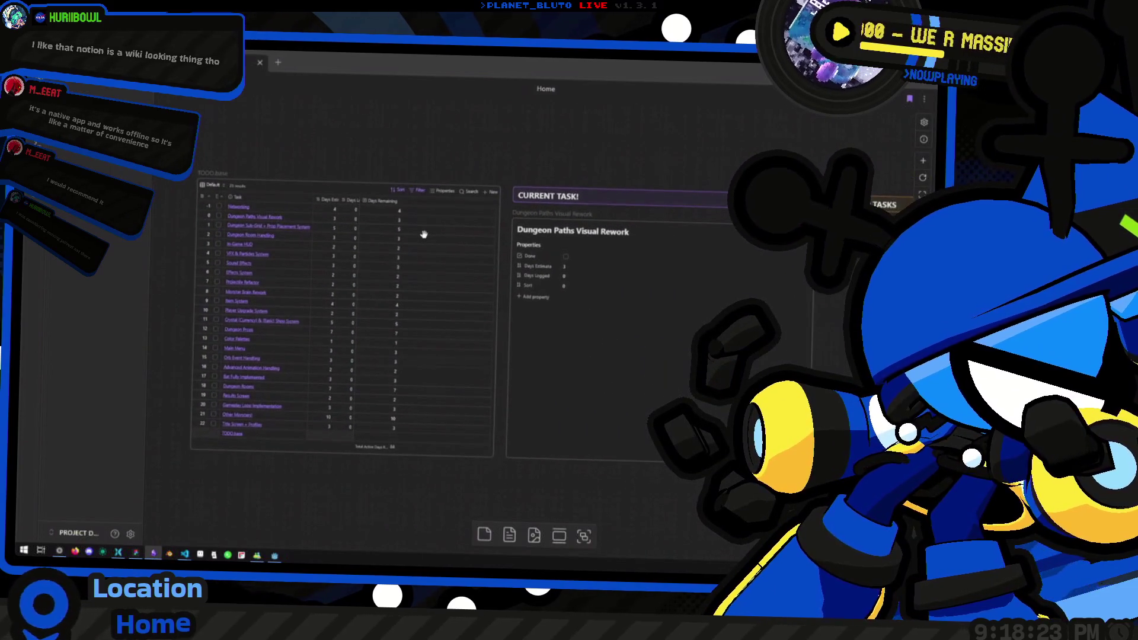
{"action": "left_click_drag", "start_coordinate": [424, 235], "coordinate": [432, 237]}
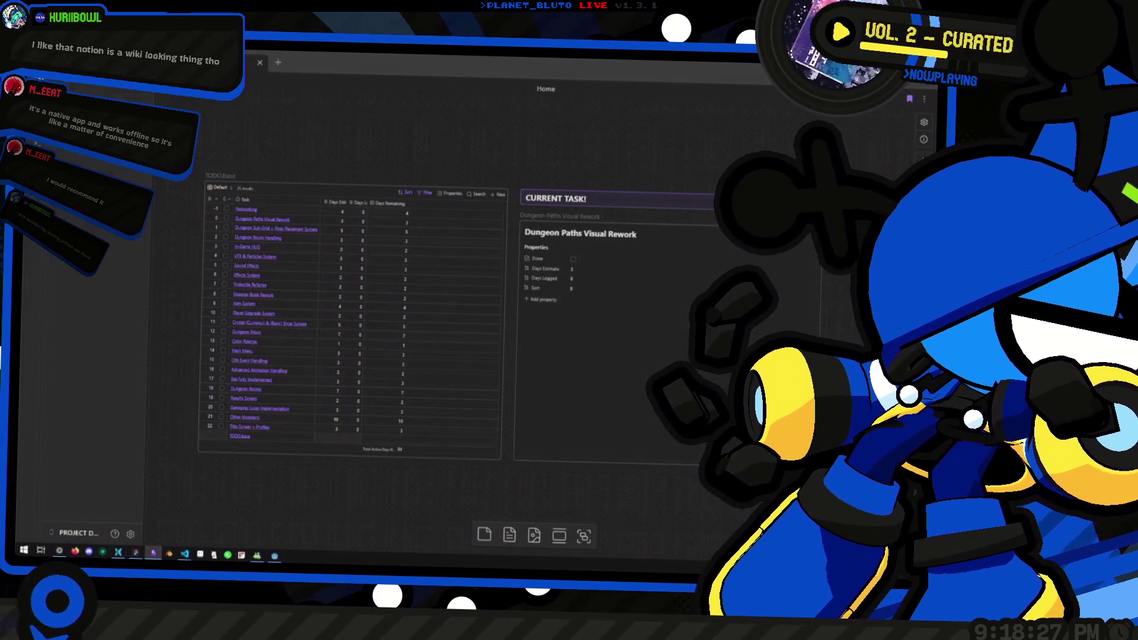
{"action": "key", "text": "ctrl+p"}
{"action": "key", "text": "Escape"}
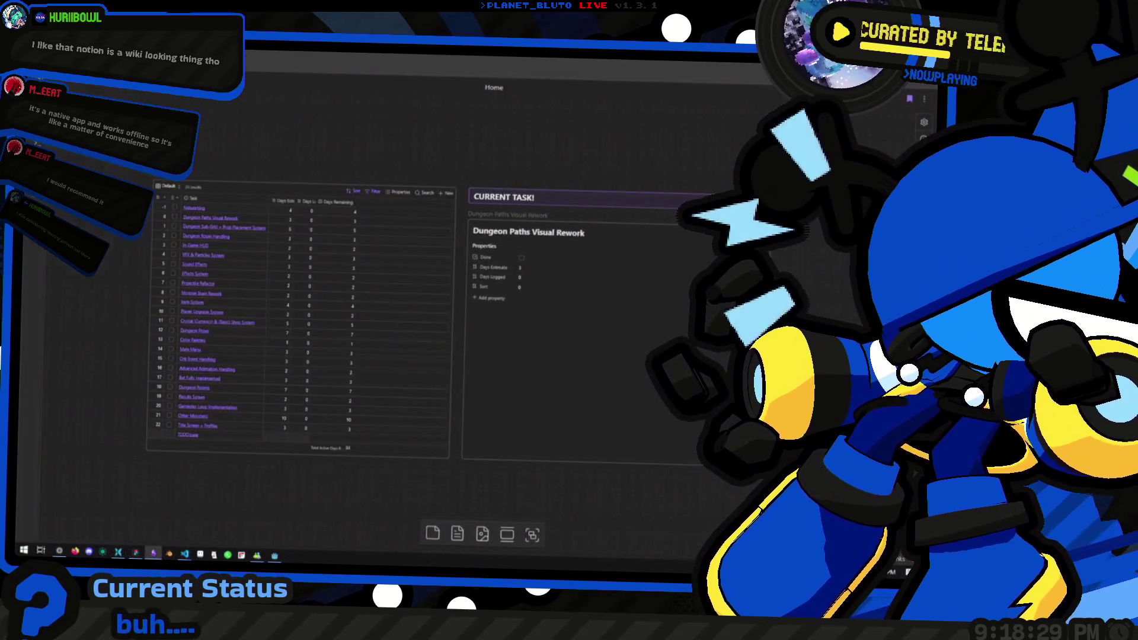
{"action": "left_click", "coordinate": [91, 533]}
{"action": "left_click", "coordinate": [91, 533]}
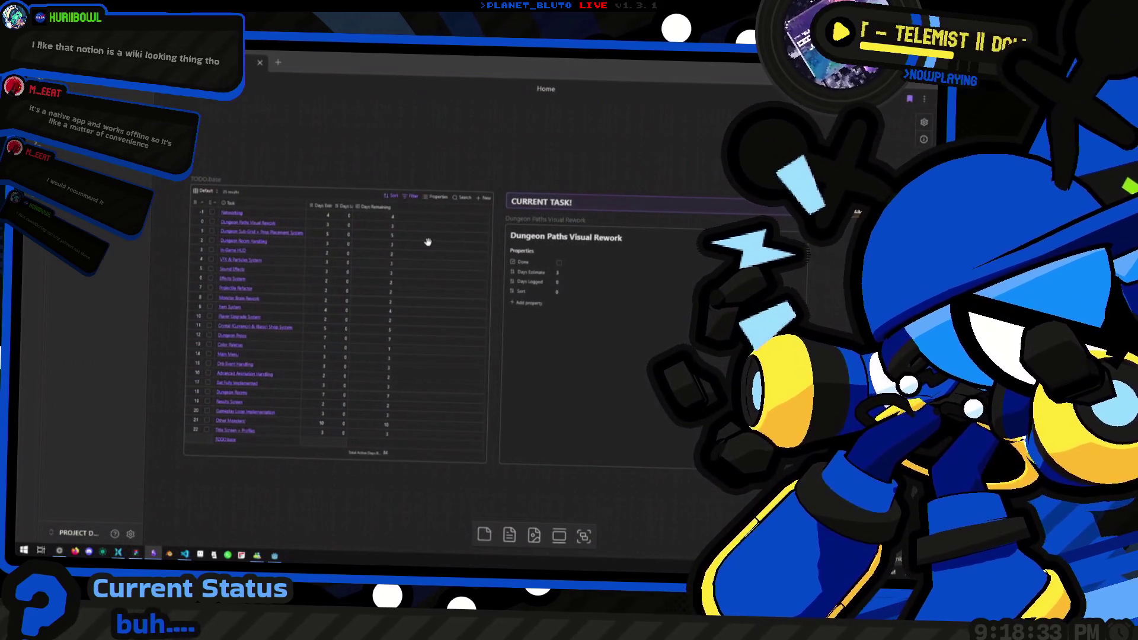
{"action": "scroll", "coordinate": [427, 229], "scroll_direction": "down", "scroll_amount": 2}
{"action": "scroll", "coordinate": [486, 310], "scroll_direction": "up", "scroll_amount": 3}
{"action": "scroll", "coordinate": [450, 310], "scroll_direction": "down", "scroll_amount": 2}
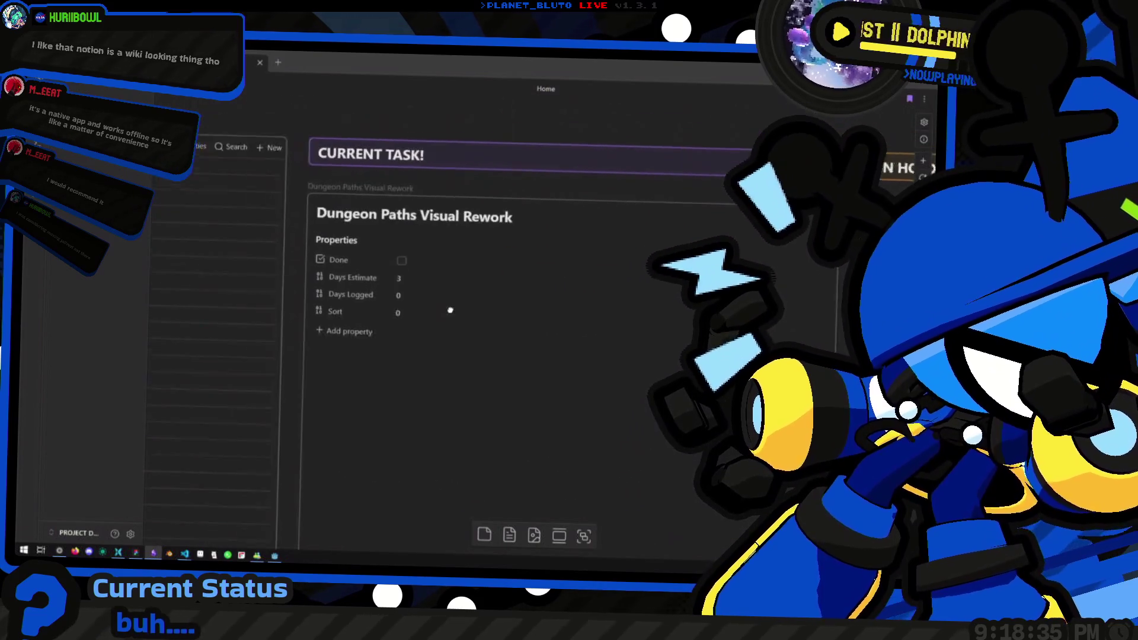
{"action": "scroll", "coordinate": [372, 303], "scroll_direction": "left", "scroll_amount": 3}
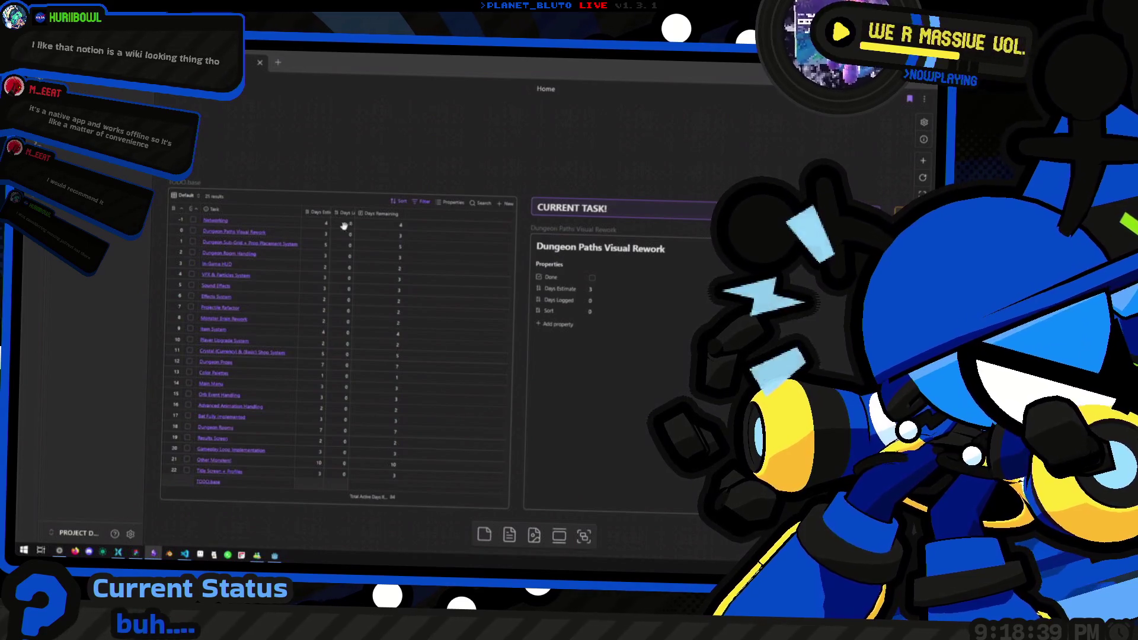
{"action": "scroll", "coordinate": [466, 284], "scroll_direction": "right", "scroll_amount": 5}
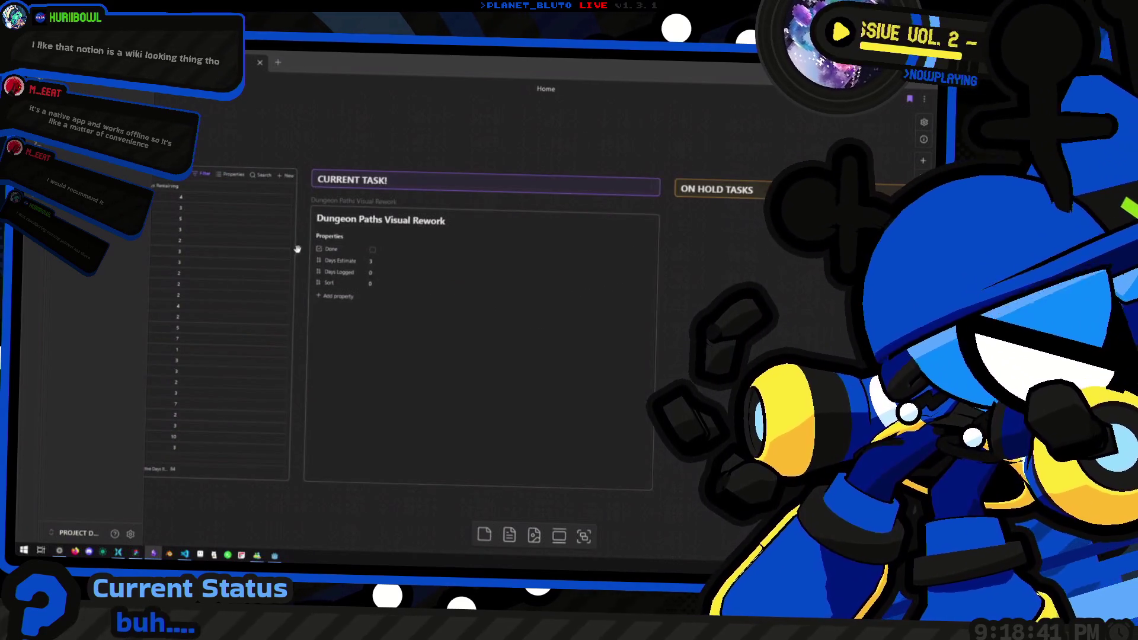
{"action": "left_click", "coordinate": [275, 555]}
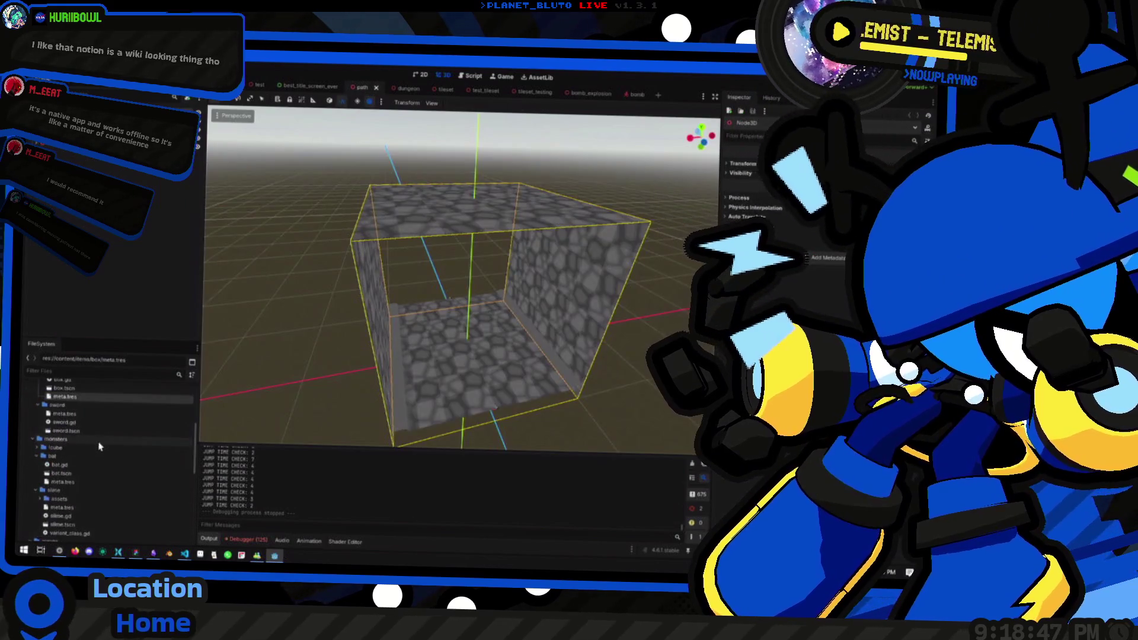
Create a new folder named dungeon_parts inside the prefabs folder.
{"action": "double_click", "coordinate": [42, 429]}
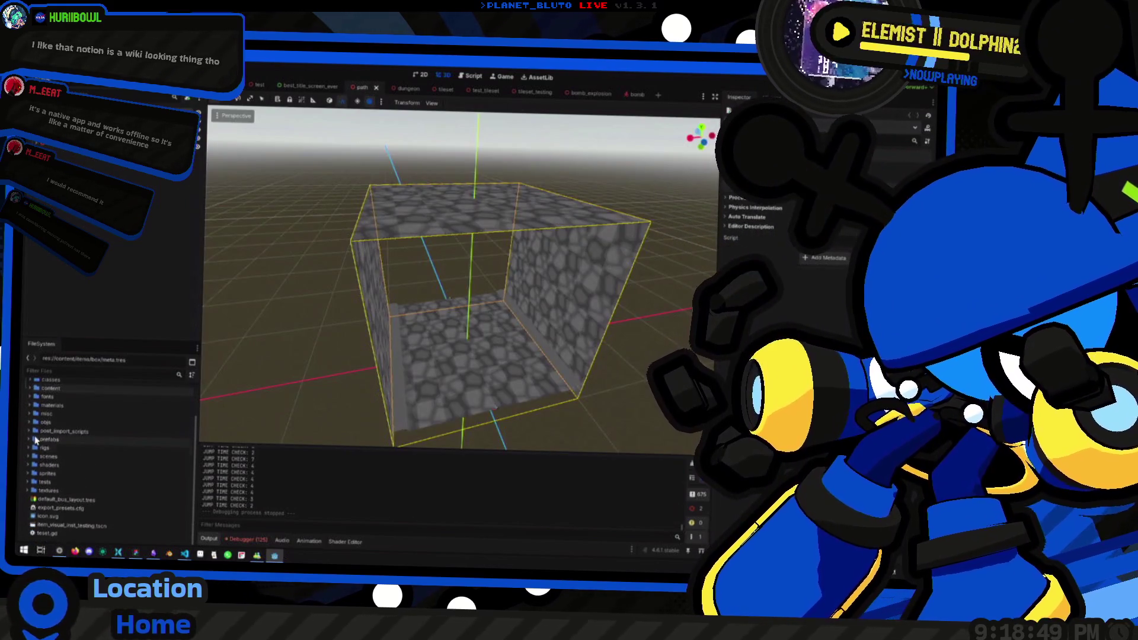
{"action": "left_click", "coordinate": [33, 439]}
{"action": "scroll", "coordinate": [35, 415], "scroll_direction": "down", "scroll_amount": 1}
{"action": "double_click", "coordinate": [50, 410]}
{"action": "left_click", "coordinate": [60, 402]}
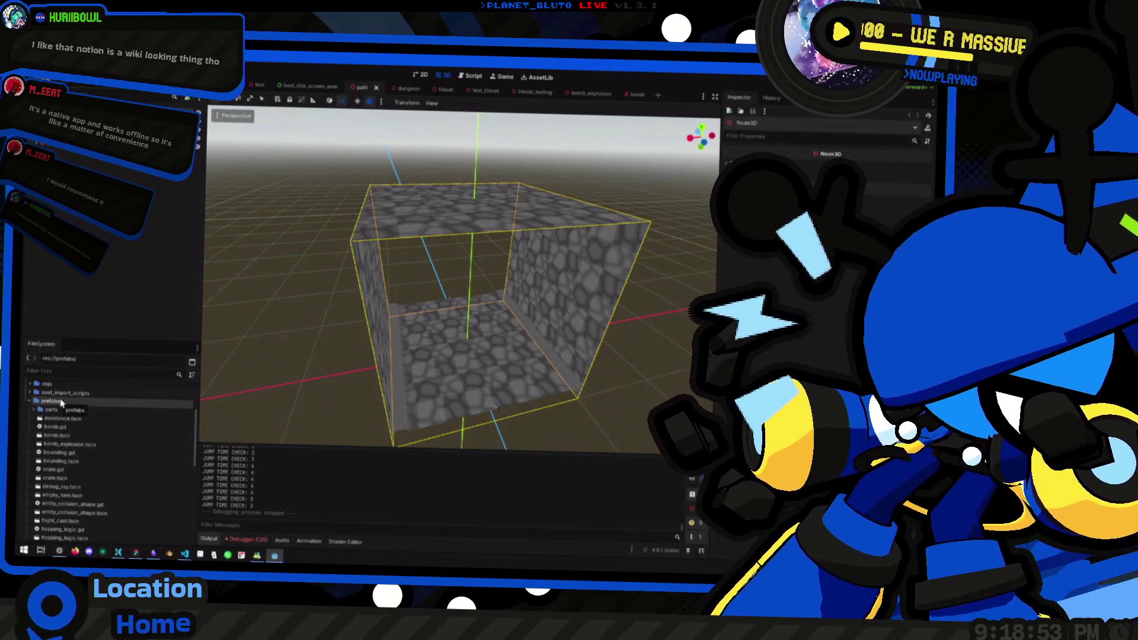
{"action": "right_click", "coordinate": [82, 405]}
{"action": "mouse_move", "coordinate": [136, 409]}
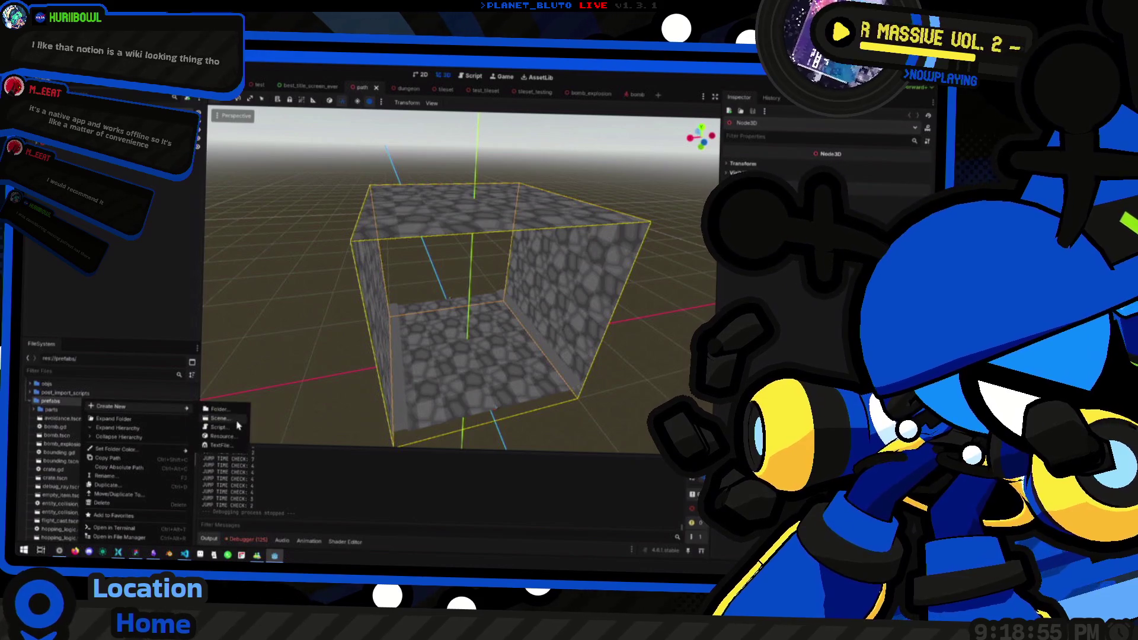
{"action": "left_click", "coordinate": [231, 409]}
{"action": "type", "text": "chunks"}
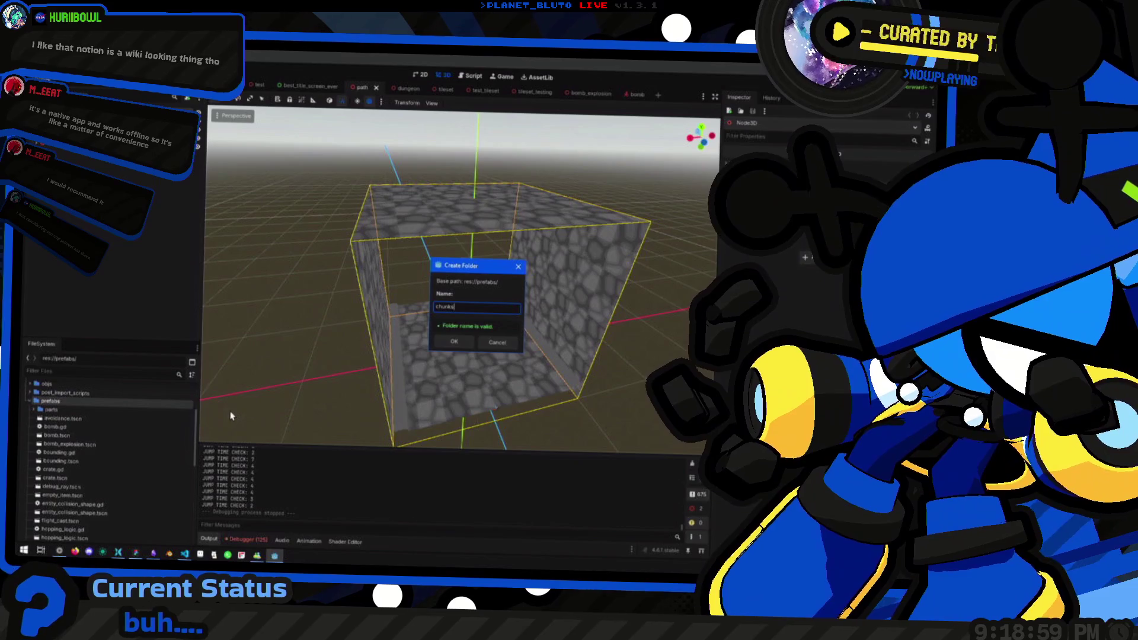
{"action": "key", "text": "Return"}
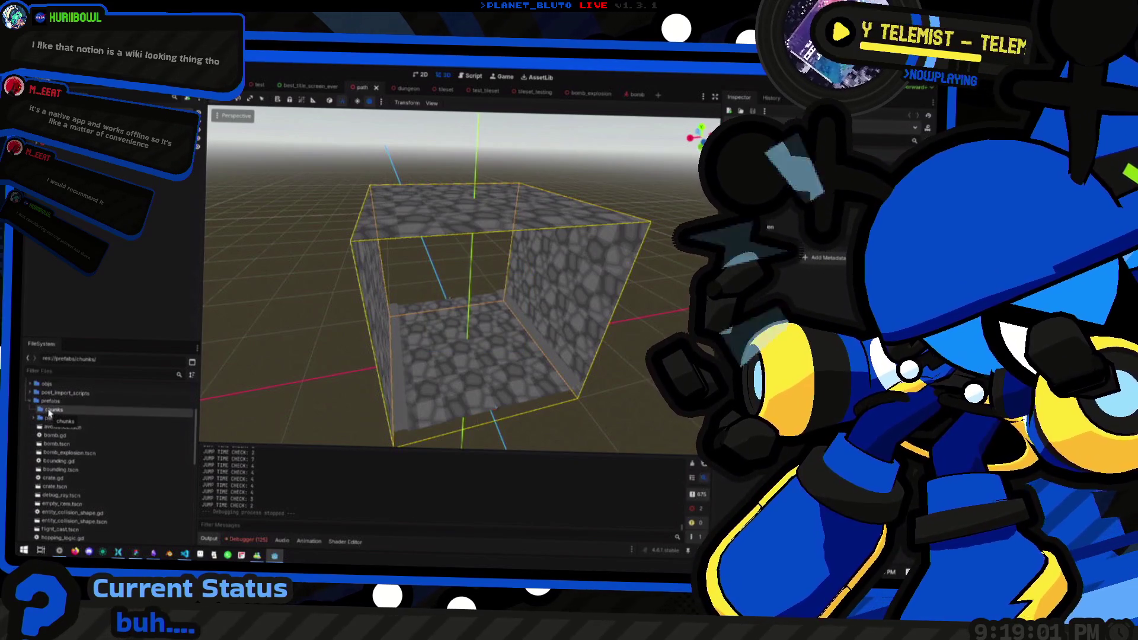
{"action": "left_click_drag", "start_coordinate": [47, 413], "coordinate": [48, 408]}
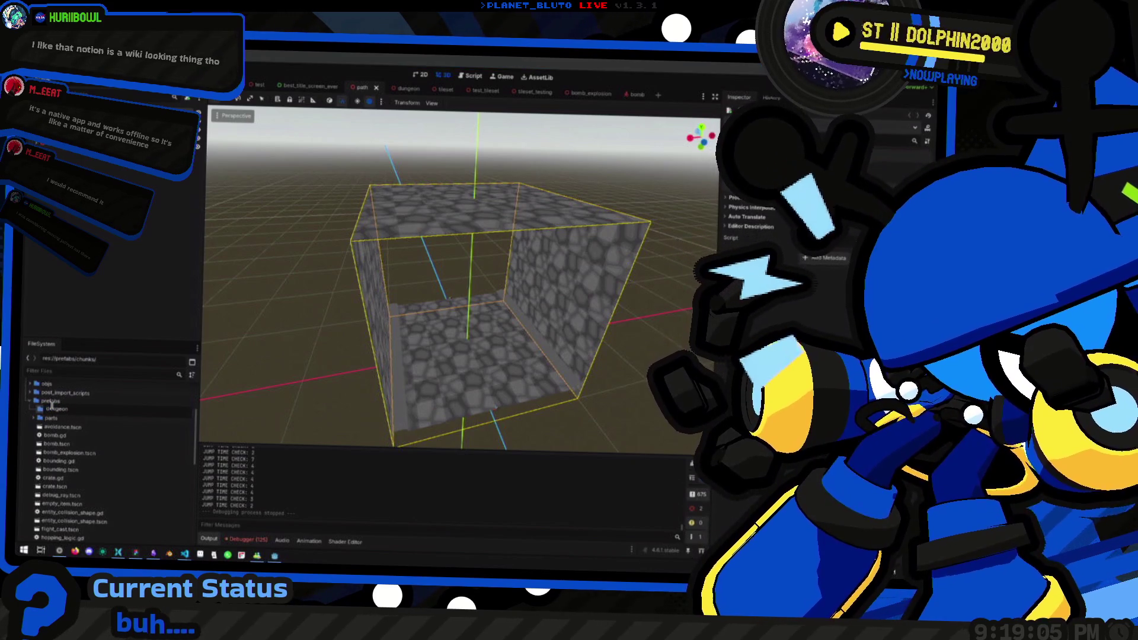
{"action": "type", "text": "_parts"}
{"action": "key", "text": "Return"}
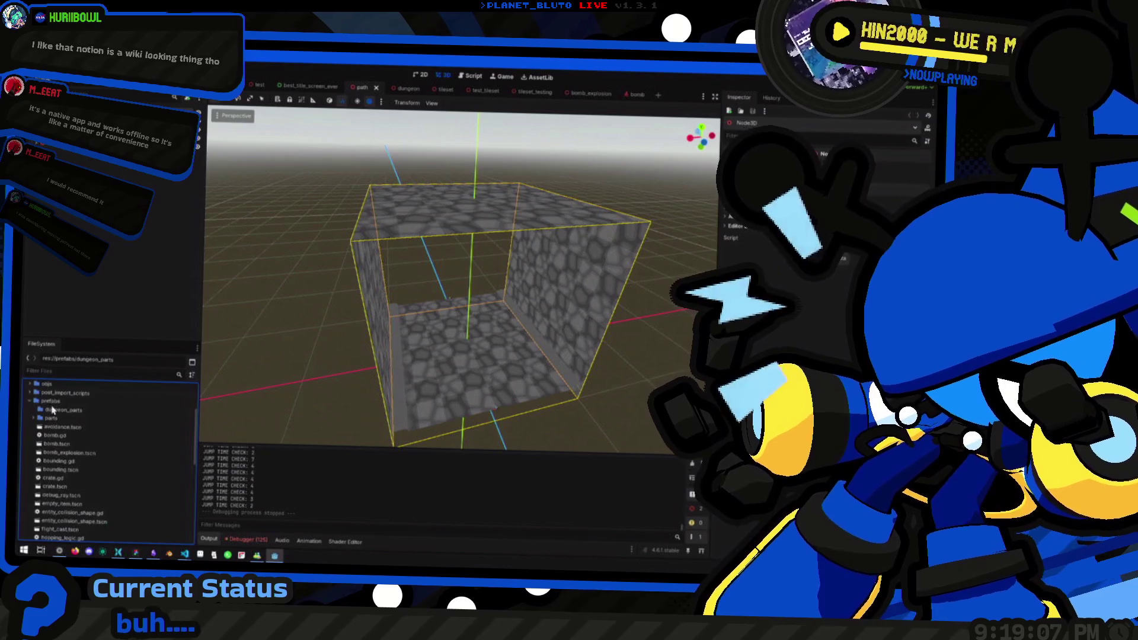
Rename the old parts folder to oldparts.
{"action": "left_click", "coordinate": [71, 418]}
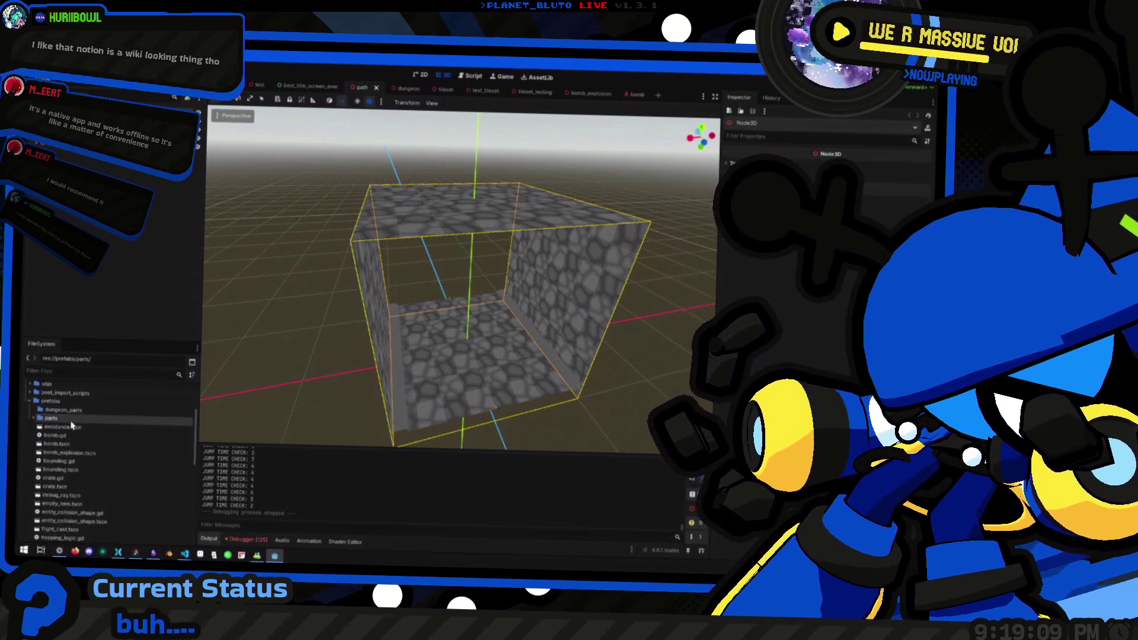
{"action": "key", "text": "Home"}
{"action": "type", "text": "old"}
{"action": "key", "text": "Return"}
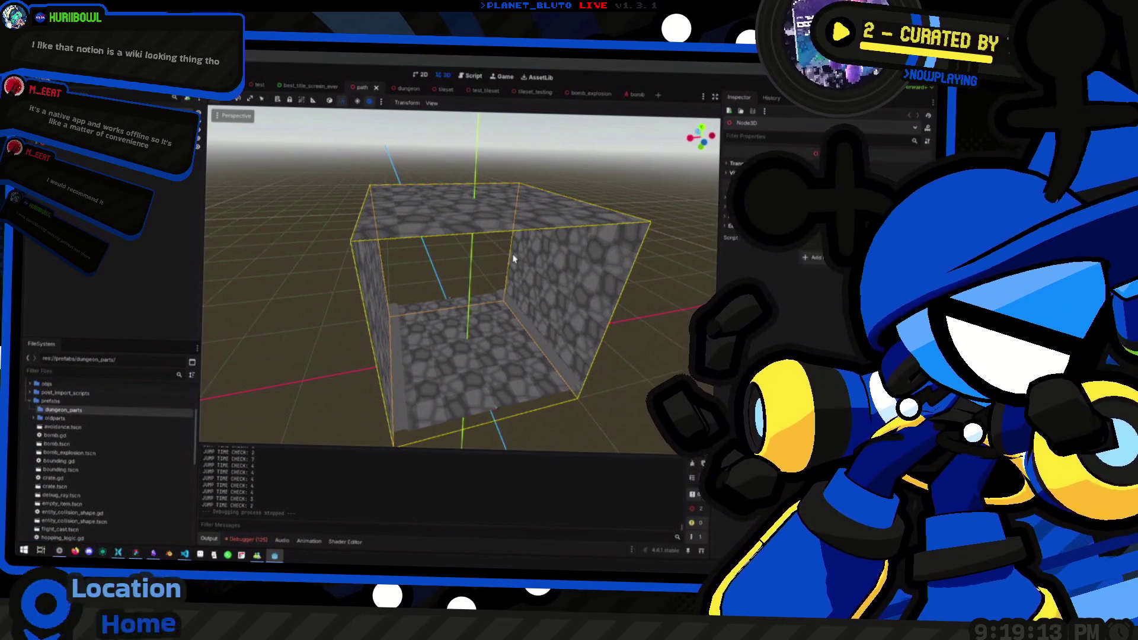
Switch to the Script editor and open the dungeon_generator.gd script.
{"action": "left_click", "coordinate": [473, 76]}
{"action": "scroll", "coordinate": [474, 297], "scroll_direction": "up", "scroll_amount": 15}
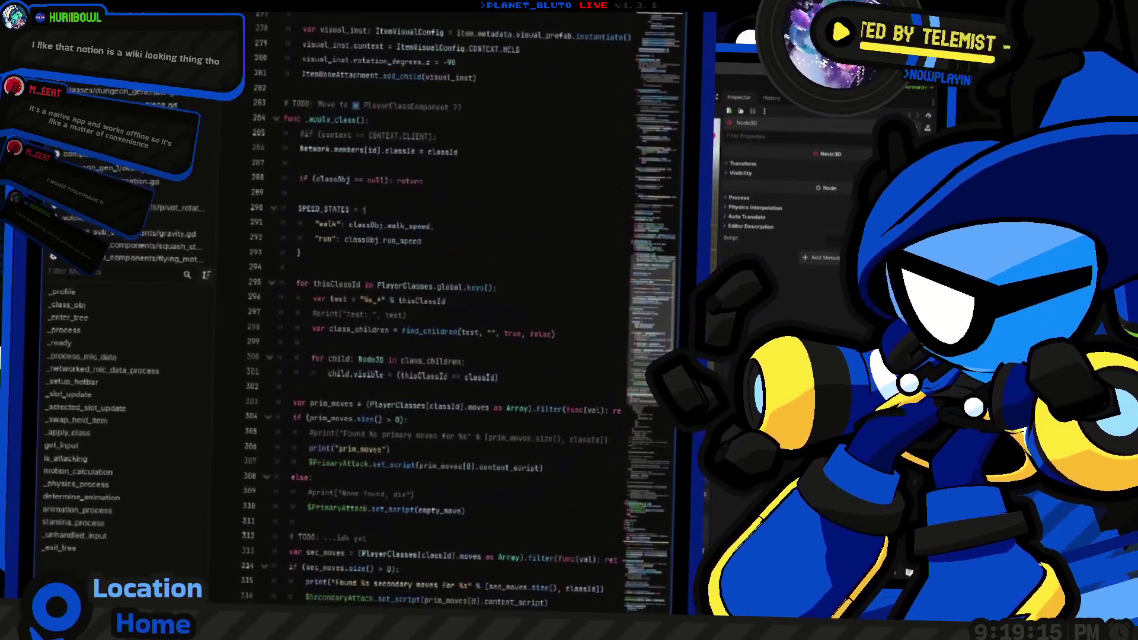
{"action": "left_click", "coordinate": [415, 504]}
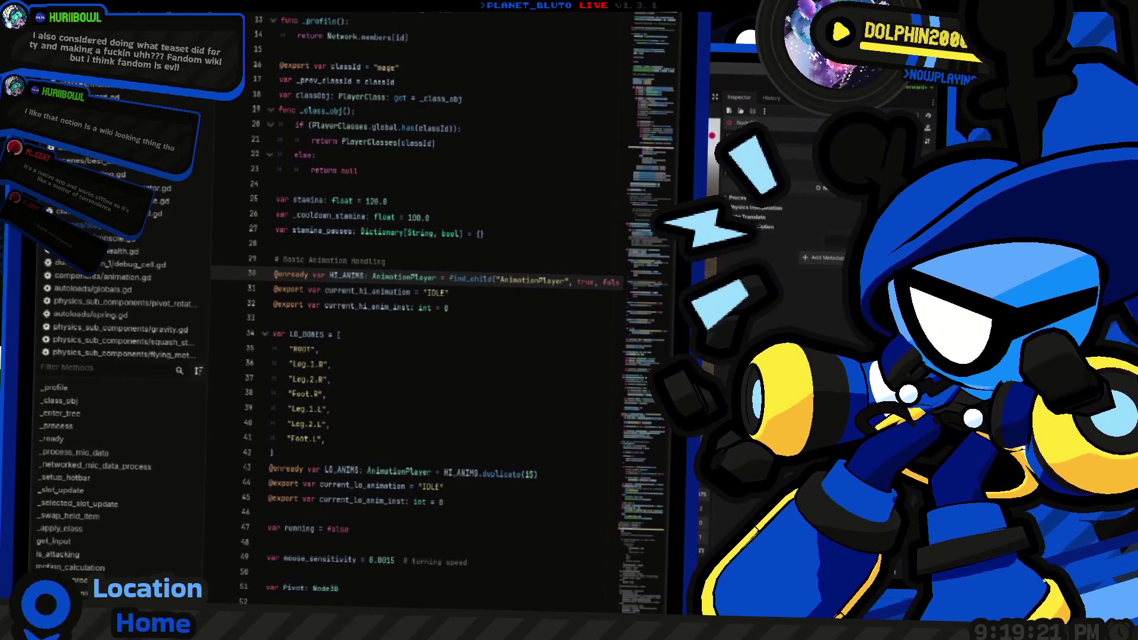
{"action": "scroll", "coordinate": [445, 297], "scroll_direction": "down", "scroll_amount": 5}
{"action": "key", "text": "ctrl+F2"}
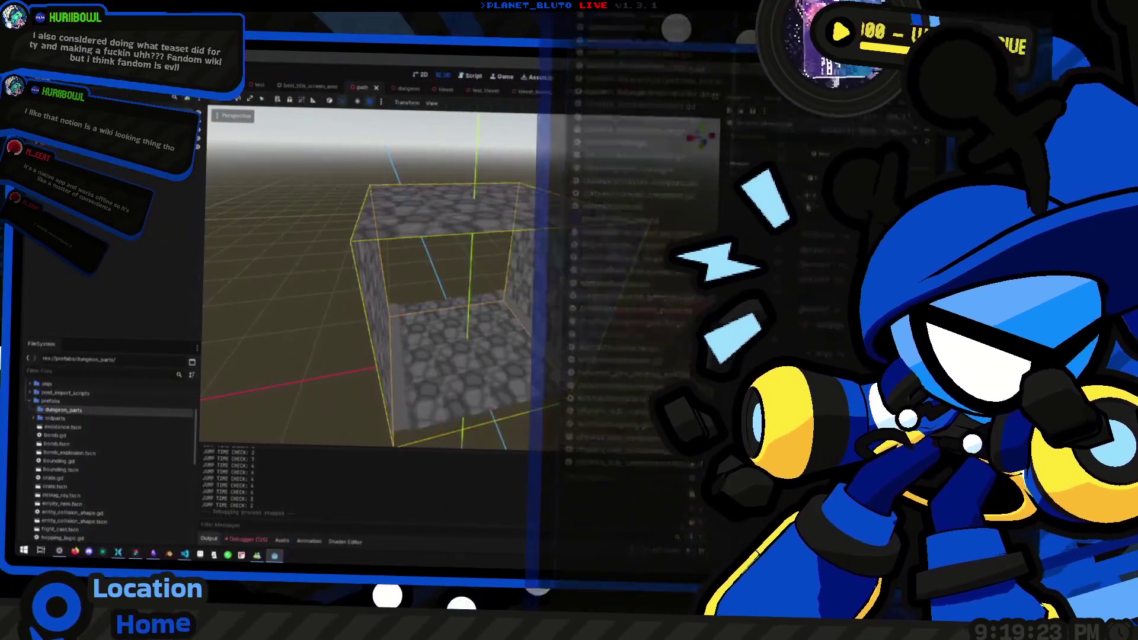
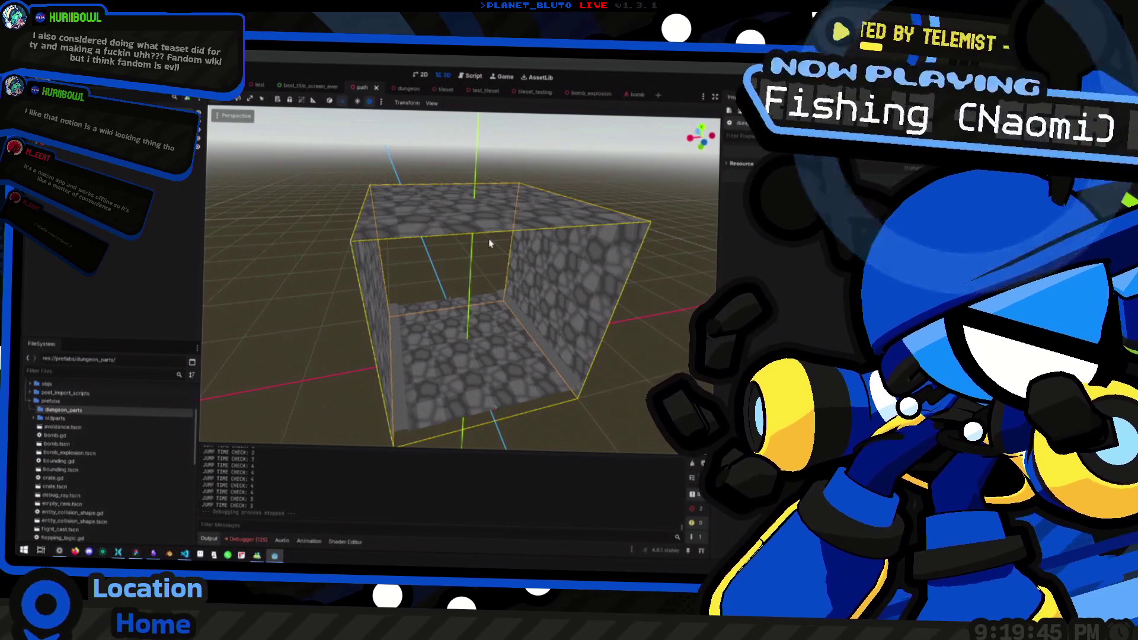
Bring up dungeon_generator.gd and unfold its PATHS dictionary.
{"action": "key", "text": "ctrl+F3"}
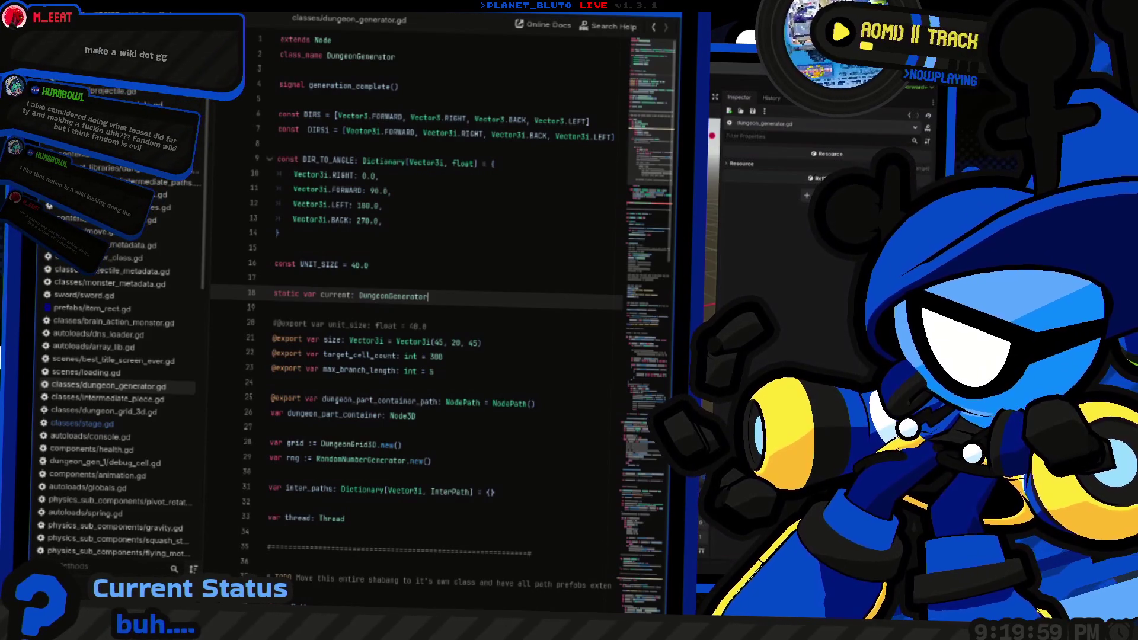
{"action": "scroll", "coordinate": [415, 296], "scroll_direction": "down", "scroll_amount": 8}
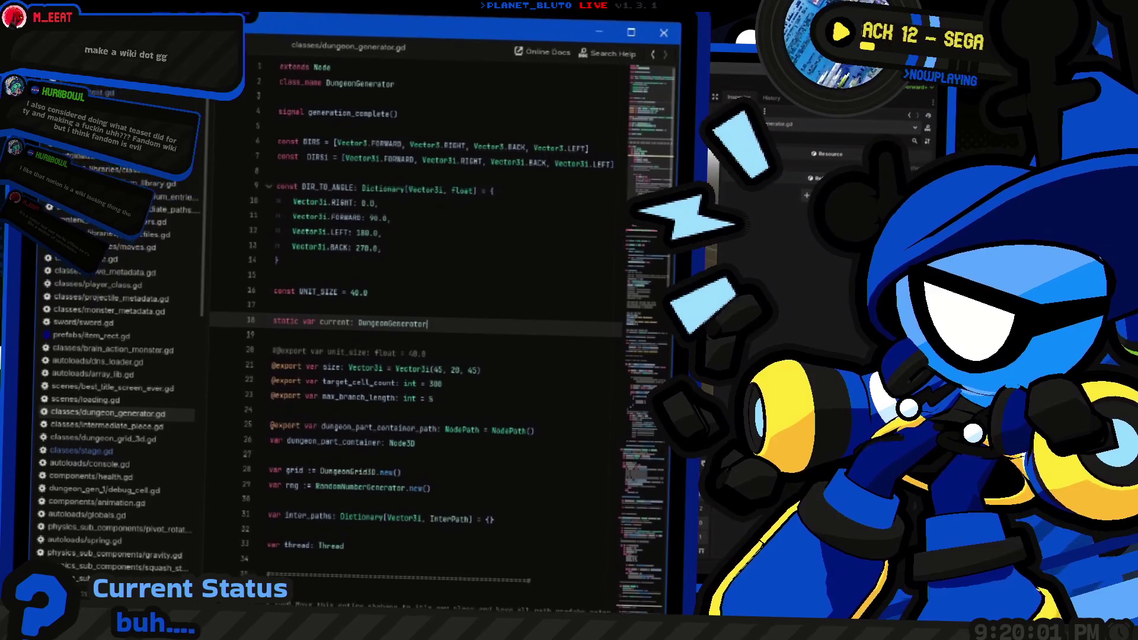
{"action": "left_click", "coordinate": [356, 384]}
{"action": "scroll", "coordinate": [445, 296], "scroll_direction": "down", "scroll_amount": 14}
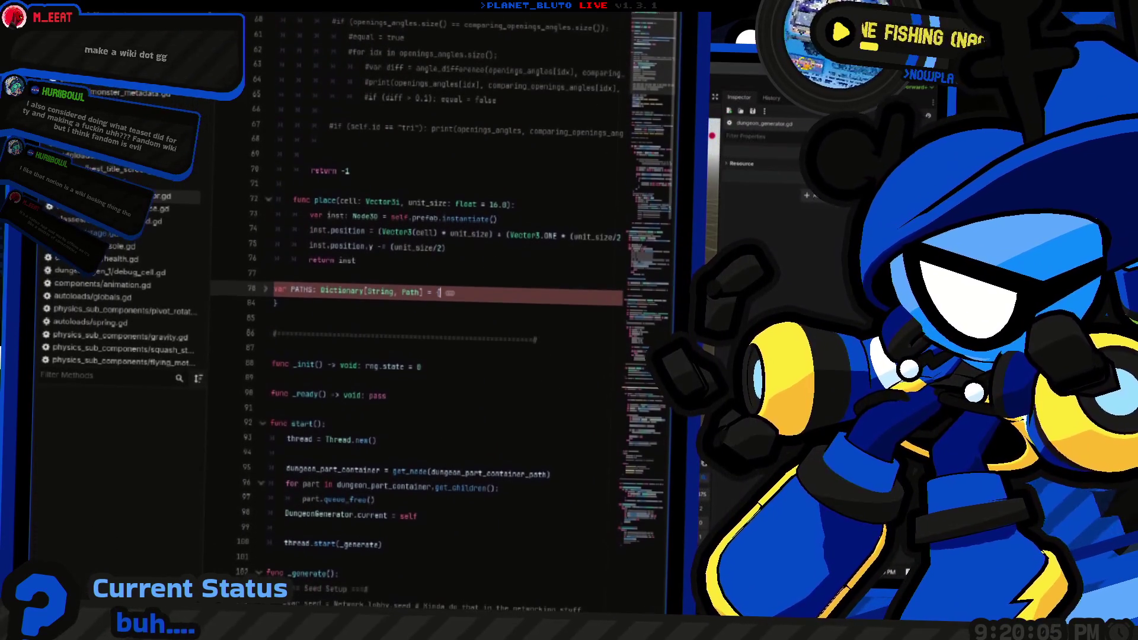
{"action": "left_click", "coordinate": [265, 288]}
{"action": "scroll", "coordinate": [415, 296], "scroll_direction": "down", "scroll_amount": 2}
{"action": "left_click", "coordinate": [519, 285]}
{"action": "scroll", "coordinate": [415, 296], "scroll_direction": "down", "scroll_amount": 1}
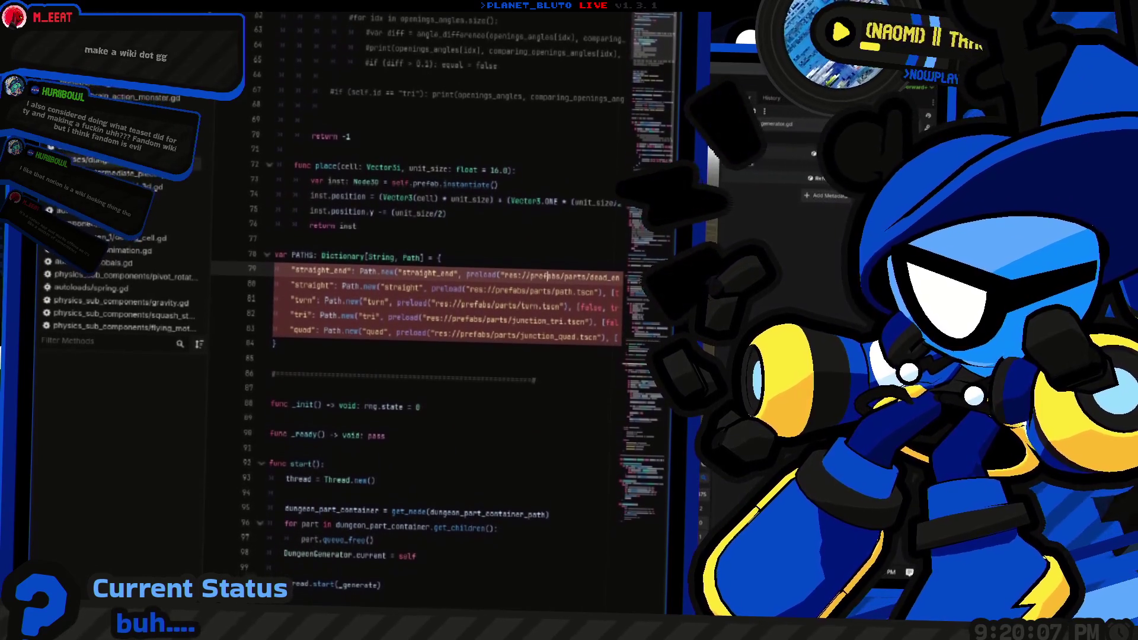
Insert 'dungeon_' before 'parts' in every PATHS preload path, including straight, turn, tri and quad.
{"action": "left_click", "coordinate": [566, 268]}
{"action": "type", "text": "dungeon_"}
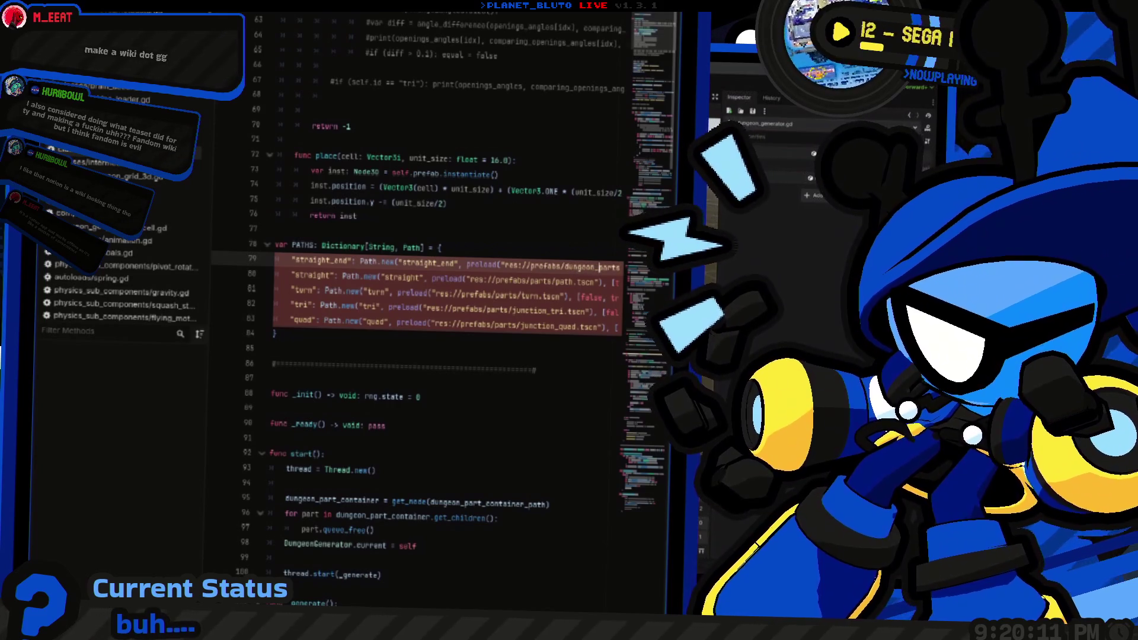
{"action": "left_click", "coordinate": [504, 283]}
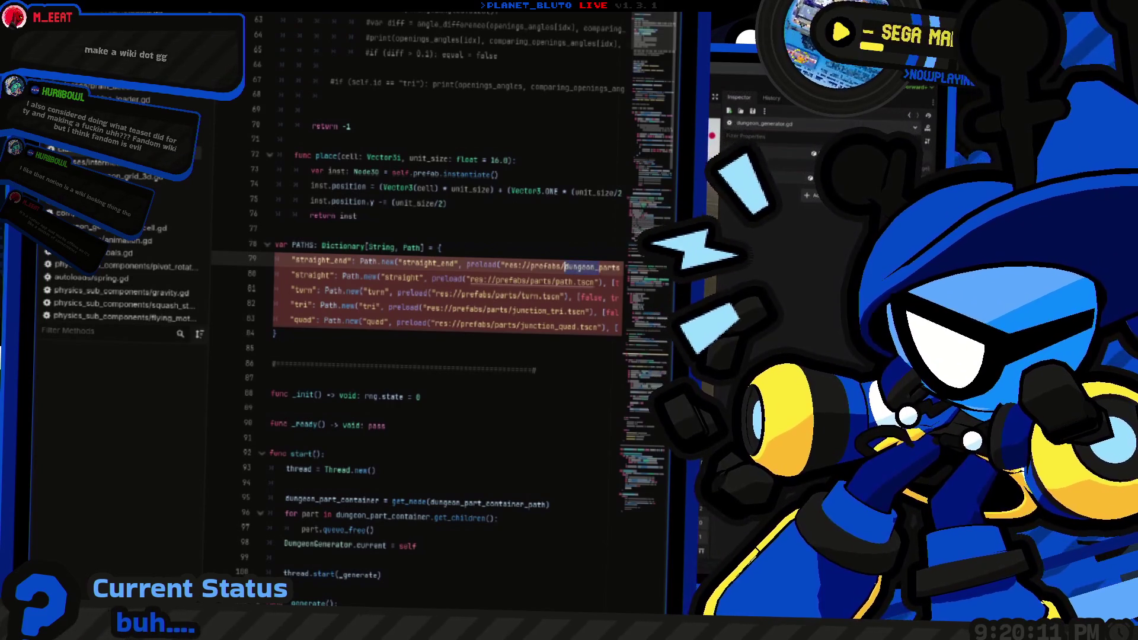
{"action": "type", "text": "dungeon_"}
{"action": "left_click", "coordinate": [521, 296]}
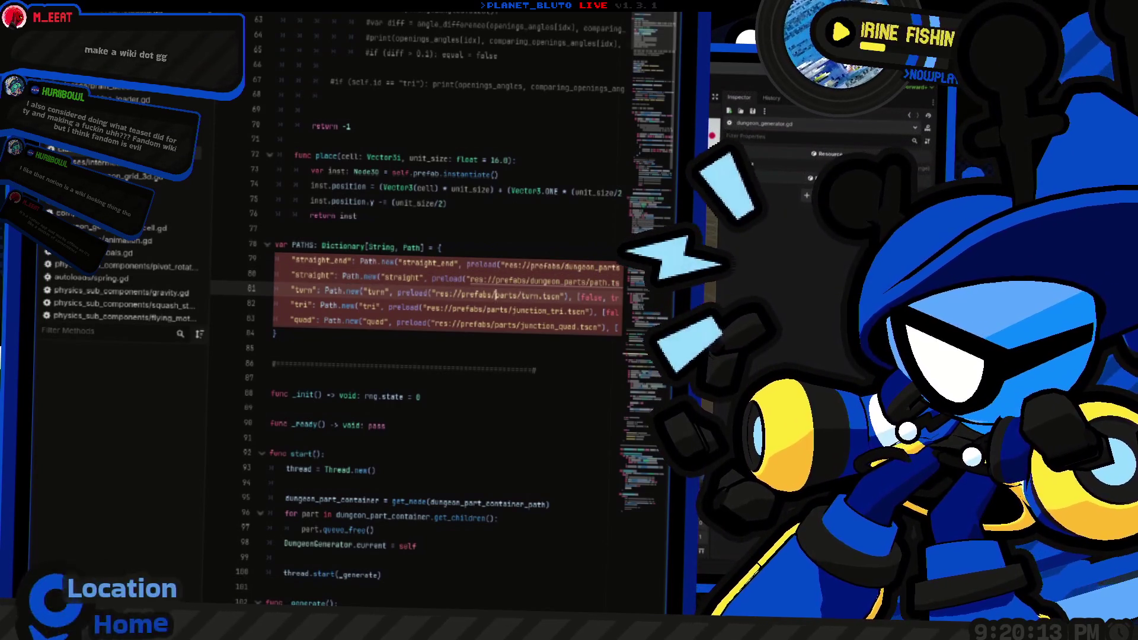
{"action": "type", "text": "dungeon_"}
{"action": "left_click", "coordinate": [488, 311]}
{"action": "type", "text": "dungeon_"}
{"action": "left_click", "coordinate": [488, 327]}
{"action": "type", "text": "dungeon_"}
{"action": "key", "text": "End"}
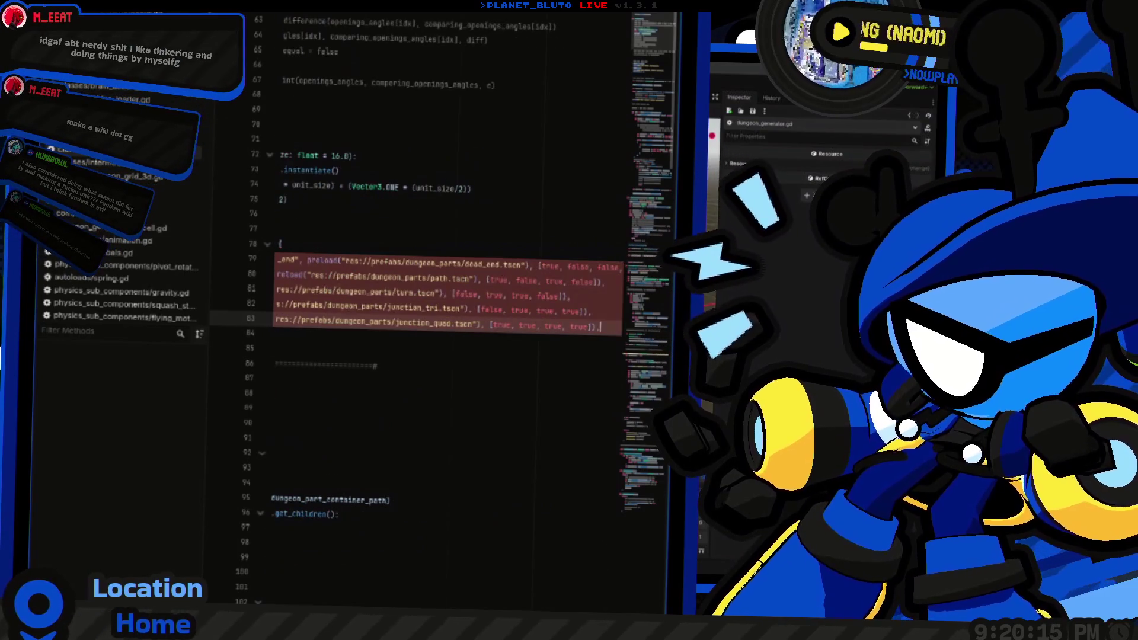
Return to the 3D room scene and orbit to view it from above.
{"action": "left_click", "coordinate": [443, 76]}
{"action": "mouse_move", "coordinate": [486, 354]}
{"action": "left_mouse_down"}
{"action": "mouse_move", "coordinate": [471, 350]}
{"action": "mouse_move", "coordinate": [475, 381]}
{"action": "left_mouse_up"}
{"action": "mouse_move", "coordinate": [556, 399]}
{"action": "left_mouse_down"}
{"action": "mouse_move", "coordinate": [529, 365]}
{"action": "mouse_move", "coordinate": [427, 305]}
{"action": "mouse_move", "coordinate": [473, 331]}
{"action": "mouse_move", "coordinate": [536, 339]}
{"action": "mouse_move", "coordinate": [419, 348]}
{"action": "mouse_move", "coordinate": [536, 338]}
{"action": "mouse_move", "coordinate": [407, 338]}
{"action": "mouse_move", "coordinate": [448, 325]}
{"action": "mouse_move", "coordinate": [153, 261]}
{"action": "mouse_move", "coordinate": [610, 289]}
{"action": "mouse_move", "coordinate": [371, 317]}
{"action": "mouse_move", "coordinate": [635, 348]}
{"action": "mouse_move", "coordinate": [521, 308]}
{"action": "mouse_move", "coordinate": [478, 278]}
{"action": "mouse_move", "coordinate": [526, 300]}
{"action": "mouse_move", "coordinate": [487, 311]}
{"action": "left_mouse_up"}
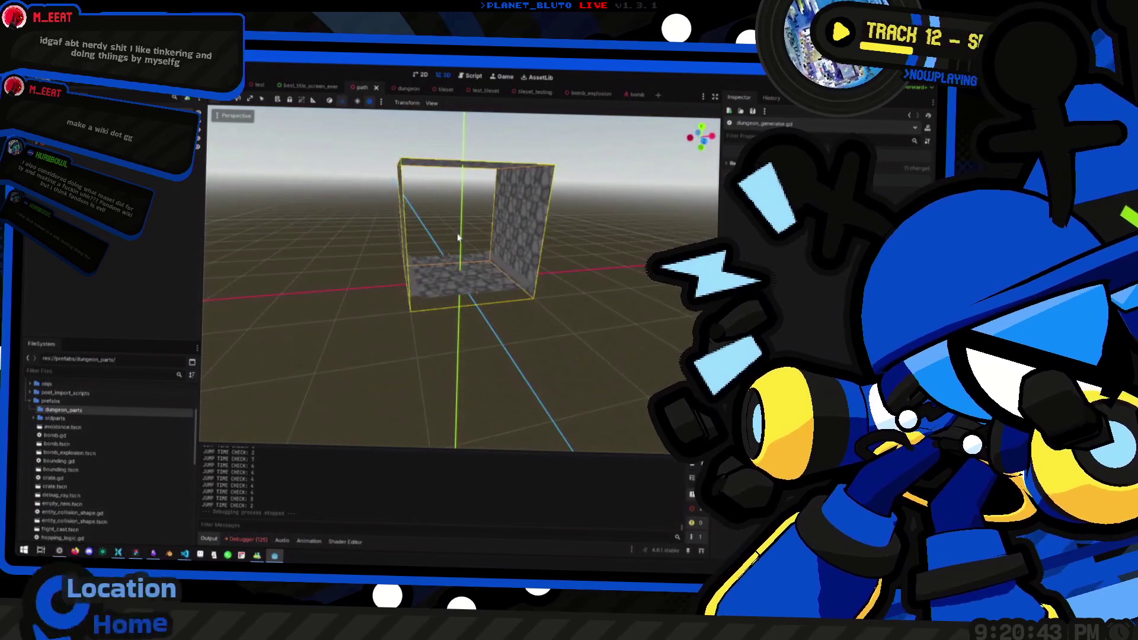
Select the room, its floor and Bounding node until the full-size cobblestone walls, floor and ceiling appear.
{"action": "mouse_move", "coordinate": [447, 244]}
{"action": "left_mouse_down"}
{"action": "mouse_move", "coordinate": [376, 261]}
{"action": "mouse_move", "coordinate": [567, 265]}
{"action": "left_mouse_up"}
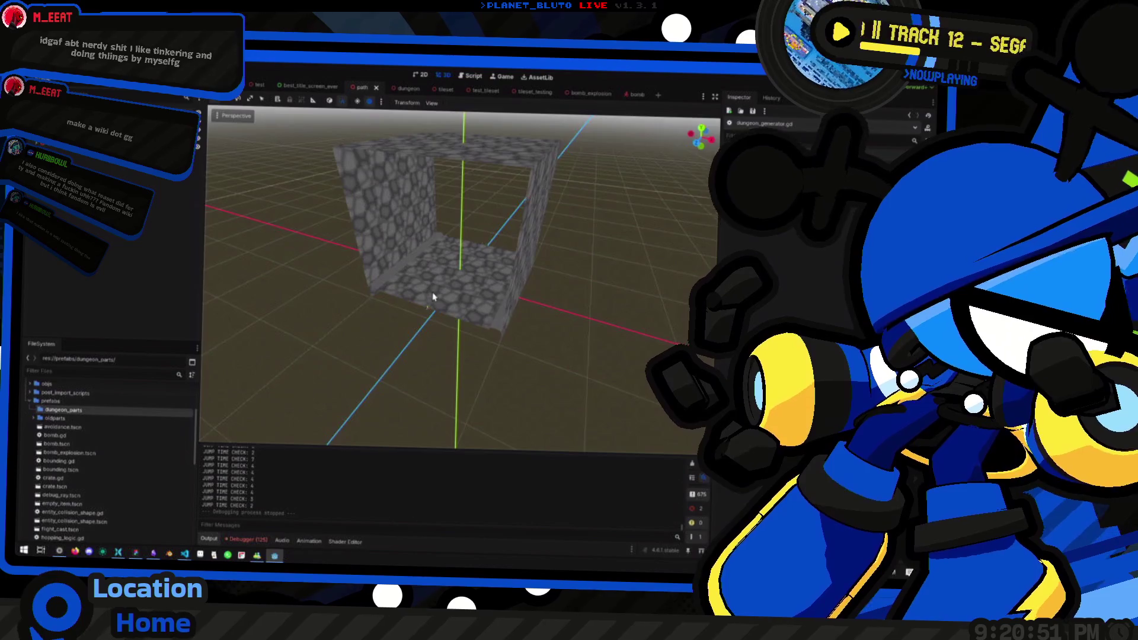
{"action": "left_click", "coordinate": [434, 298]}
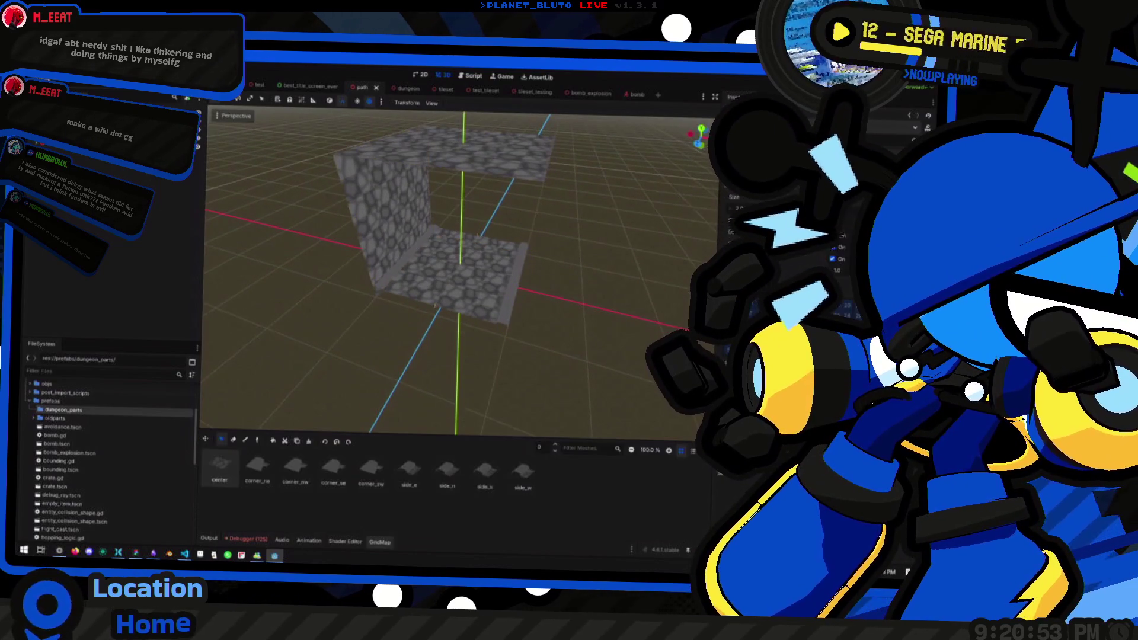
{"action": "left_click", "coordinate": [459, 323]}
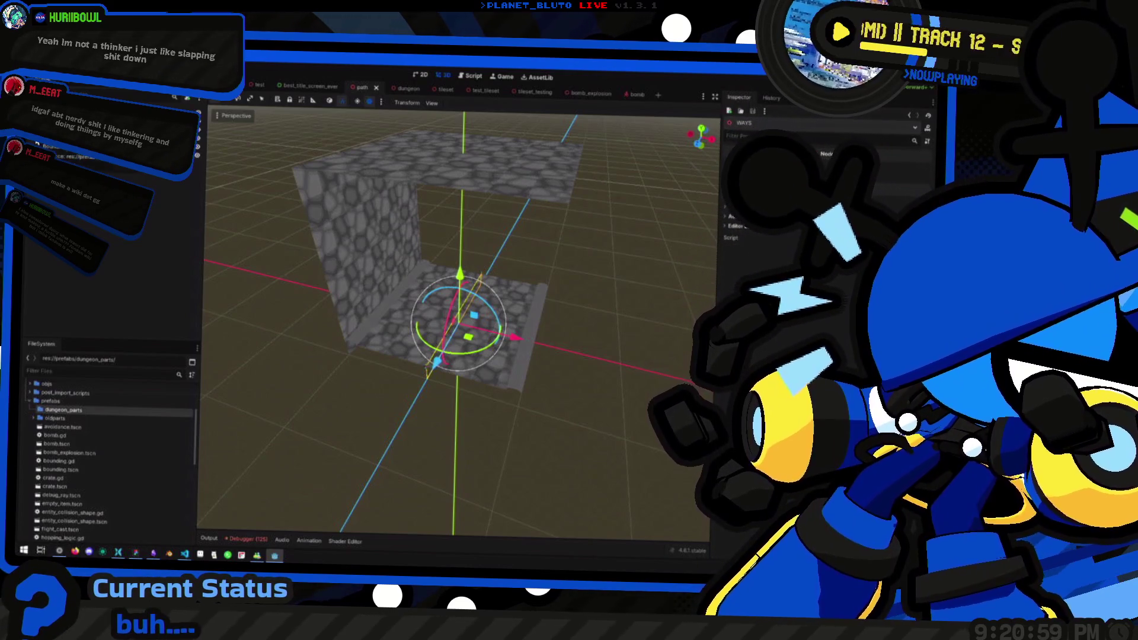
{"action": "mouse_move", "coordinate": [569, 409]}
{"action": "left_mouse_down"}
{"action": "mouse_move", "coordinate": [612, 415]}
{"action": "mouse_move", "coordinate": [541, 399]}
{"action": "mouse_move", "coordinate": [574, 405]}
{"action": "left_mouse_up"}
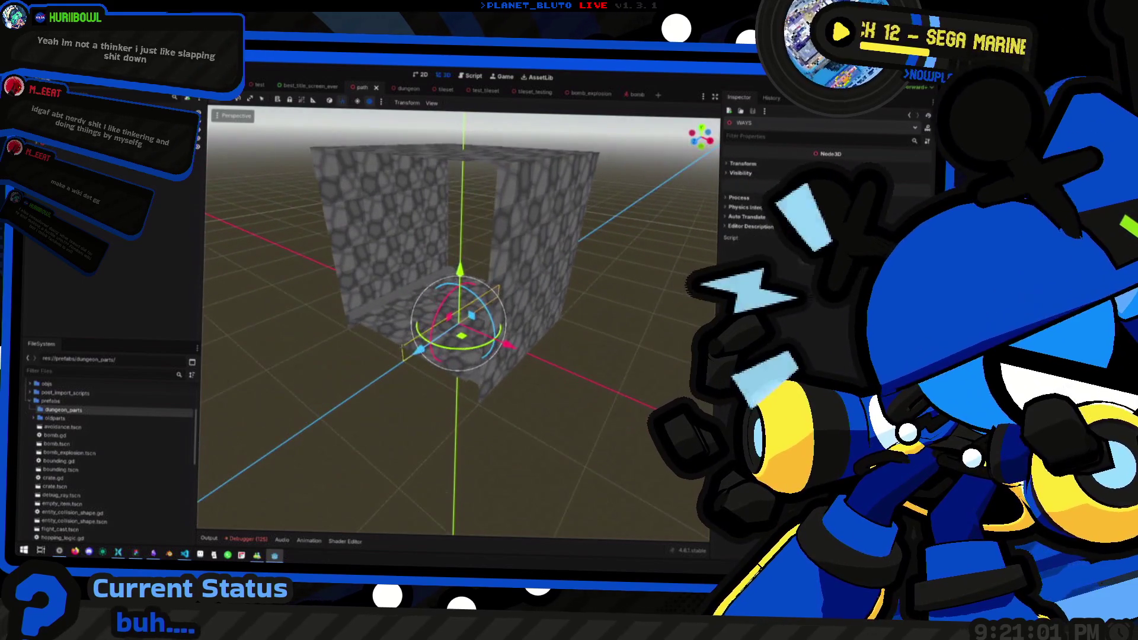
{"action": "left_click", "coordinate": [459, 332]}
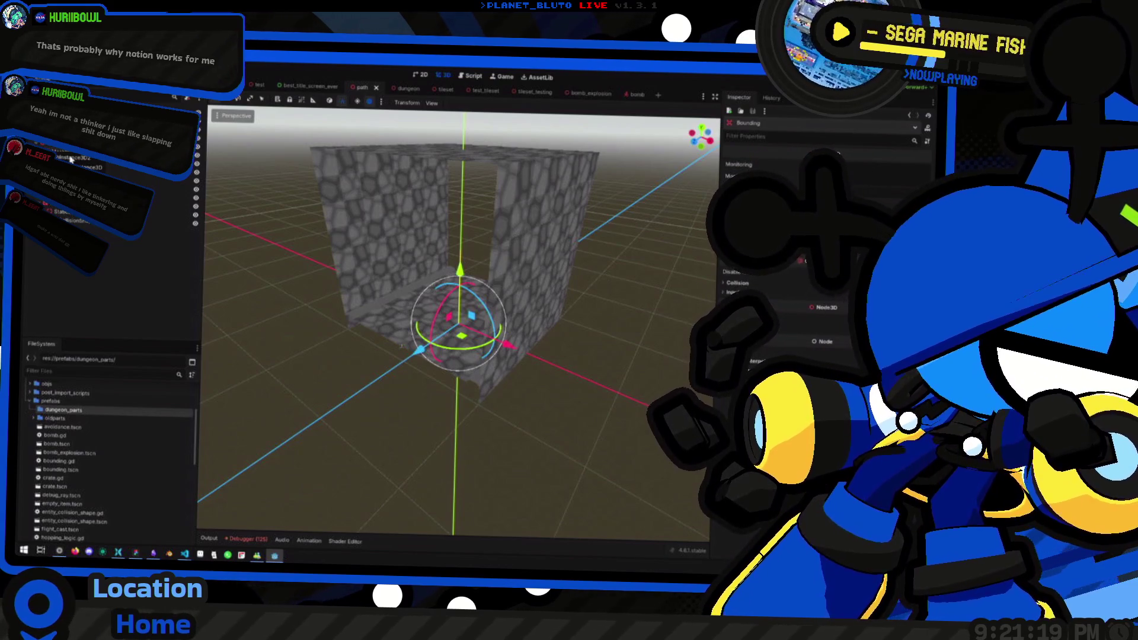
{"action": "left_click", "coordinate": [472, 251]}
Inspect the room's ceiling, wall and floor pieces by selecting each in the viewport.
{"action": "mouse_move", "coordinate": [482, 280]}
{"action": "left_mouse_down"}
{"action": "mouse_move", "coordinate": [443, 281]}
{"action": "mouse_move", "coordinate": [473, 268]}
{"action": "left_mouse_up"}
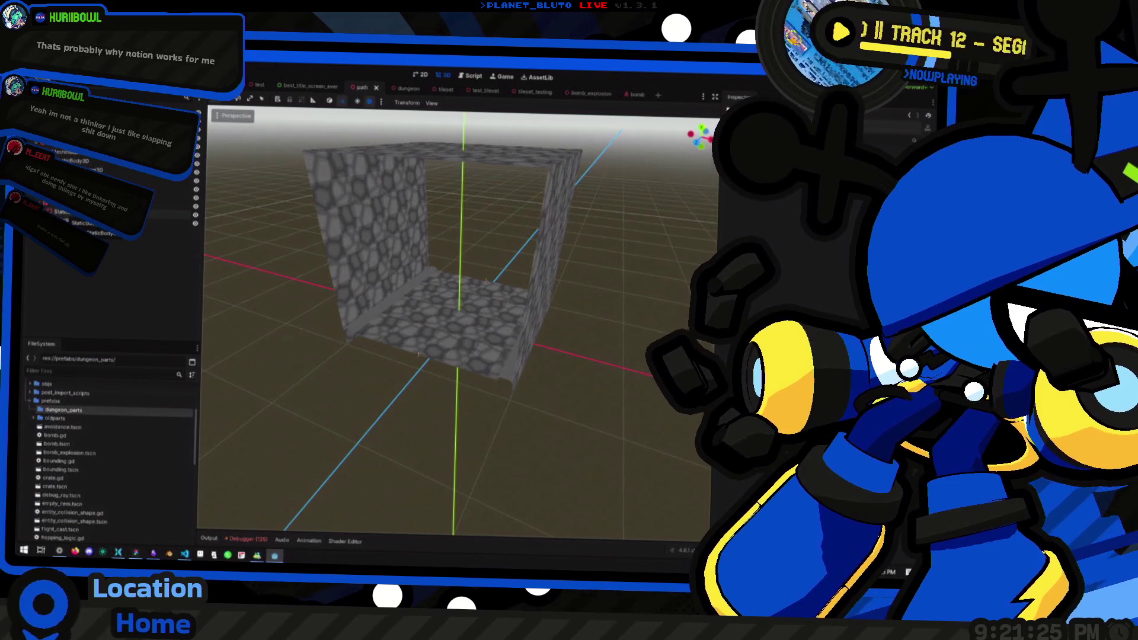
{"action": "left_click", "coordinate": [478, 132]}
{"action": "left_click", "coordinate": [382, 216]}
{"action": "left_click", "coordinate": [460, 323]}
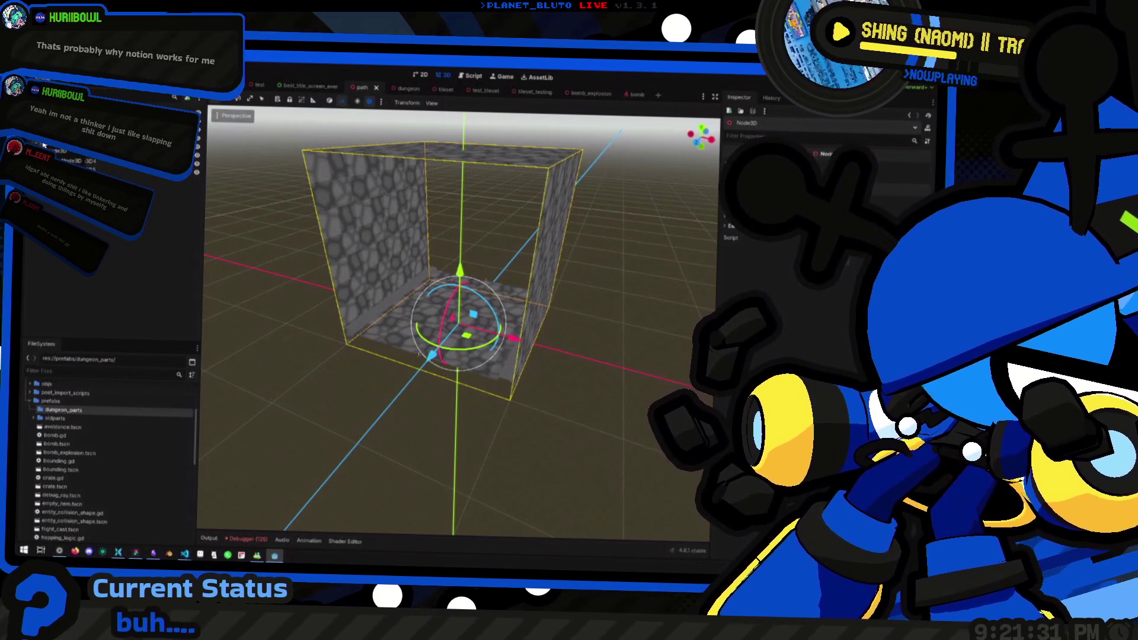
{"action": "left_click", "coordinate": [420, 355]}
{"action": "left_click", "coordinate": [419, 355]}
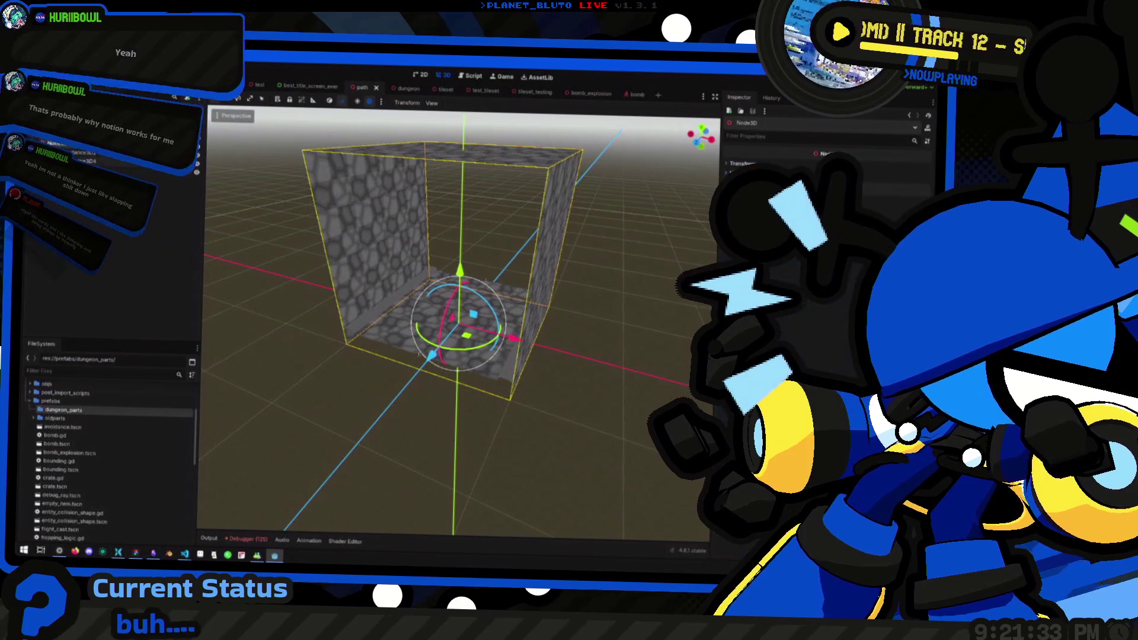
{"action": "left_click_drag", "start_coordinate": [413, 290], "coordinate": [353, 293]}
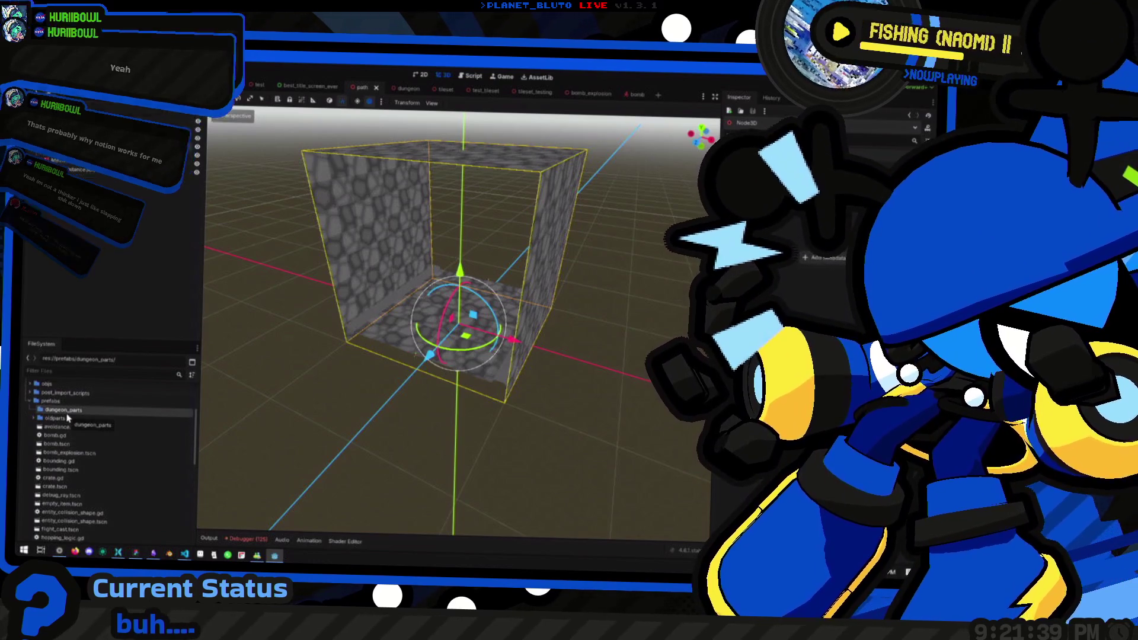
Open and dismiss the Add Node list without adding anything, then scroll the FileSystem panel.
{"action": "key", "text": "ctrl+a"}
{"action": "key", "text": "Escape"}
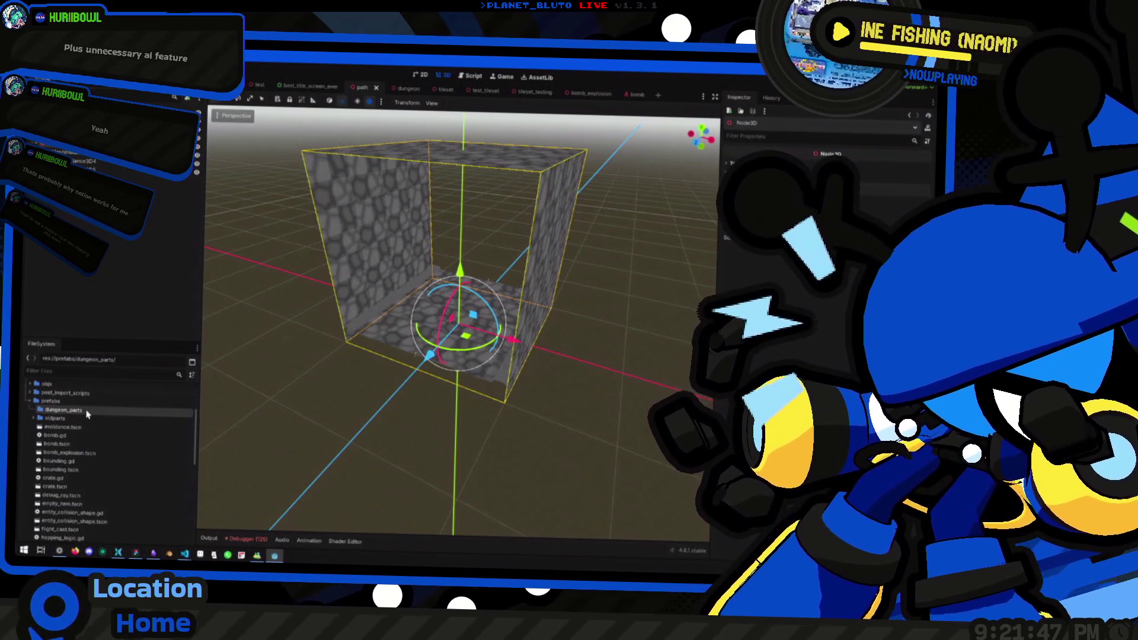
{"action": "scroll", "coordinate": [77, 433], "scroll_direction": "up", "scroll_amount": 2}
{"action": "scroll", "coordinate": [76, 455], "scroll_direction": "up", "scroll_amount": 3}
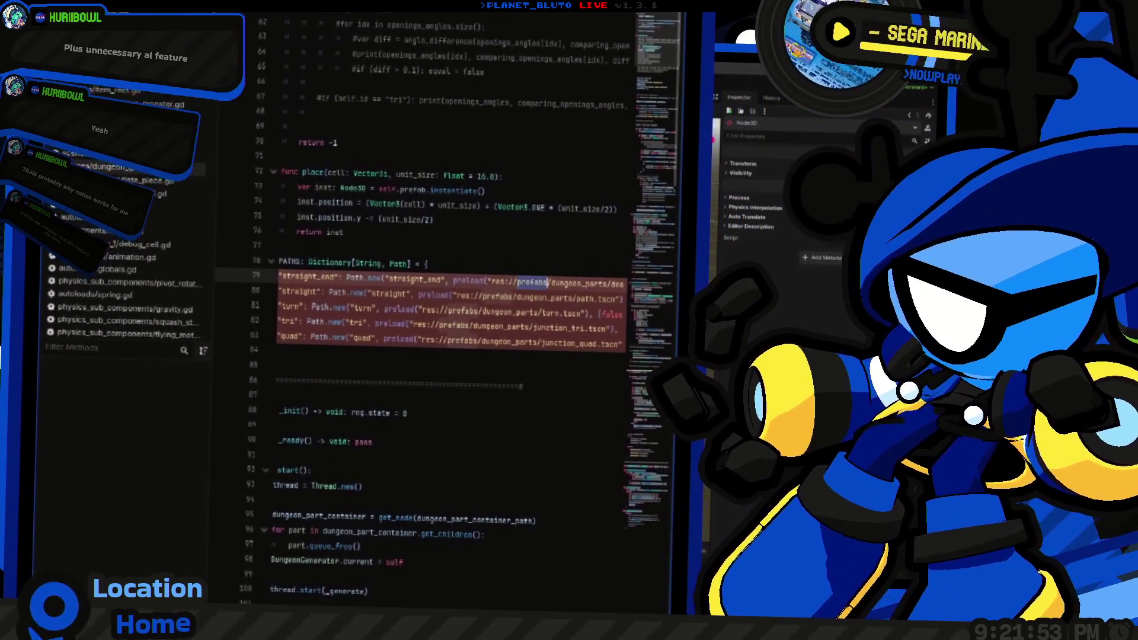
Review the full length of the PATHS entry on line 79 of the script.
{"action": "scroll", "coordinate": [445, 297], "scroll_direction": "right", "scroll_amount": 5}
{"action": "scroll", "coordinate": [445, 297], "scroll_direction": "left", "scroll_amount": 5}
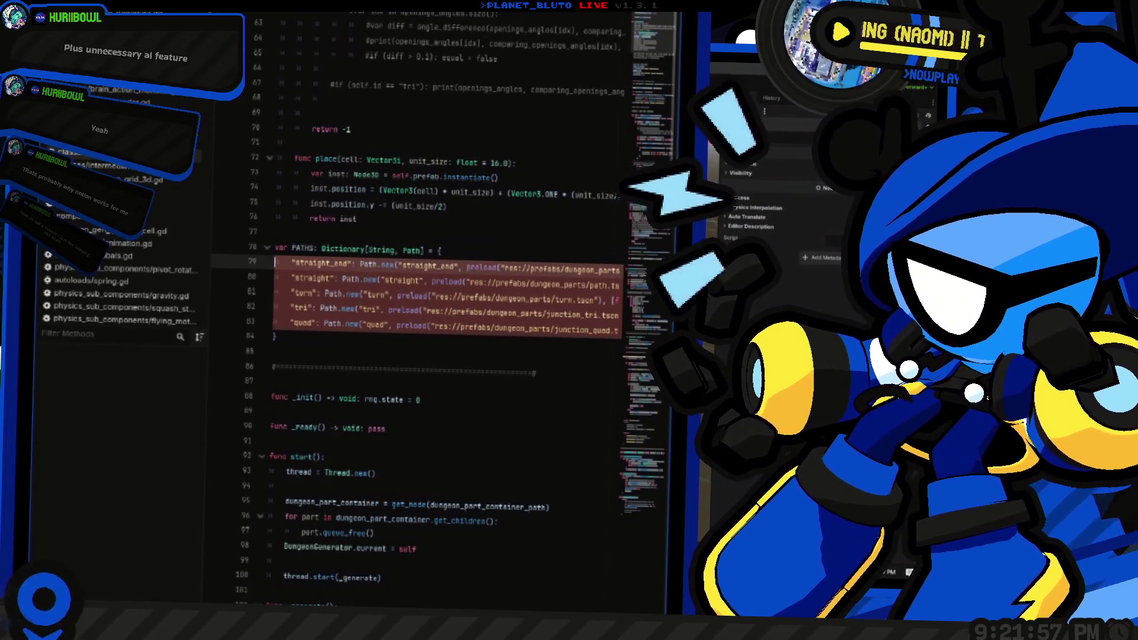
{"action": "key", "text": "ctrl+F2"}
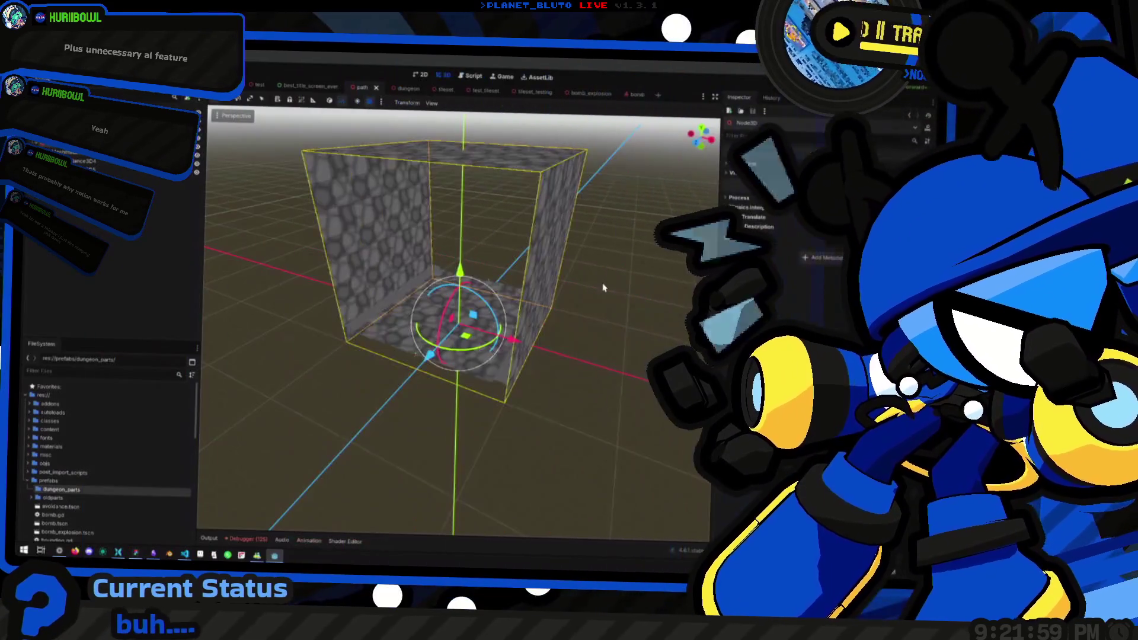
{"action": "key", "text": "ctrl+F3"}
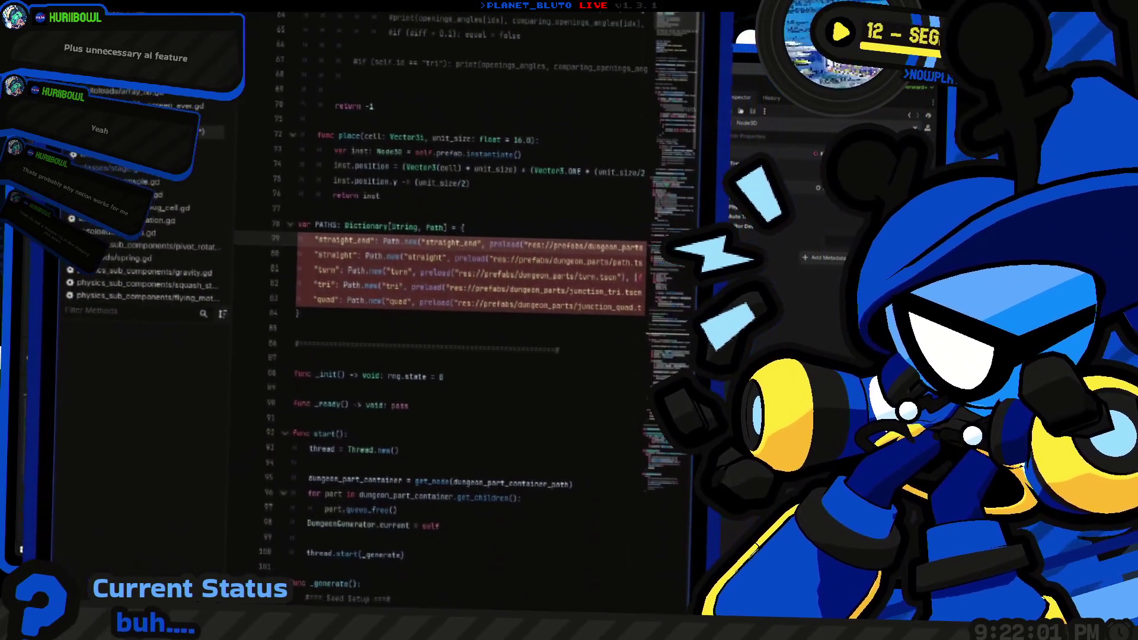
{"action": "key", "text": "End"}
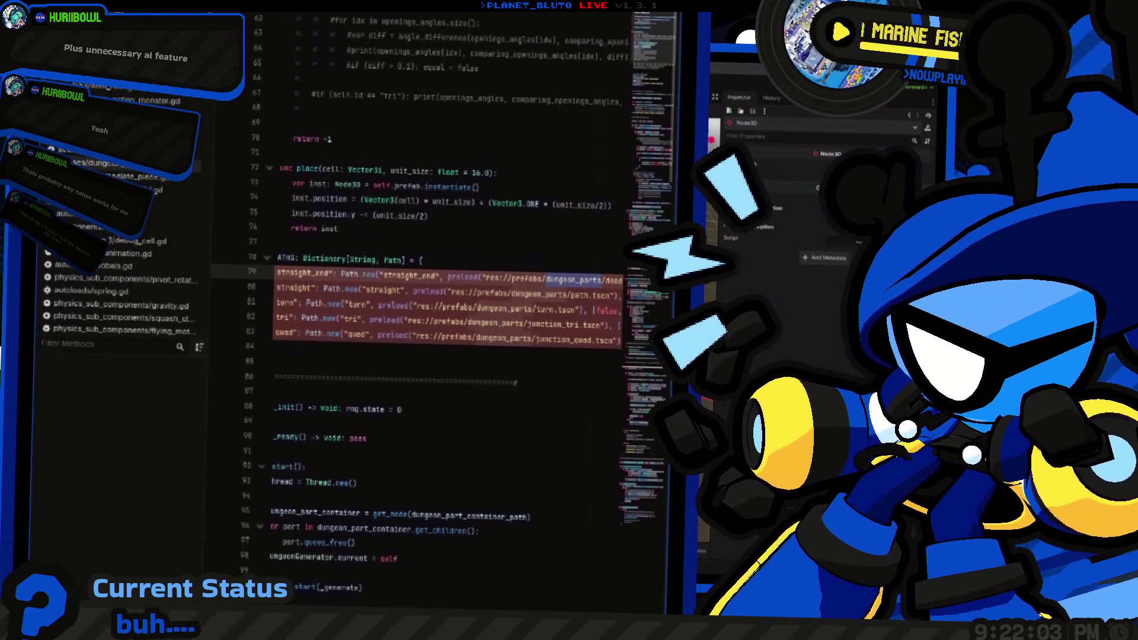
{"action": "key", "text": "Home"}
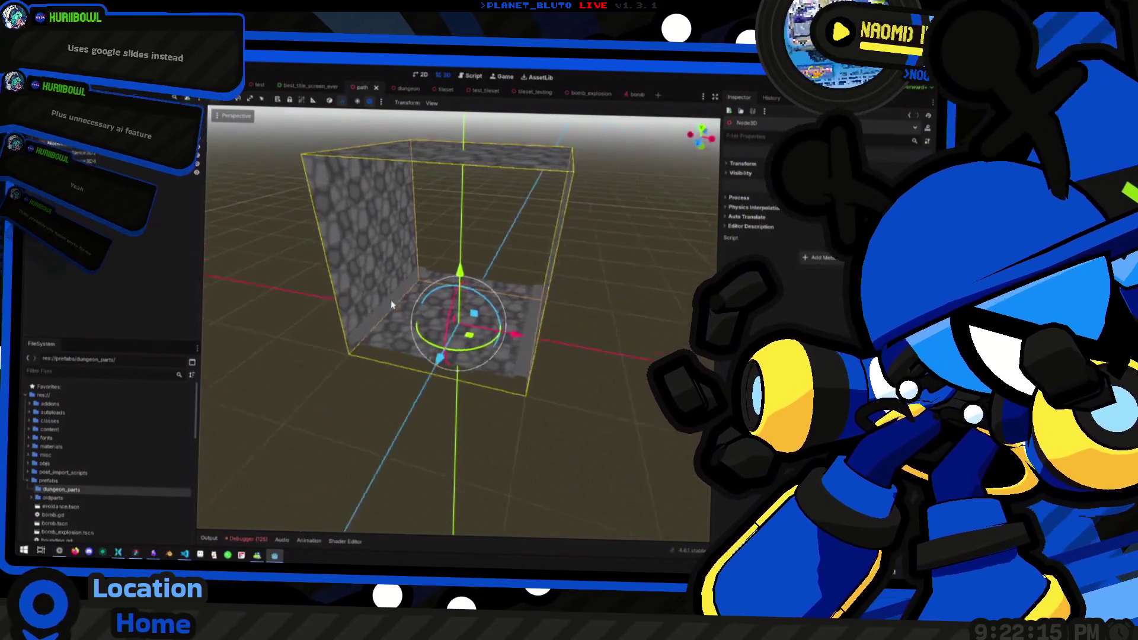
Deselect the room and orbit to a lower front view of it.
{"action": "left_click", "coordinate": [437, 275]}
{"action": "mouse_move", "coordinate": [437, 274]}
{"action": "left_mouse_down"}
{"action": "mouse_move", "coordinate": [484, 278]}
{"action": "mouse_move", "coordinate": [486, 215]}
{"action": "mouse_move", "coordinate": [466, 227]}
{"action": "left_mouse_up"}
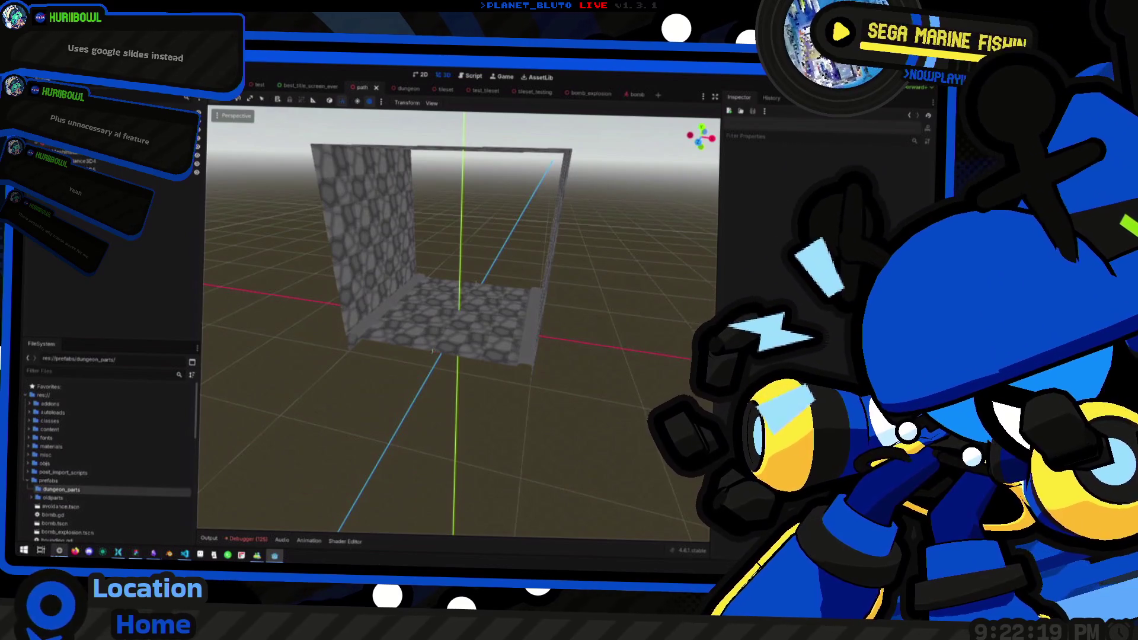
{"action": "key", "text": "alt+Tab"}
Go to the Notion website in the browser and scroll through it.
{"action": "key", "text": "ctrl+l"}
{"action": "type", "text": "notion.com"}
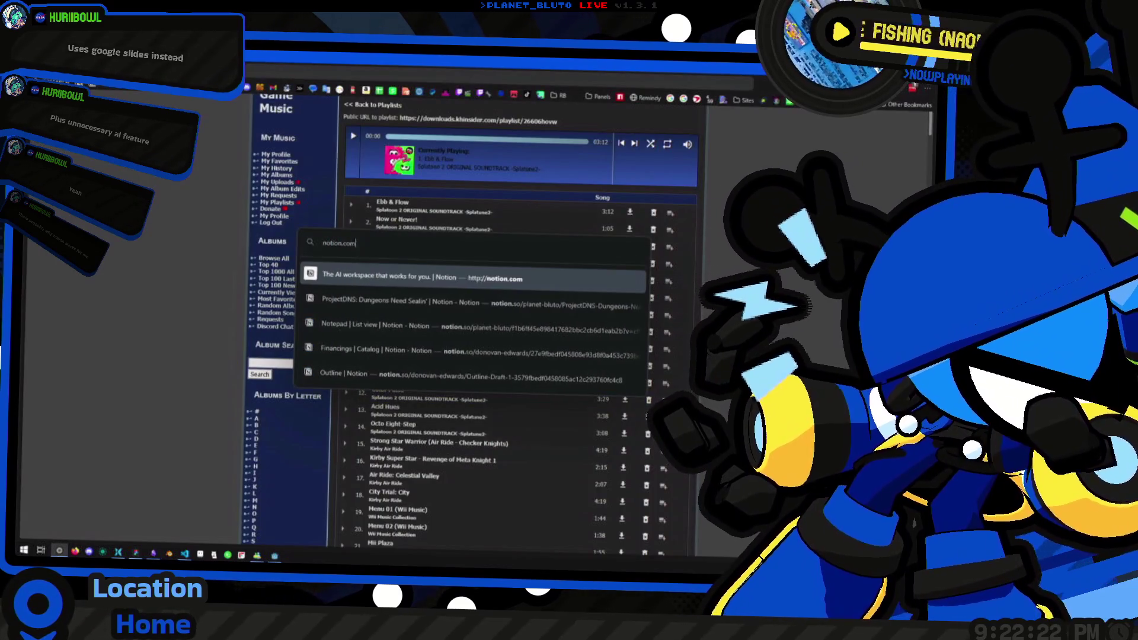
{"action": "key", "text": "Return"}
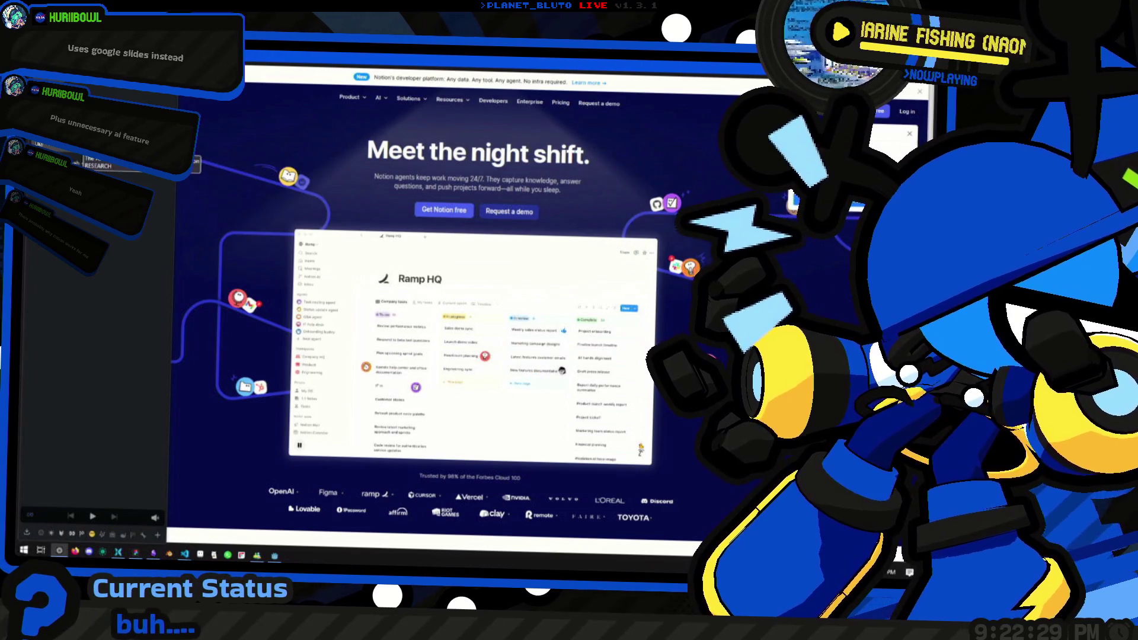
{"action": "key", "text": "super+shift+s"}
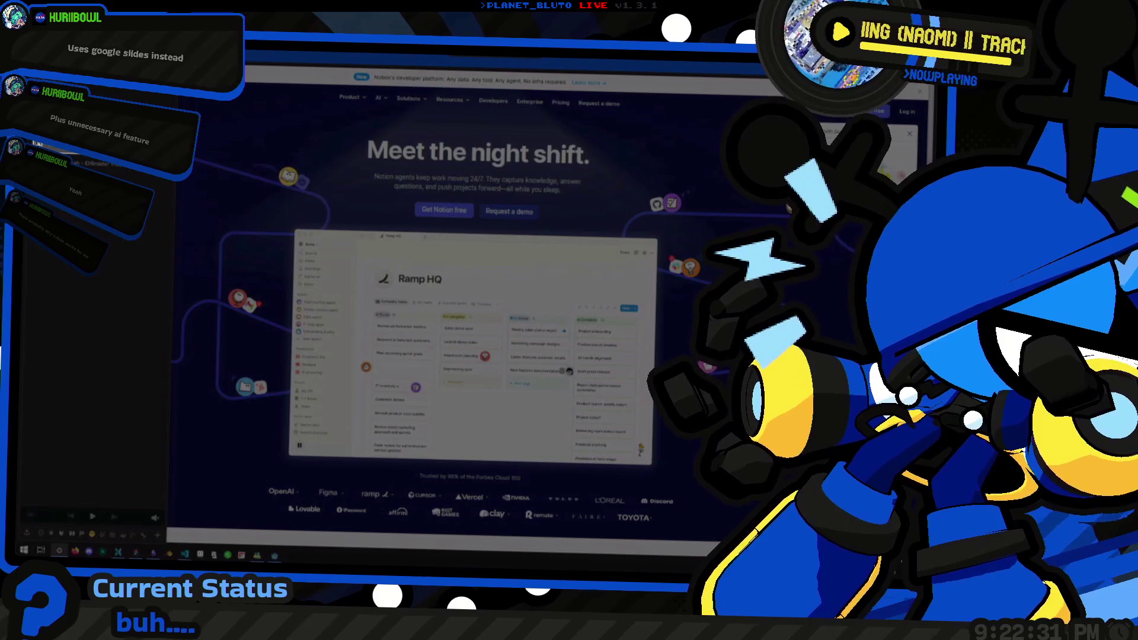
{"action": "key", "text": "Escape"}
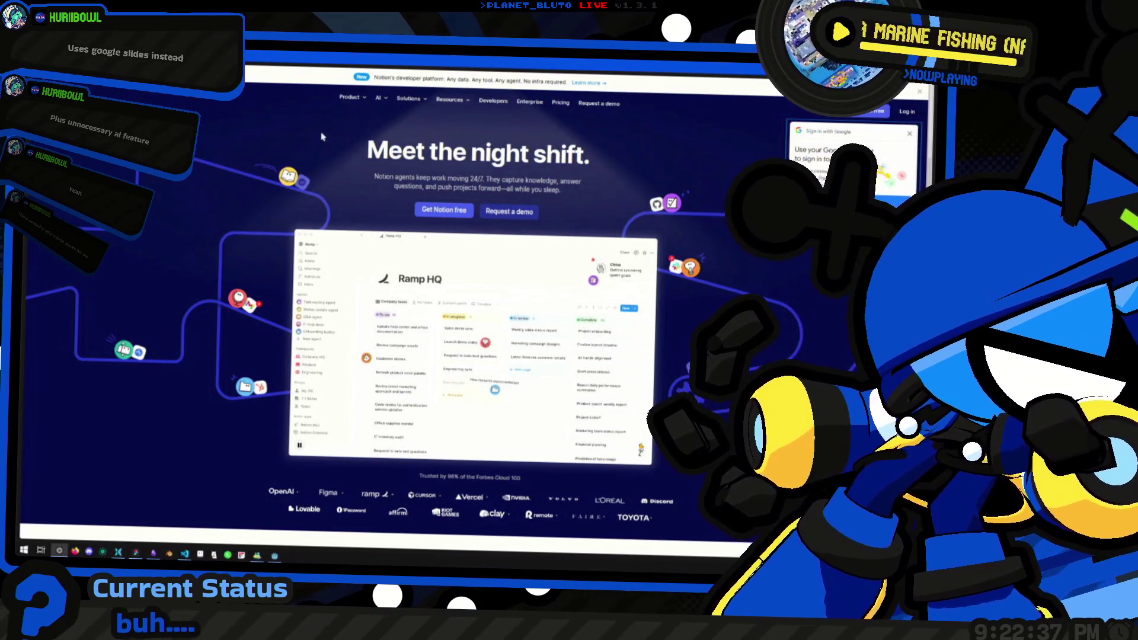
{"action": "scroll", "coordinate": [465, 293], "scroll_direction": "down", "scroll_amount": 10}
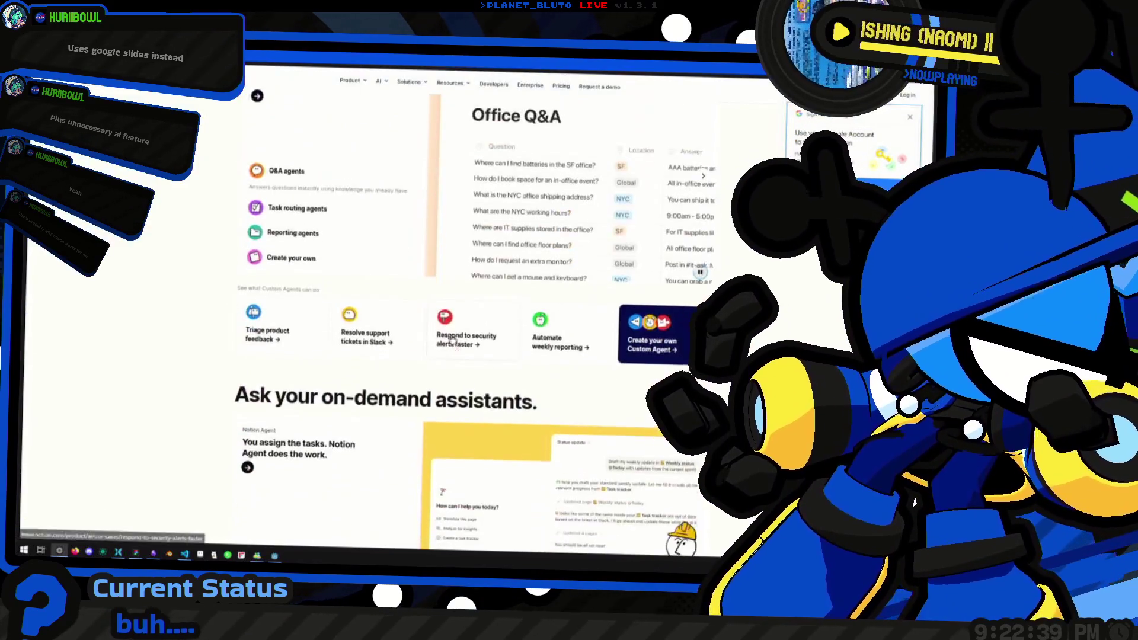
{"action": "scroll", "coordinate": [177, 214], "scroll_direction": "up", "scroll_amount": 5}
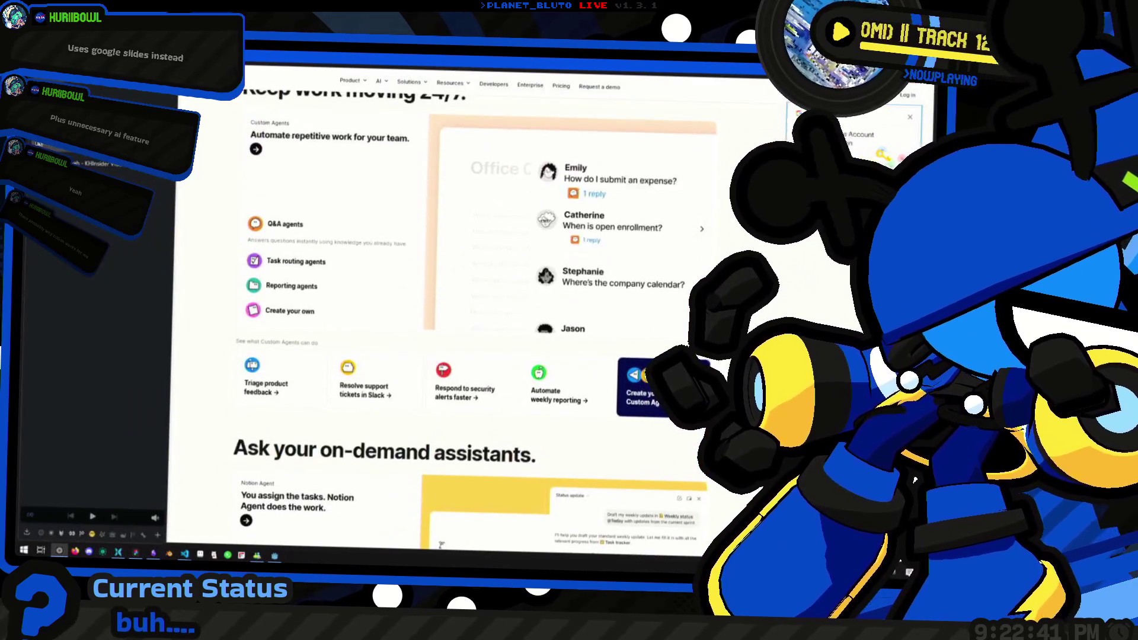
Bring the Godot path scene back to the front and orbit around the stone room.
{"action": "key", "text": "alt+Tab"}
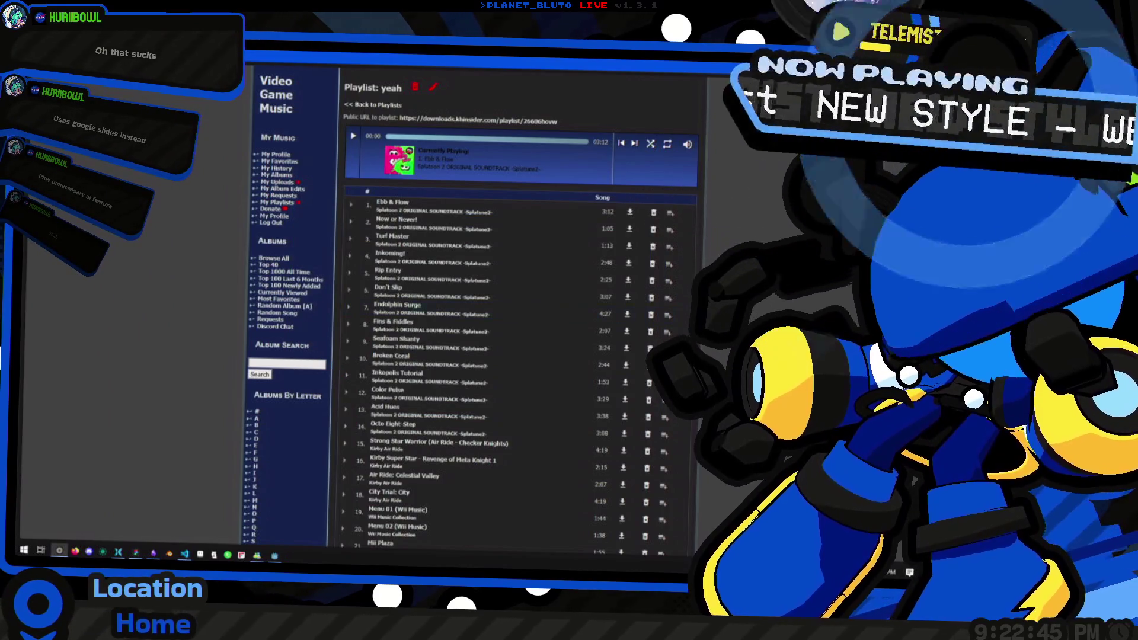
{"action": "mouse_move", "coordinate": [54, 337]}
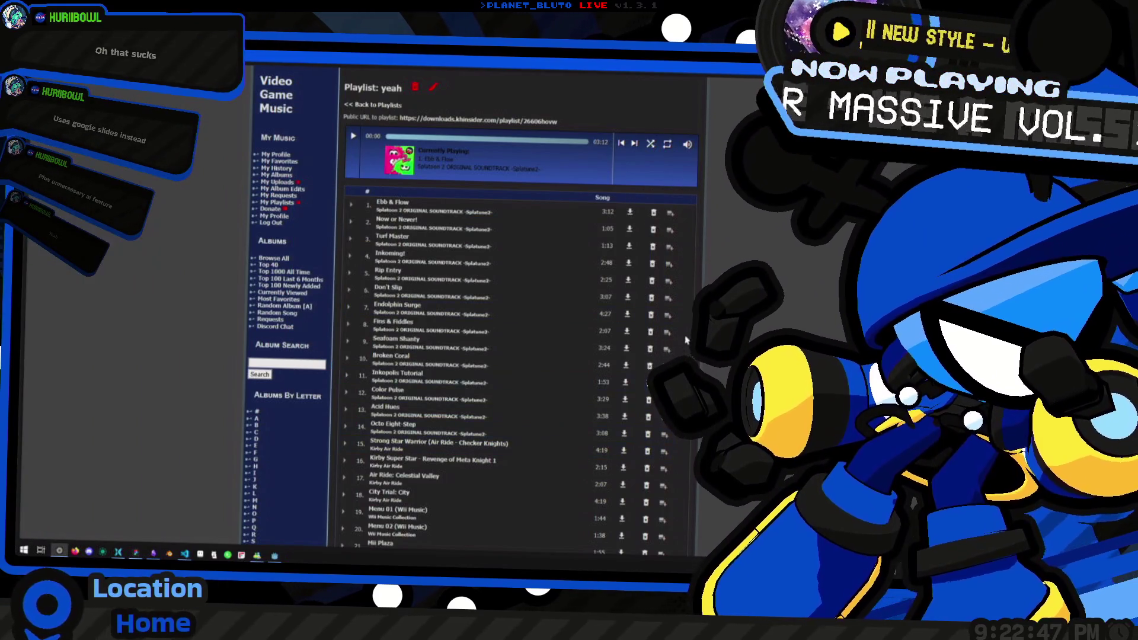
{"action": "key", "text": "alt+Tab"}
{"action": "key", "text": "alt+shift+Tab"}
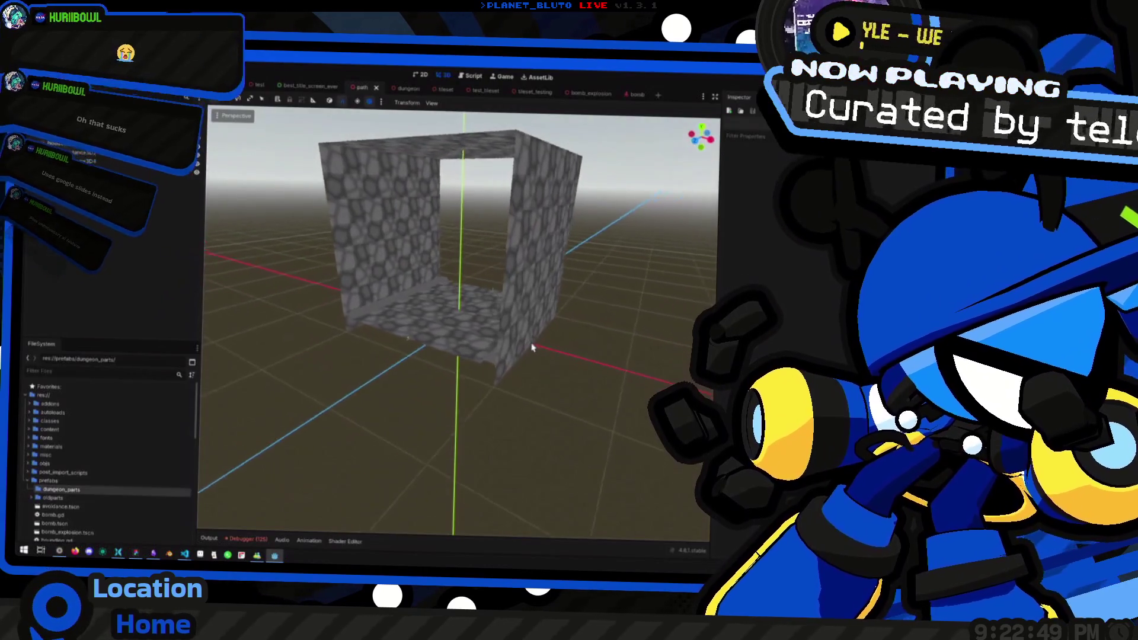
{"action": "left_click_drag", "start_coordinate": [646, 381], "coordinate": [563, 377]}
Delete the pasted Notion banner image (Image 44) from the Figma lobby mockups, then return to Godot.
{"action": "left_click", "coordinate": [138, 555]}
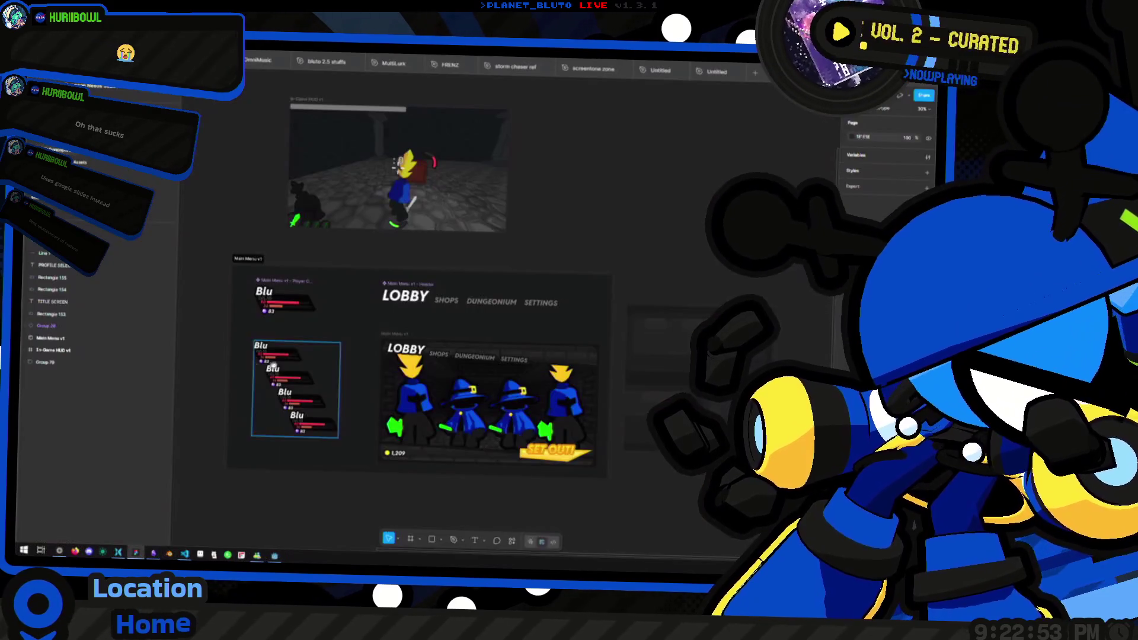
{"action": "left_click", "coordinate": [301, 285]}
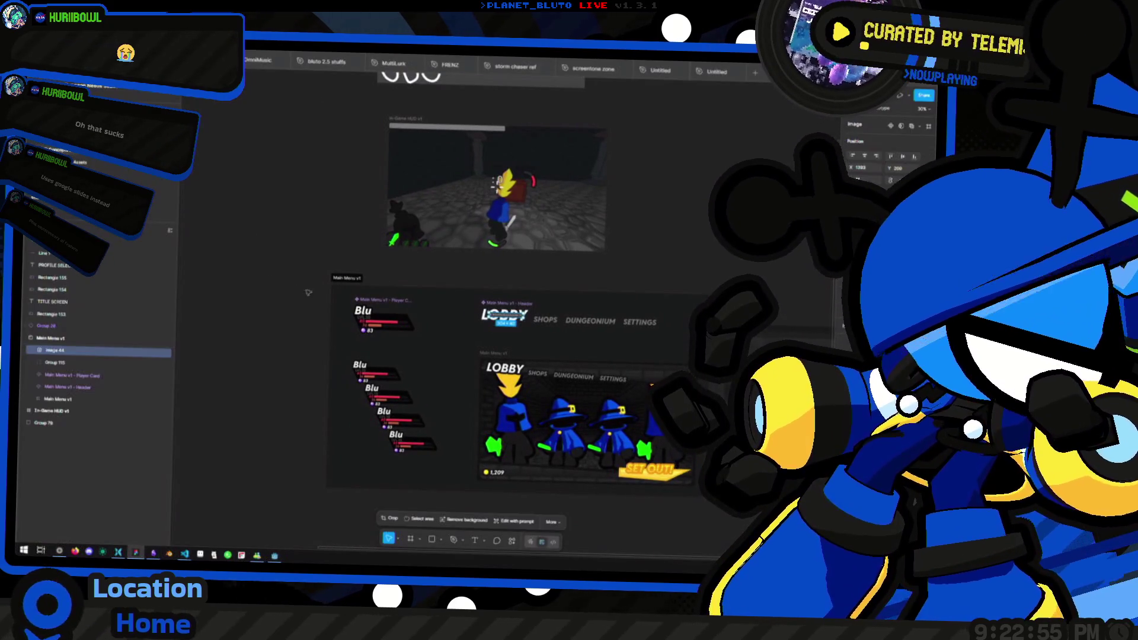
{"action": "key", "text": "shift+2"}
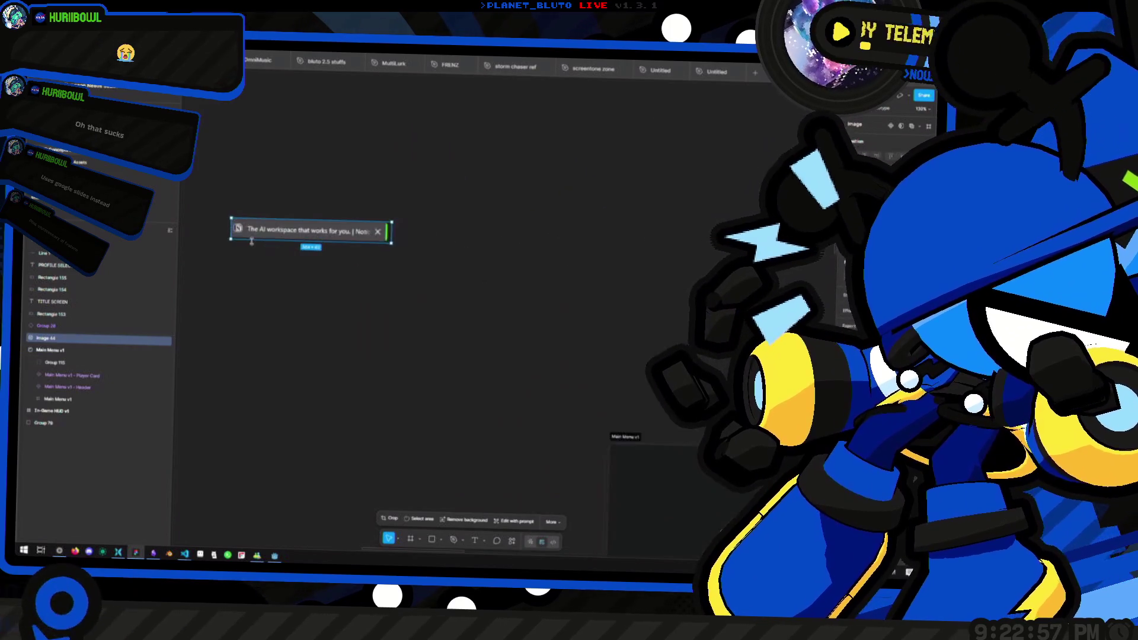
{"action": "scroll", "coordinate": [344, 358], "scroll_direction": "down", "scroll_amount": 2}
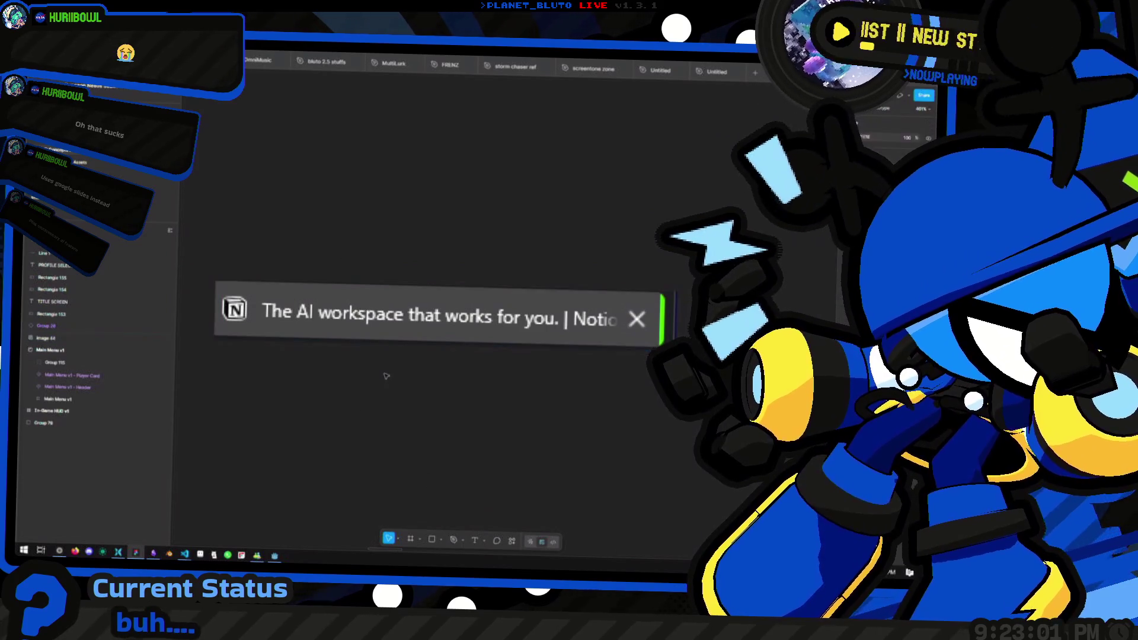
{"action": "key", "text": "Delete"}
{"action": "scroll", "coordinate": [370, 300], "scroll_direction": "down", "scroll_amount": 5}
{"action": "scroll", "coordinate": [500, 335], "scroll_direction": "down", "scroll_amount": 3}
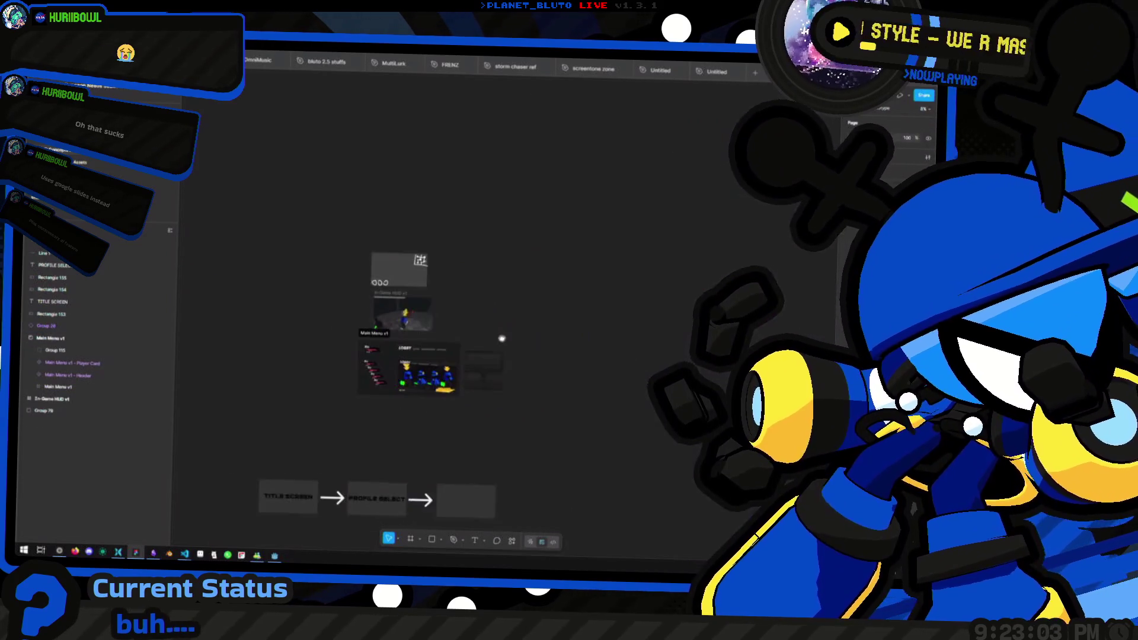
{"action": "scroll", "coordinate": [415, 332], "scroll_direction": "up", "scroll_amount": 4}
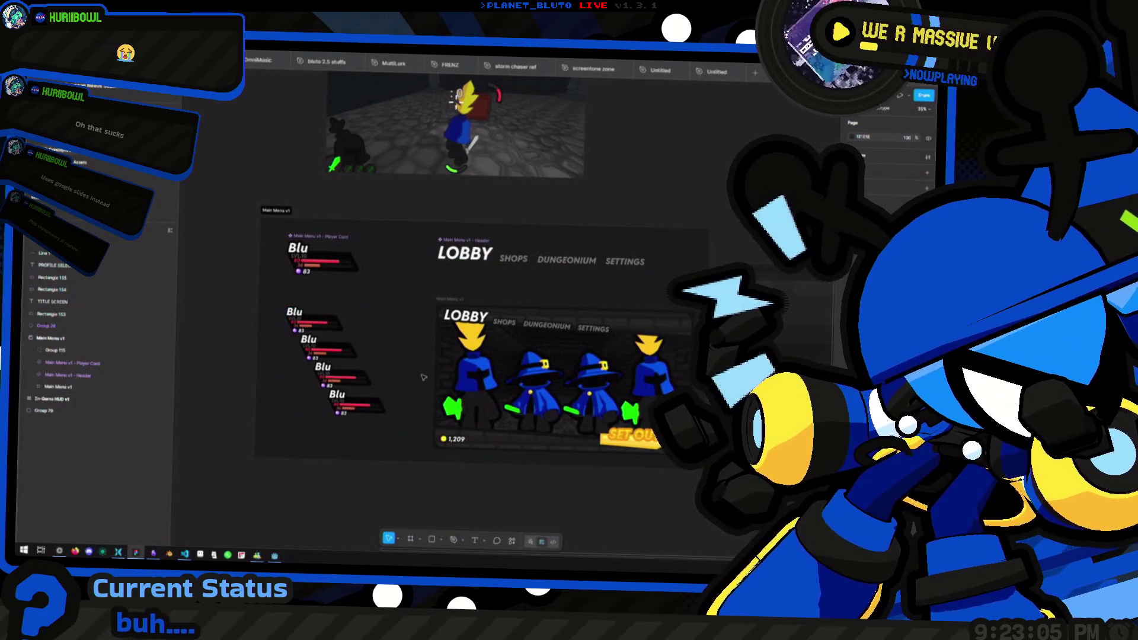
{"action": "key", "text": "alt+Tab"}
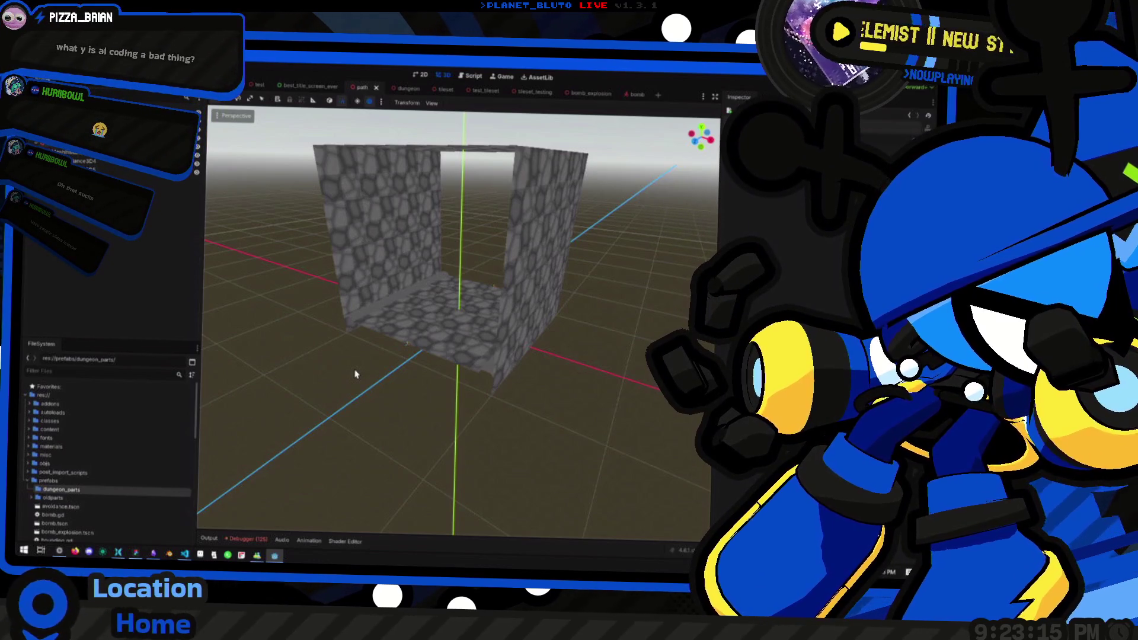
Orbit the stone room, then bring up Notion showing the Dungeon Paths Visual Rework task.
{"action": "mouse_move", "coordinate": [465, 255]}
{"action": "left_mouse_down"}
{"action": "mouse_move", "coordinate": [556, 253]}
{"action": "mouse_move", "coordinate": [405, 242]}
{"action": "mouse_move", "coordinate": [465, 246]}
{"action": "mouse_move", "coordinate": [429, 234]}
{"action": "mouse_move", "coordinate": [463, 246]}
{"action": "left_mouse_up"}
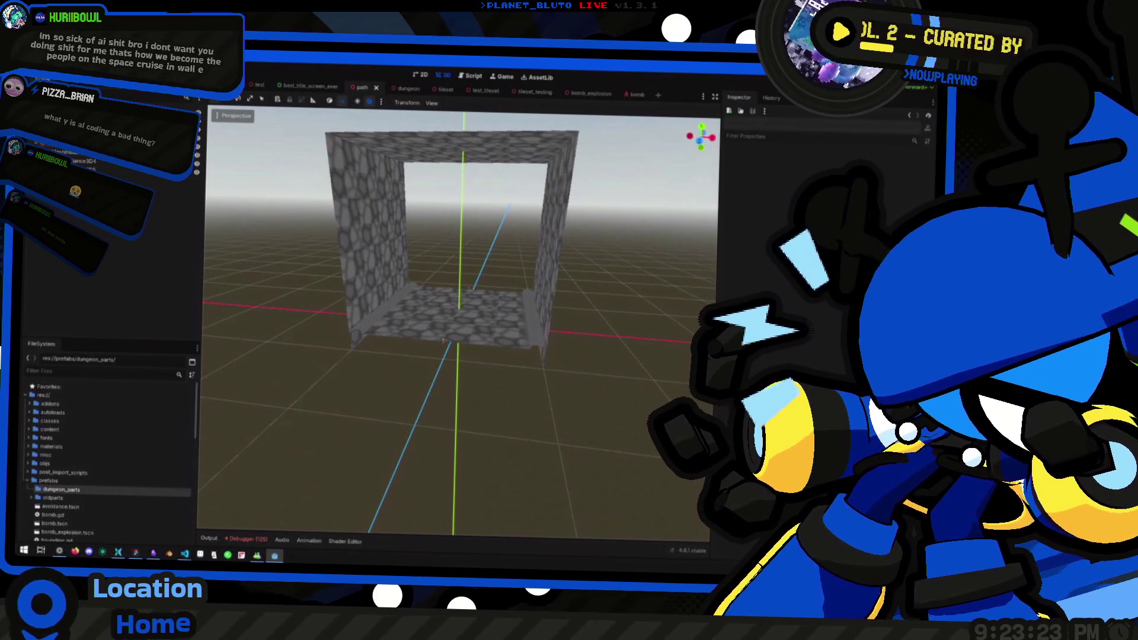
{"action": "left_click", "coordinate": [153, 554]}
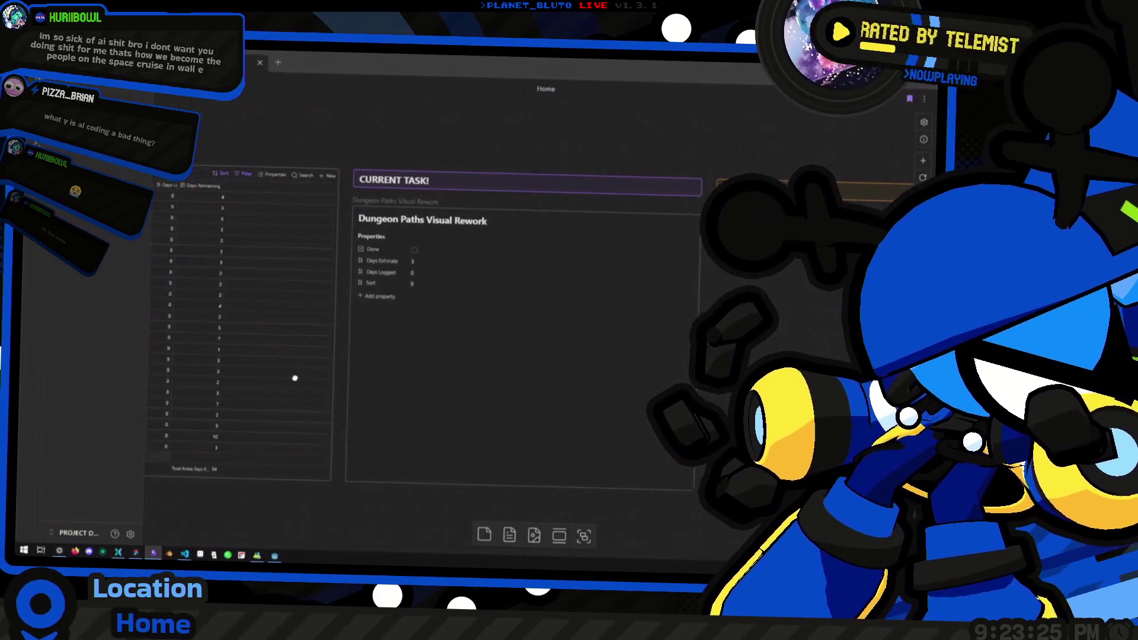
Switch to the browser's Streamings page with its notes, Stream Ideas and Stream Calendar.
{"action": "scroll", "coordinate": [382, 378], "scroll_direction": "up", "scroll_amount": 3}
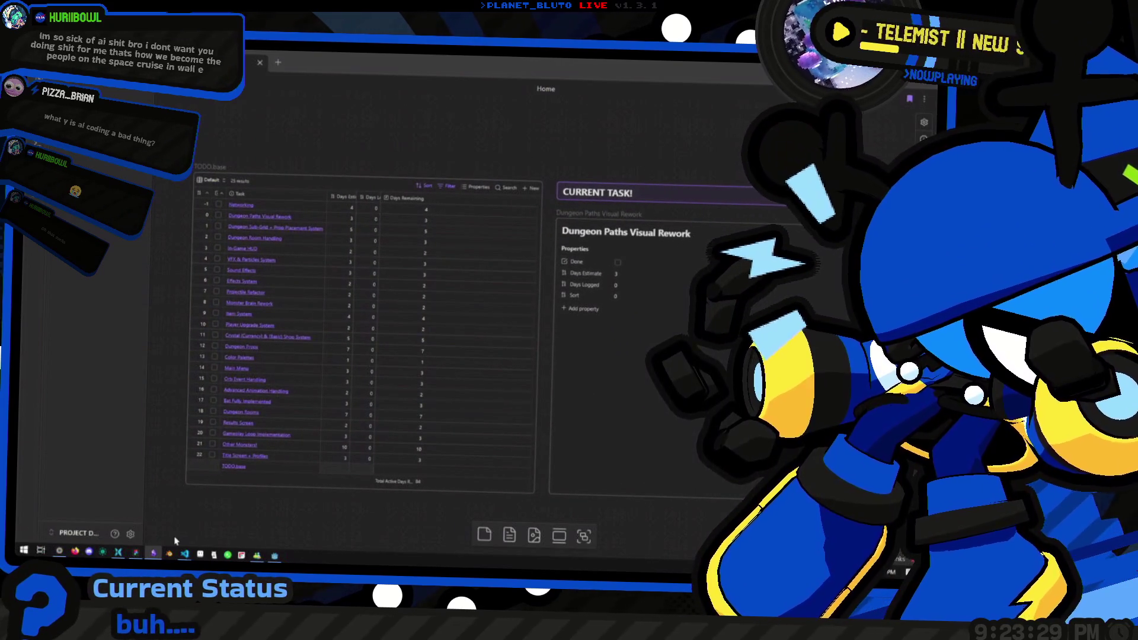
{"action": "left_click", "coordinate": [59, 551]}
{"action": "key", "text": "ctrl+Tab"}
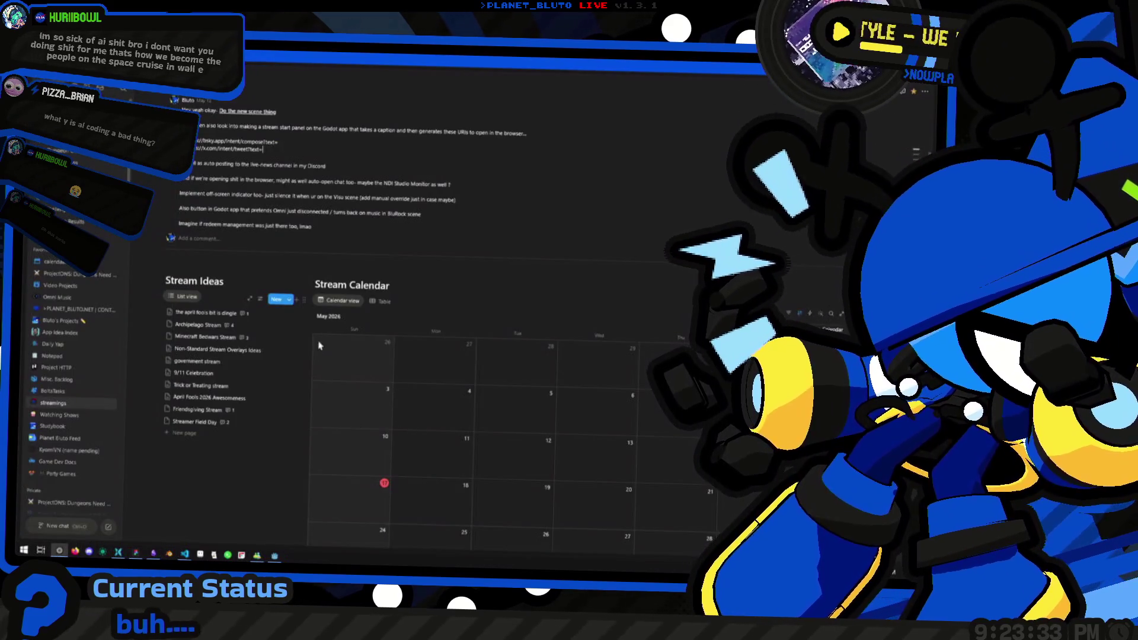
{"action": "scroll", "coordinate": [373, 205], "scroll_direction": "up", "scroll_amount": 3}
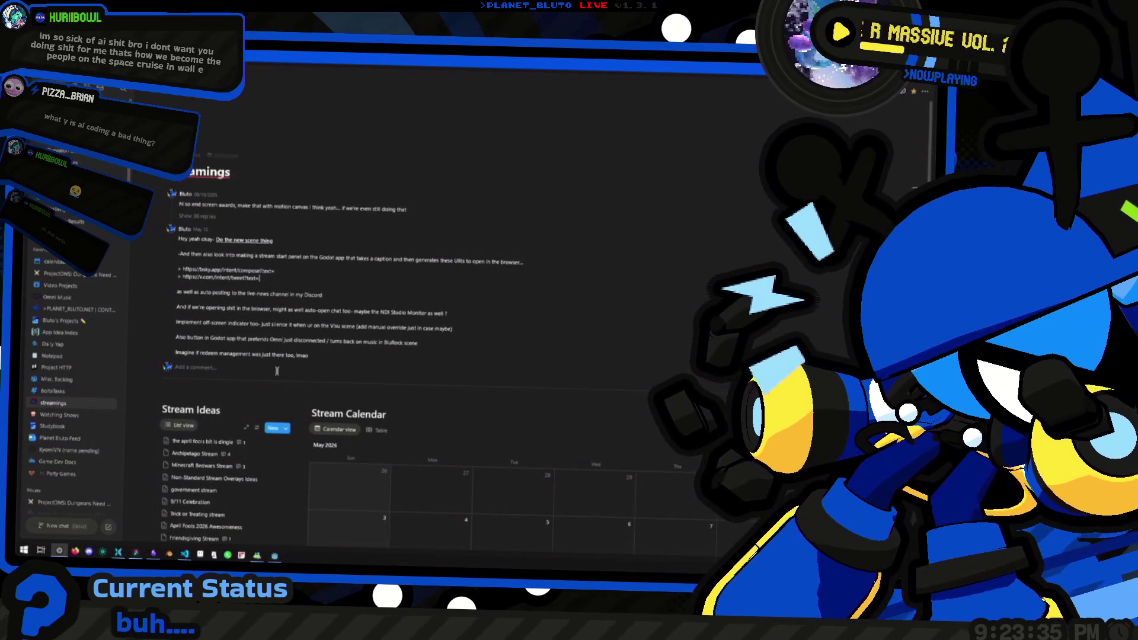
Scroll through the Streamings page's Timeblock Chart, Chopping Block and general to-do lists.
{"action": "scroll", "coordinate": [315, 265], "scroll_direction": "down", "scroll_amount": 10}
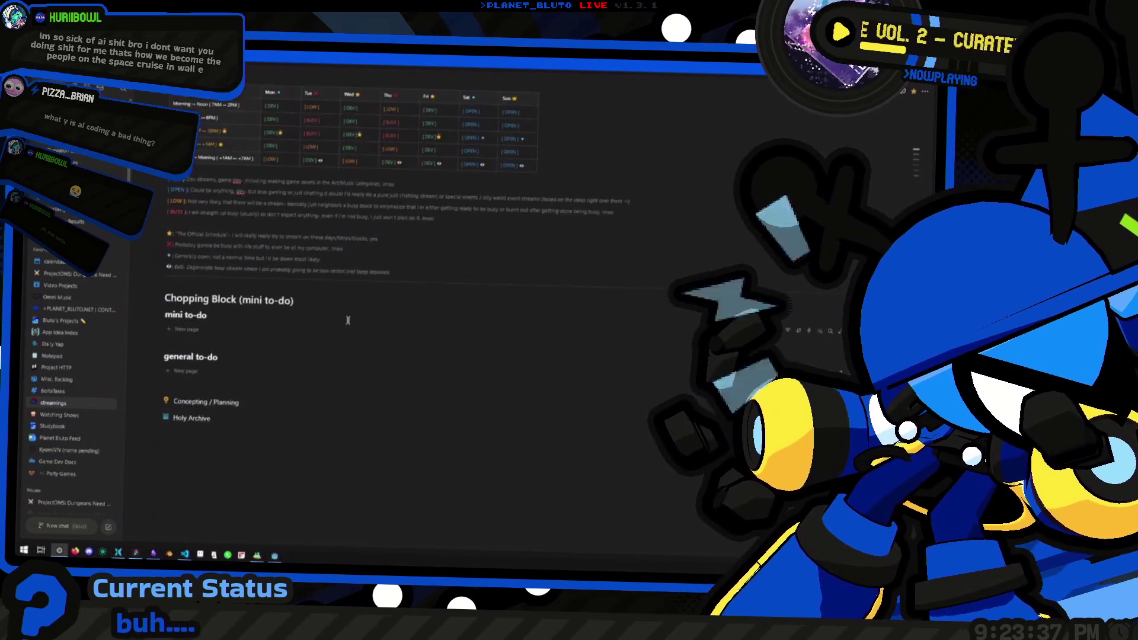
{"action": "scroll", "coordinate": [348, 321], "scroll_direction": "down", "scroll_amount": 4}
{"action": "scroll", "coordinate": [344, 344], "scroll_direction": "up", "scroll_amount": 15}
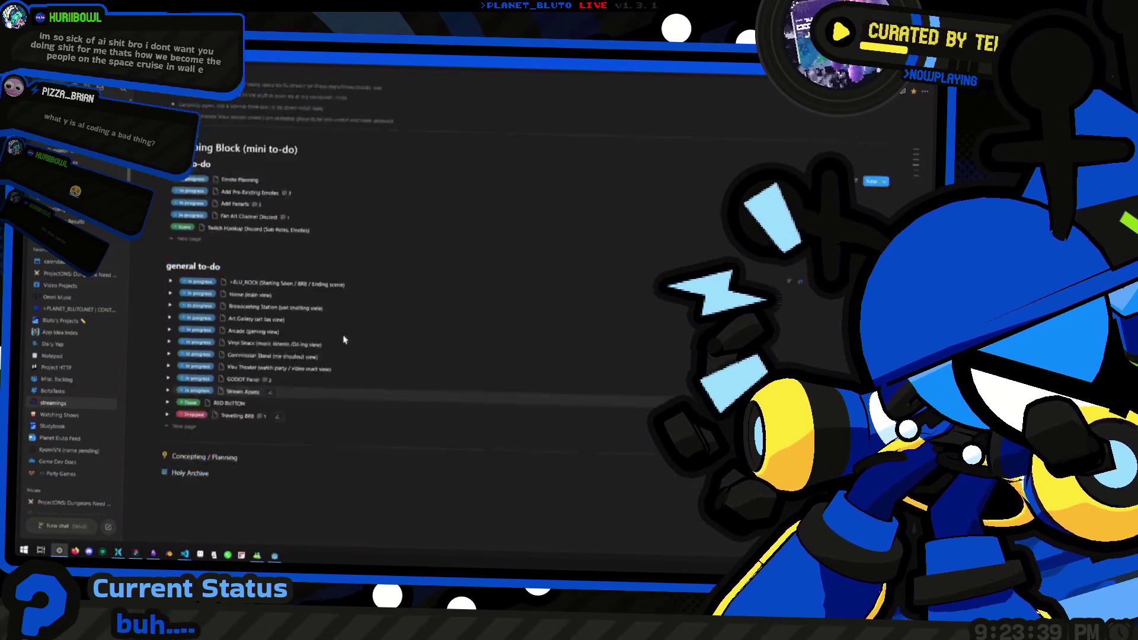
{"action": "scroll", "coordinate": [343, 350], "scroll_direction": "up", "scroll_amount": 4}
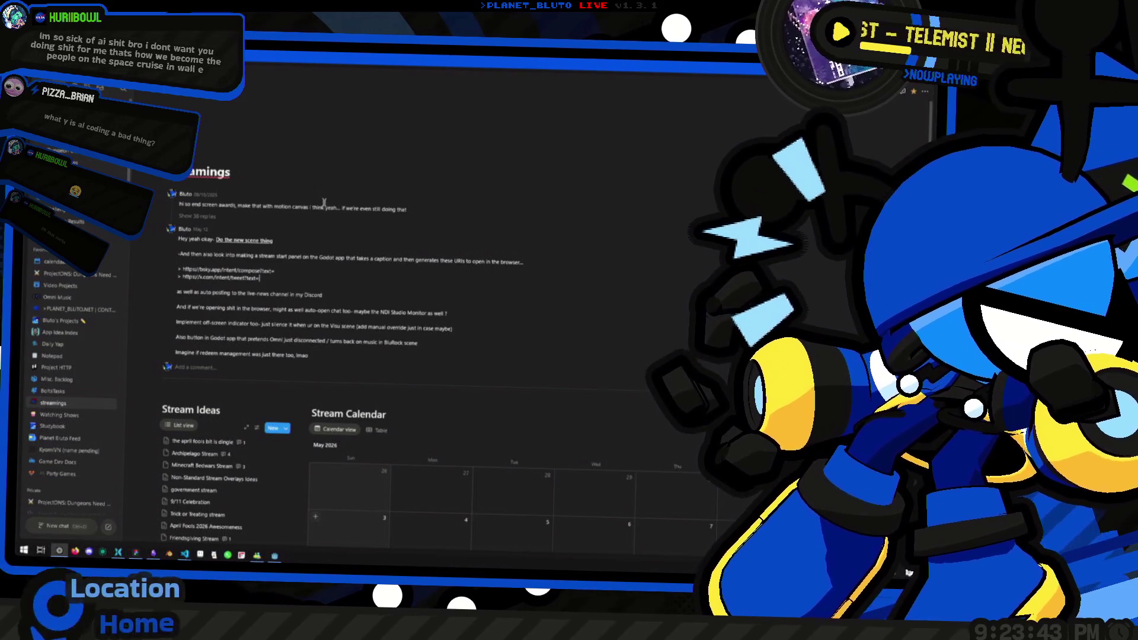
{"action": "scroll", "coordinate": [324, 202], "scroll_direction": "down", "scroll_amount": 4}
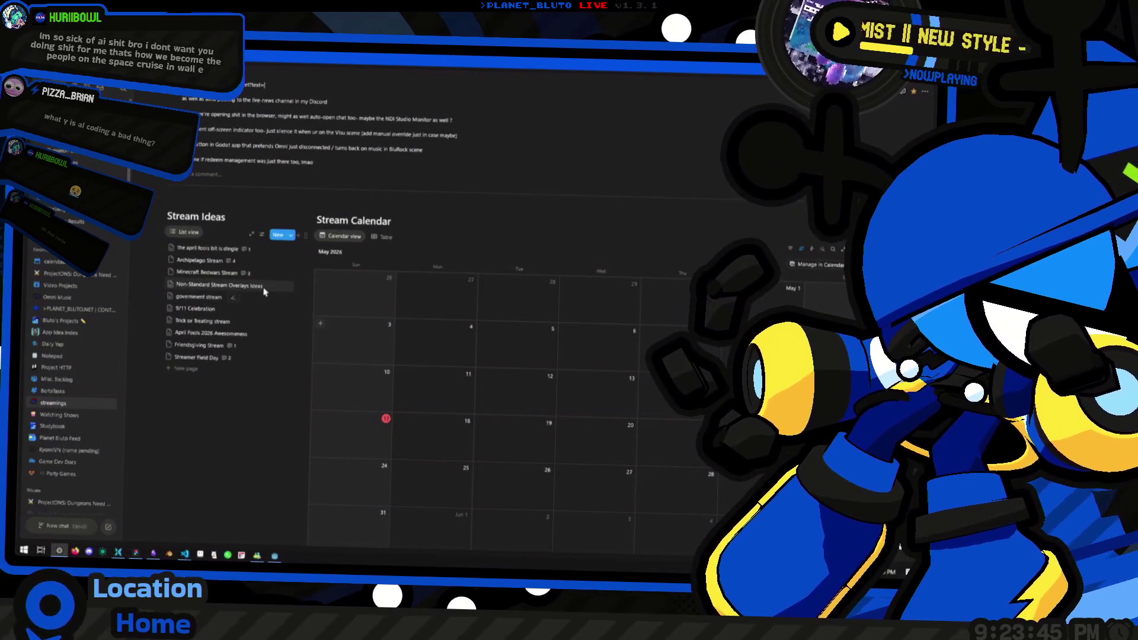
{"action": "scroll", "coordinate": [265, 291], "scroll_direction": "up", "scroll_amount": 4}
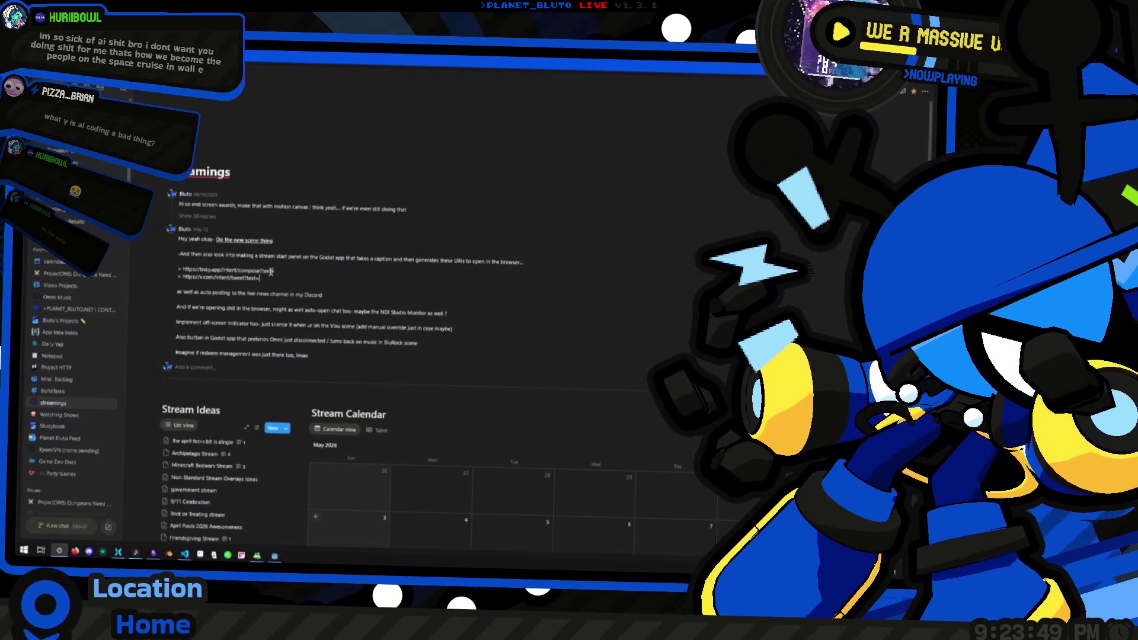
{"action": "scroll", "coordinate": [271, 271], "scroll_direction": "down", "scroll_amount": 4}
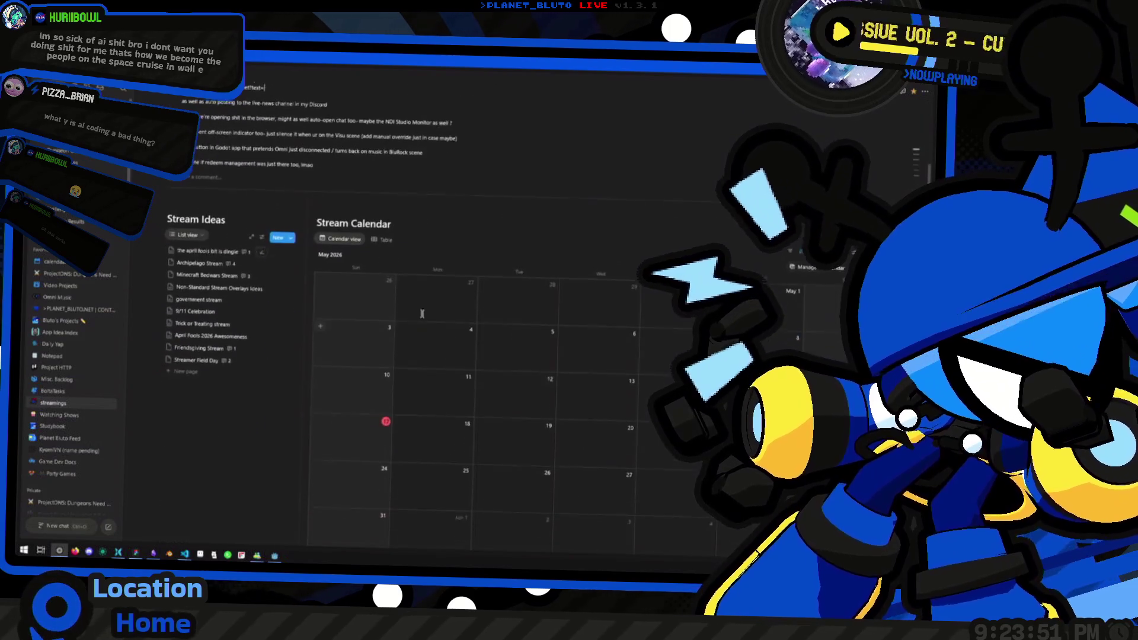
{"action": "scroll", "coordinate": [421, 272], "scroll_direction": "down", "scroll_amount": 3}
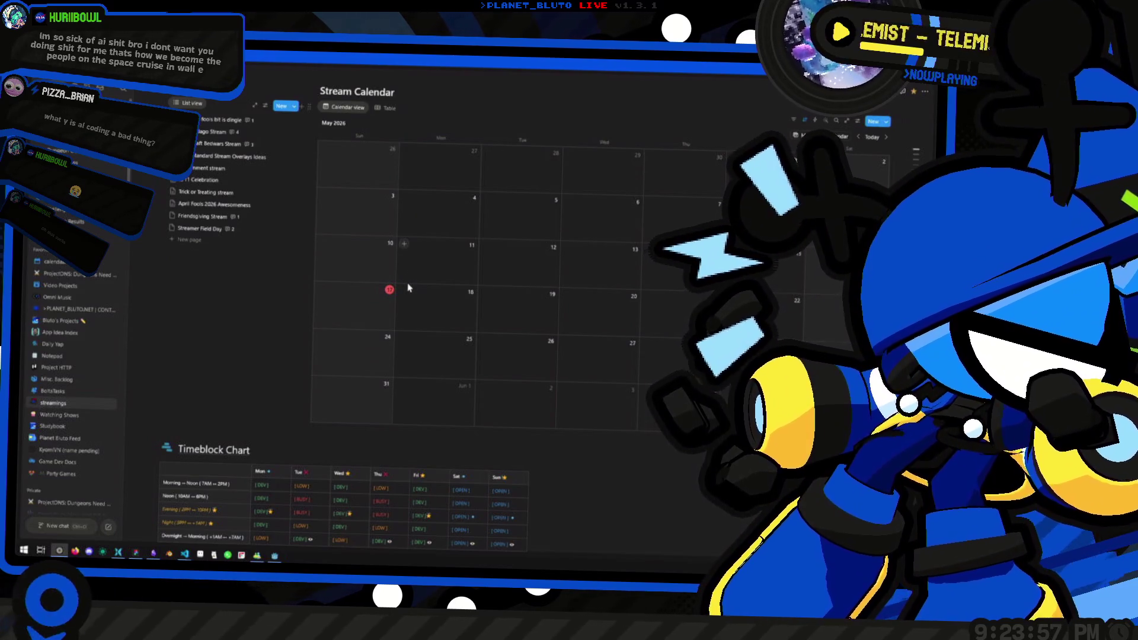
{"action": "scroll", "coordinate": [404, 289], "scroll_direction": "up", "scroll_amount": 3}
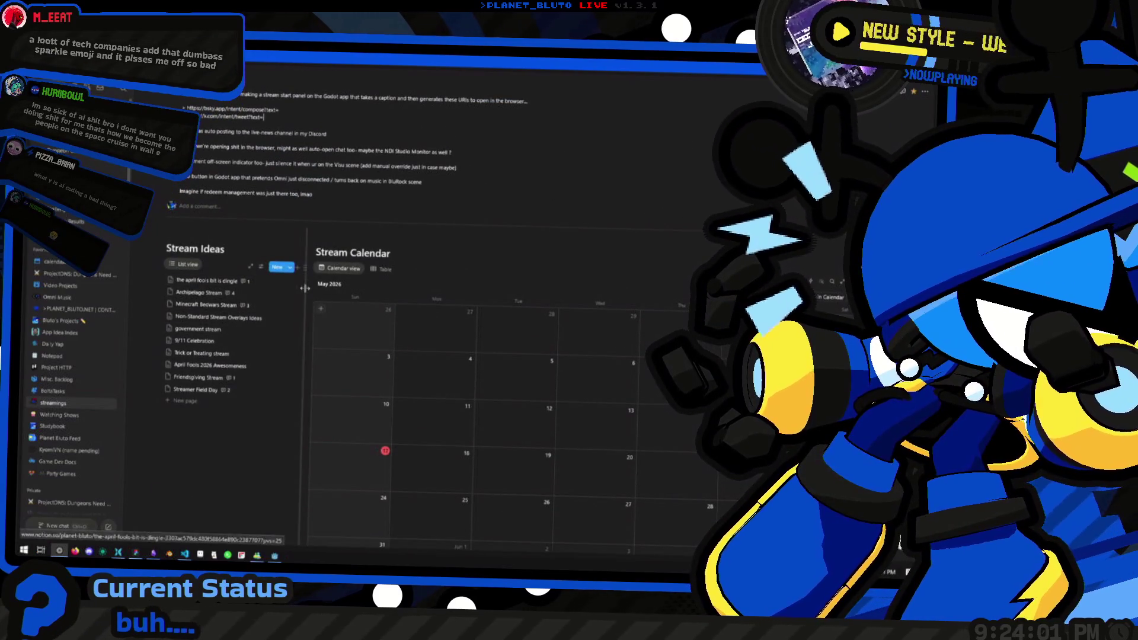
{"action": "scroll", "coordinate": [354, 307], "scroll_direction": "down", "scroll_amount": 2}
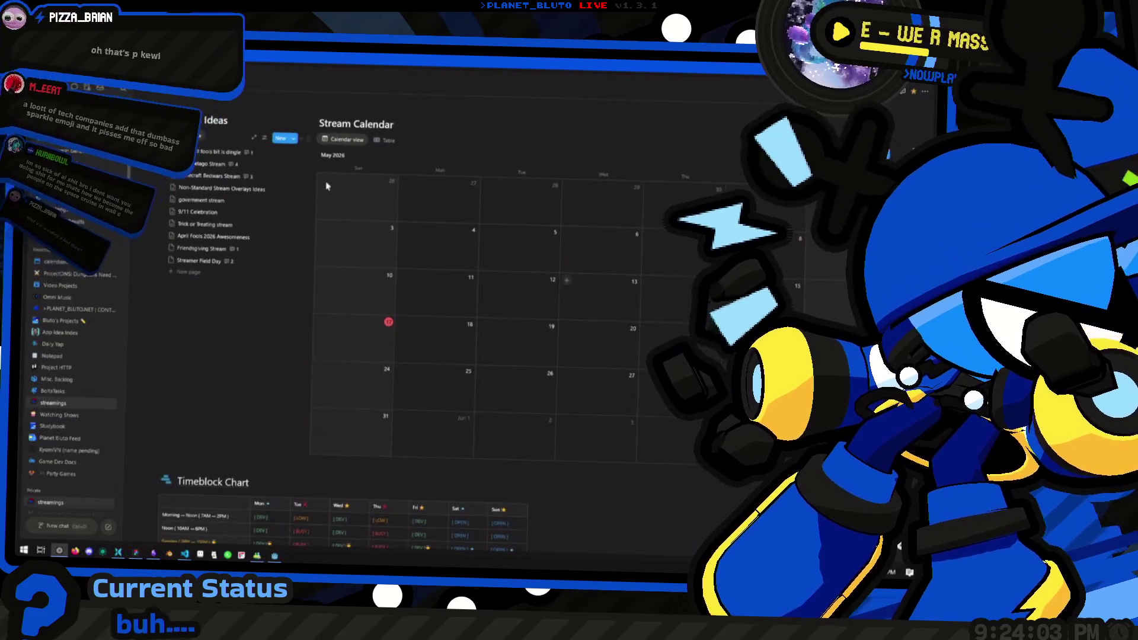
{"action": "scroll", "coordinate": [366, 300], "scroll_direction": "down", "scroll_amount": 4}
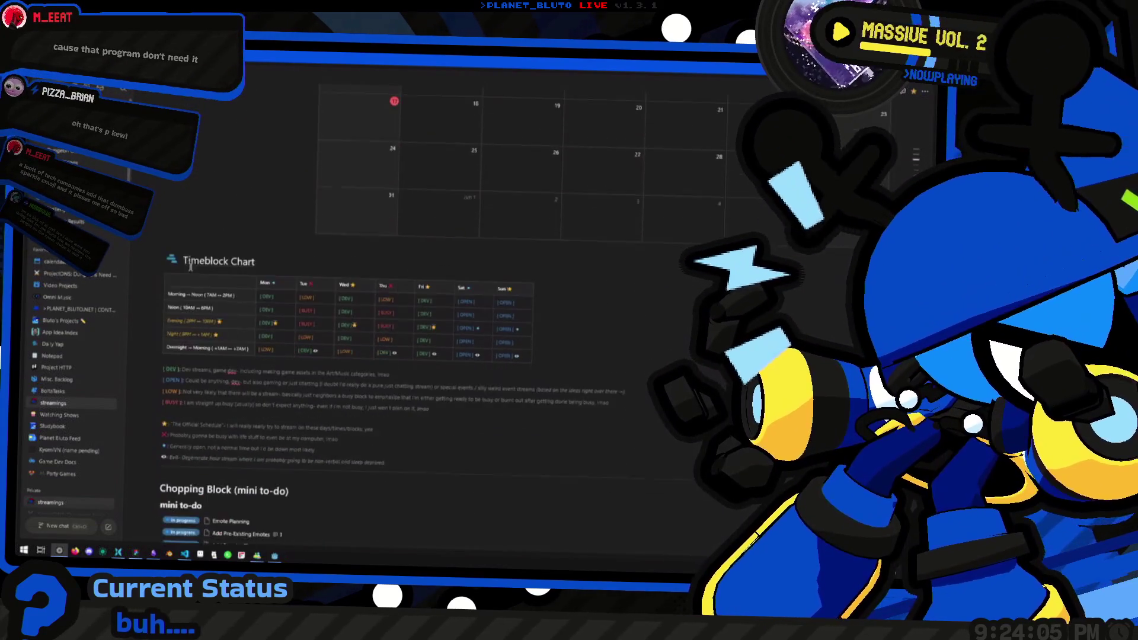
{"action": "scroll", "coordinate": [366, 301], "scroll_direction": "down", "scroll_amount": 5}
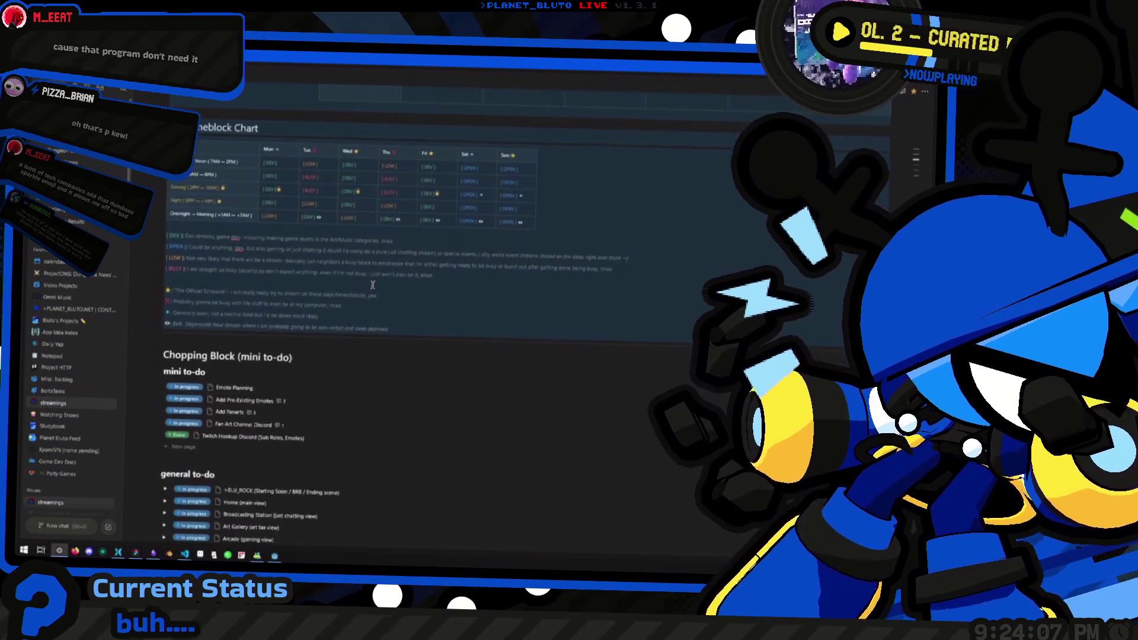
{"action": "scroll", "coordinate": [226, 304], "scroll_direction": "down", "scroll_amount": 1}
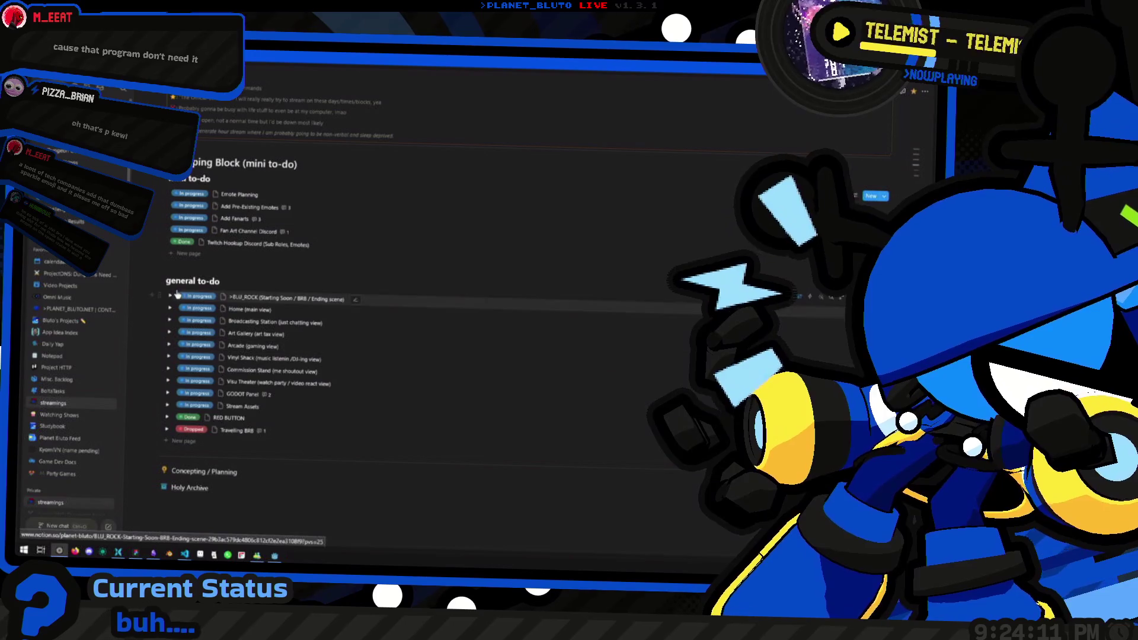
{"action": "scroll", "coordinate": [307, 241], "scroll_direction": "down", "scroll_amount": 2}
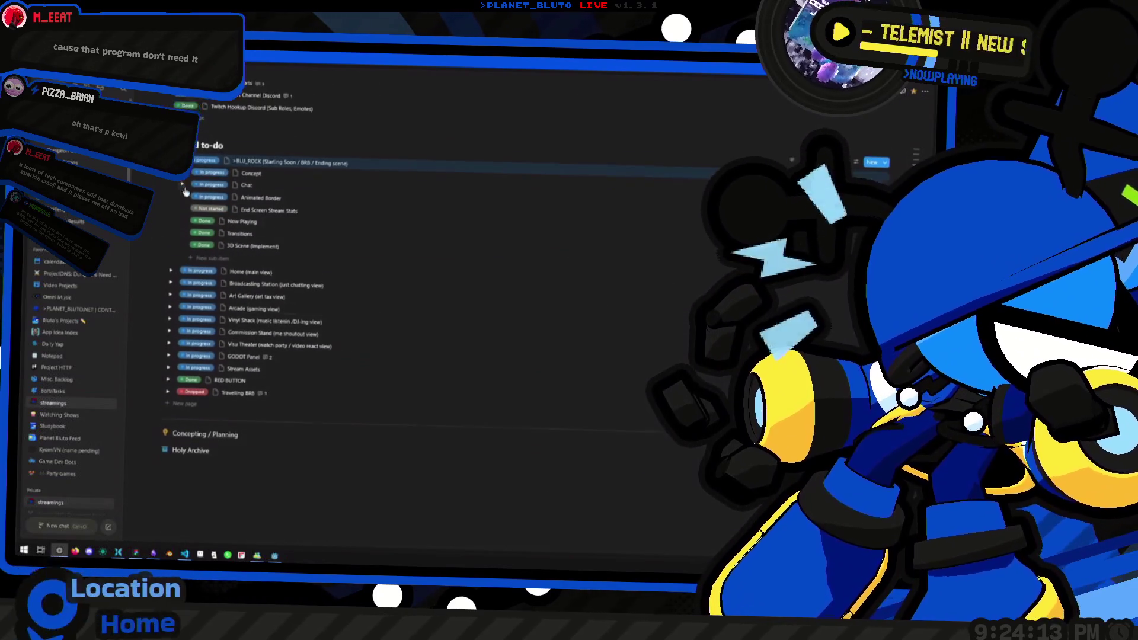
{"action": "scroll", "coordinate": [205, 291], "scroll_direction": "up", "scroll_amount": 2}
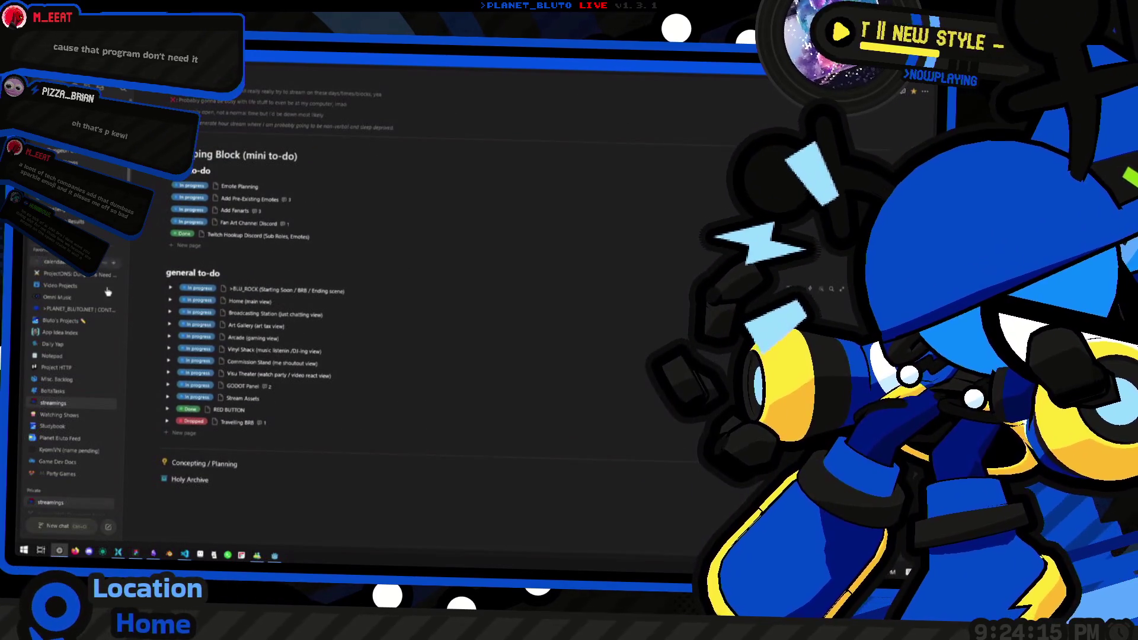
Open the PLANET_BLUTO.NET website content page from the sidebar.
{"action": "mouse_move", "coordinate": [109, 236]}
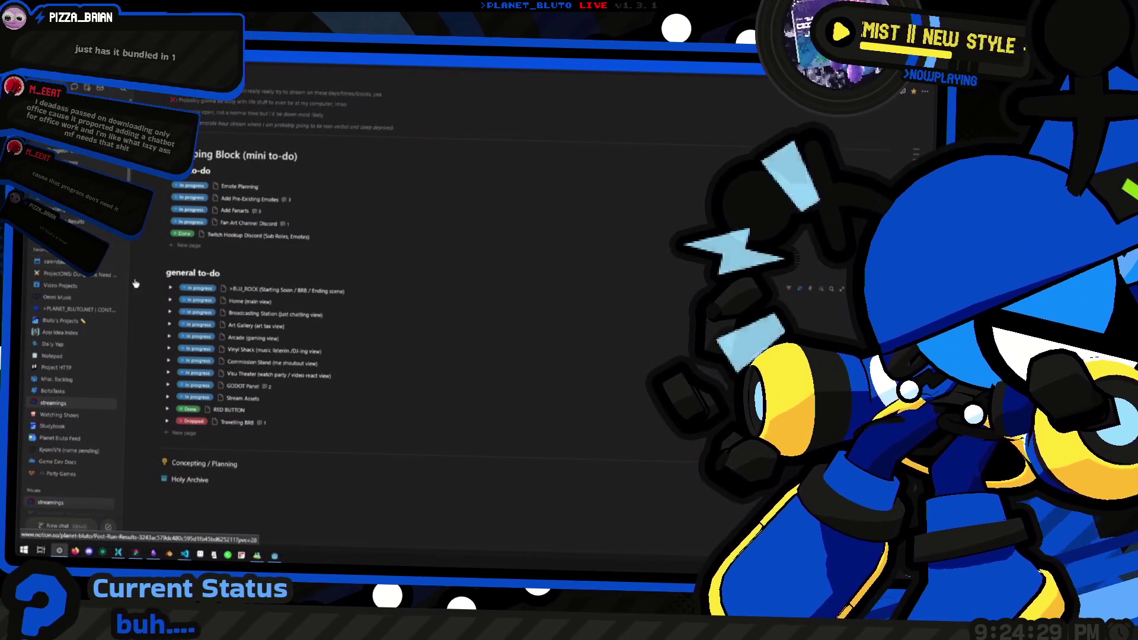
{"action": "scroll", "coordinate": [244, 295], "scroll_direction": "up", "scroll_amount": 10}
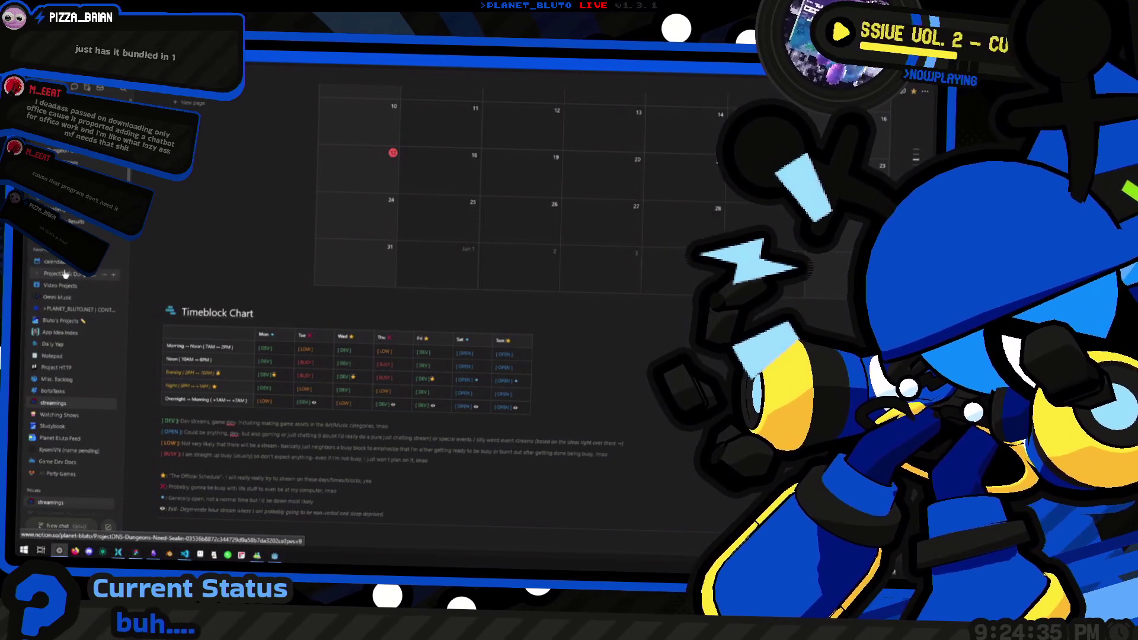
{"action": "scroll", "coordinate": [291, 331], "scroll_direction": "up", "scroll_amount": 3}
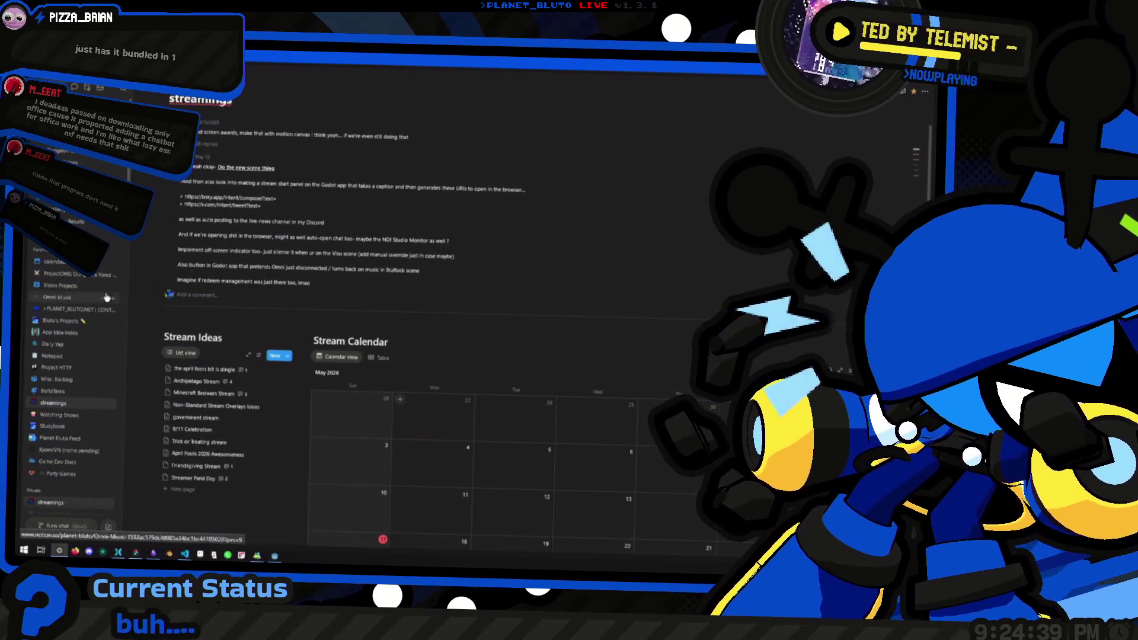
{"action": "left_click", "coordinate": [68, 310]}
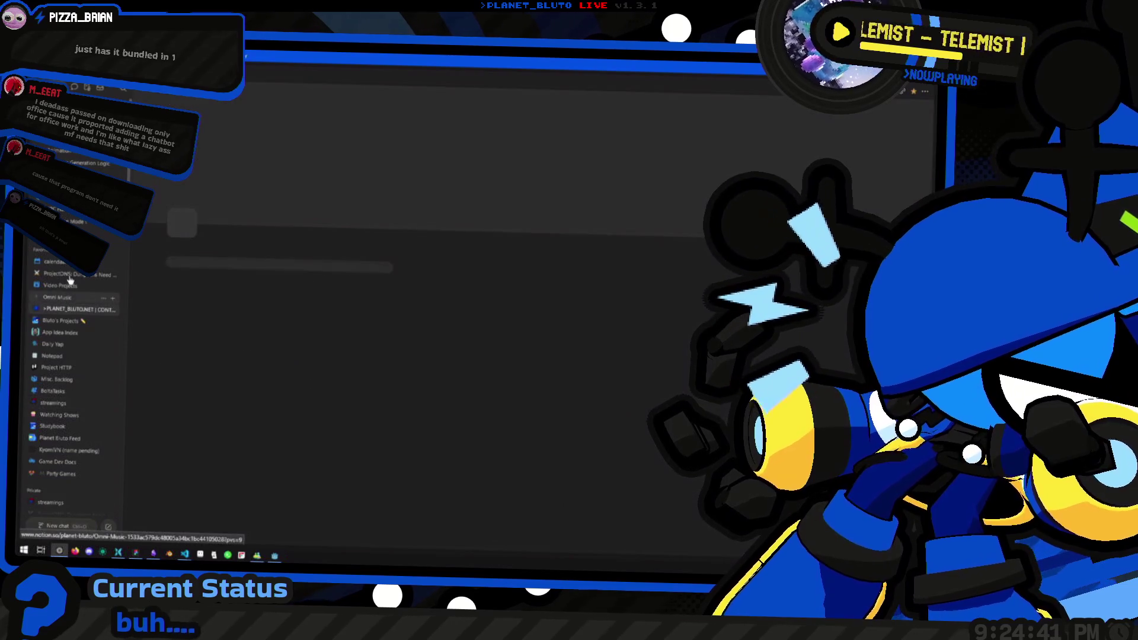
Open the ProjectDNS: Dungeons Need Sealin' page from the sidebar.
{"action": "left_click", "coordinate": [70, 274]}
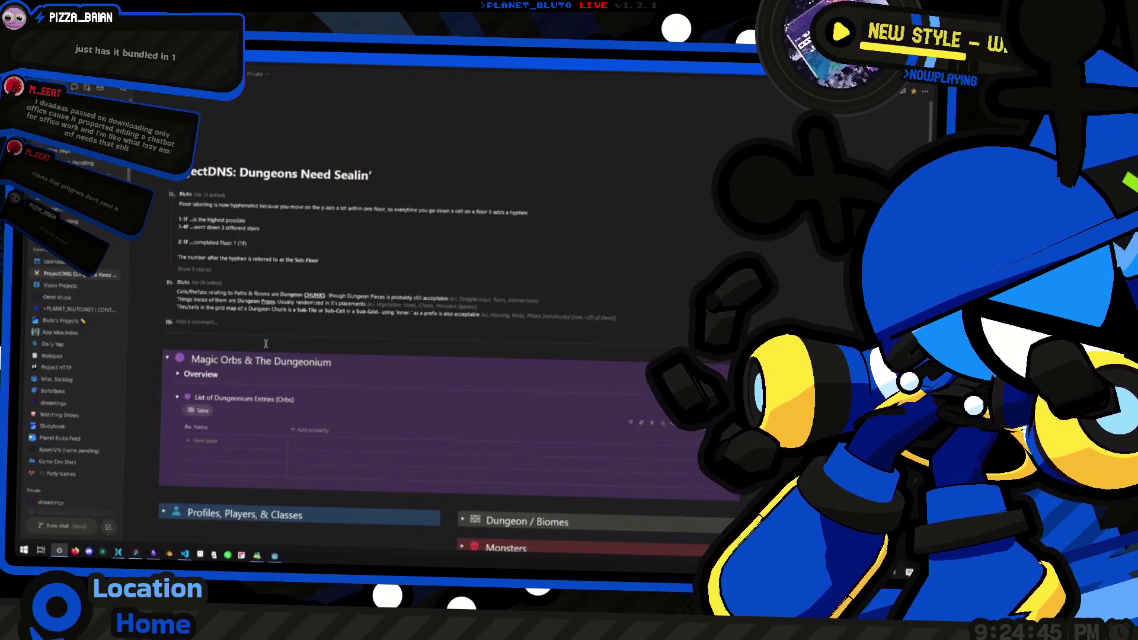
{"action": "scroll", "coordinate": [250, 324], "scroll_direction": "down", "scroll_amount": 2}
{"action": "scroll", "coordinate": [250, 324], "scroll_direction": "up", "scroll_amount": 4}
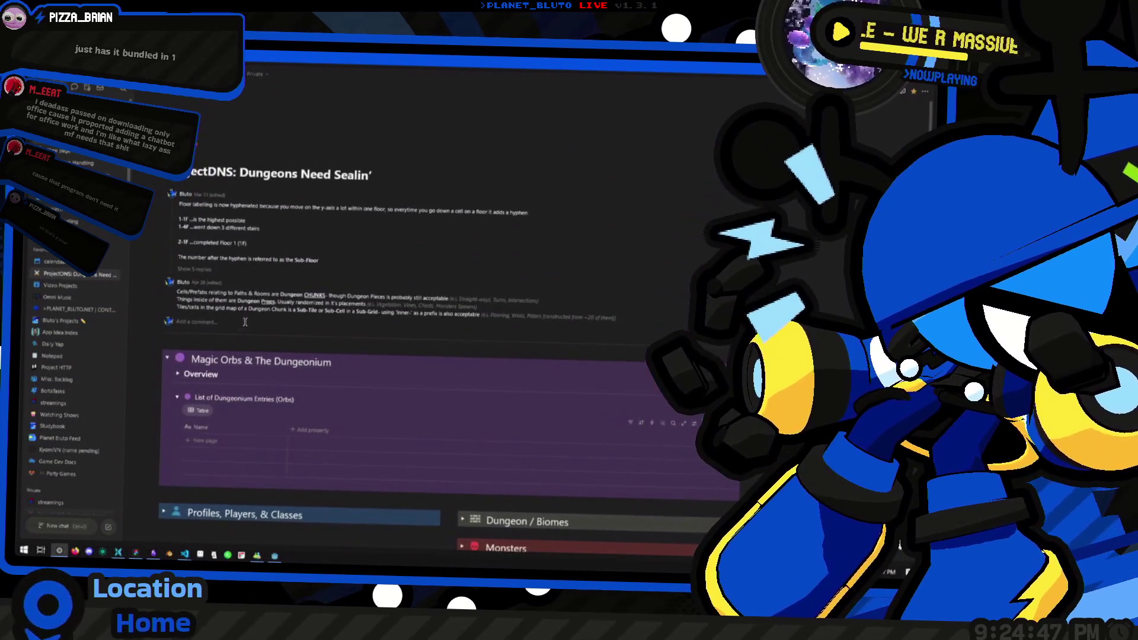
{"action": "scroll", "coordinate": [244, 326], "scroll_direction": "down", "scroll_amount": 3}
{"action": "scroll", "coordinate": [244, 326], "scroll_direction": "up", "scroll_amount": 3}
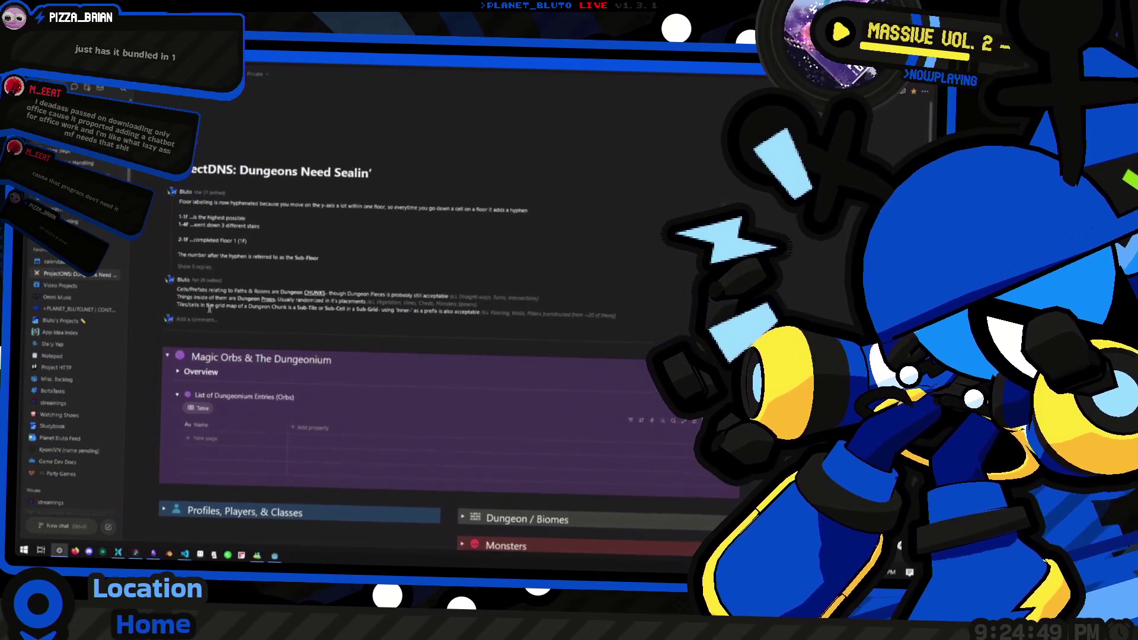
Reveal the five hidden replies in the design-notes comment thread and read through them.
{"action": "left_click", "coordinate": [205, 270]}
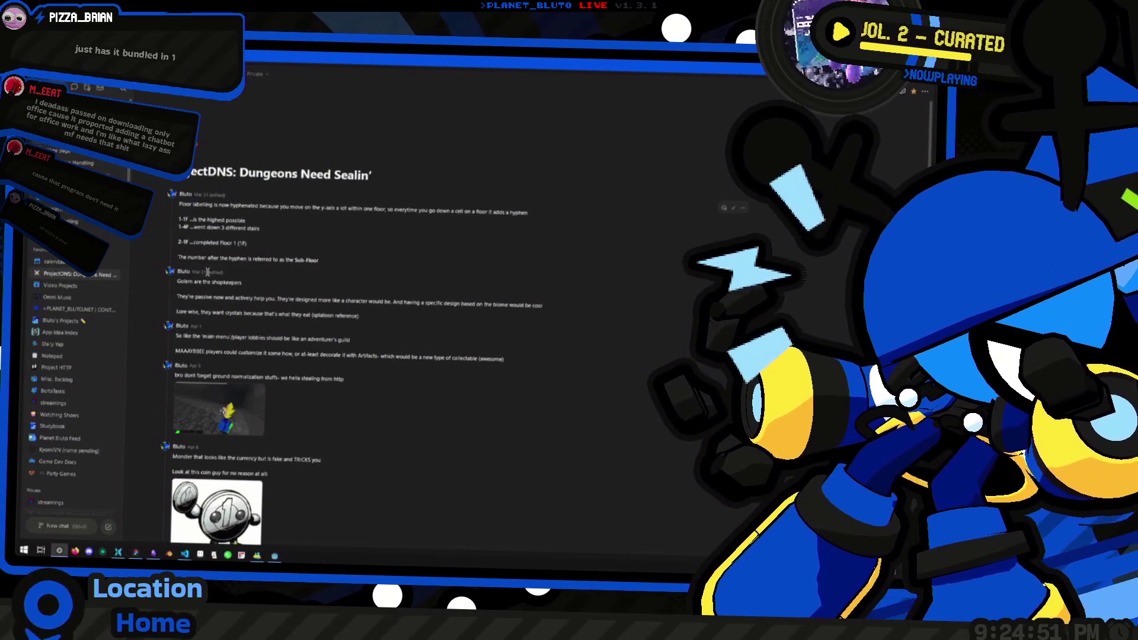
{"action": "scroll", "coordinate": [220, 277], "scroll_direction": "down", "scroll_amount": 1}
{"action": "scroll", "coordinate": [220, 277], "scroll_direction": "down", "scroll_amount": 3}
{"action": "scroll", "coordinate": [216, 270], "scroll_direction": "up", "scroll_amount": 3}
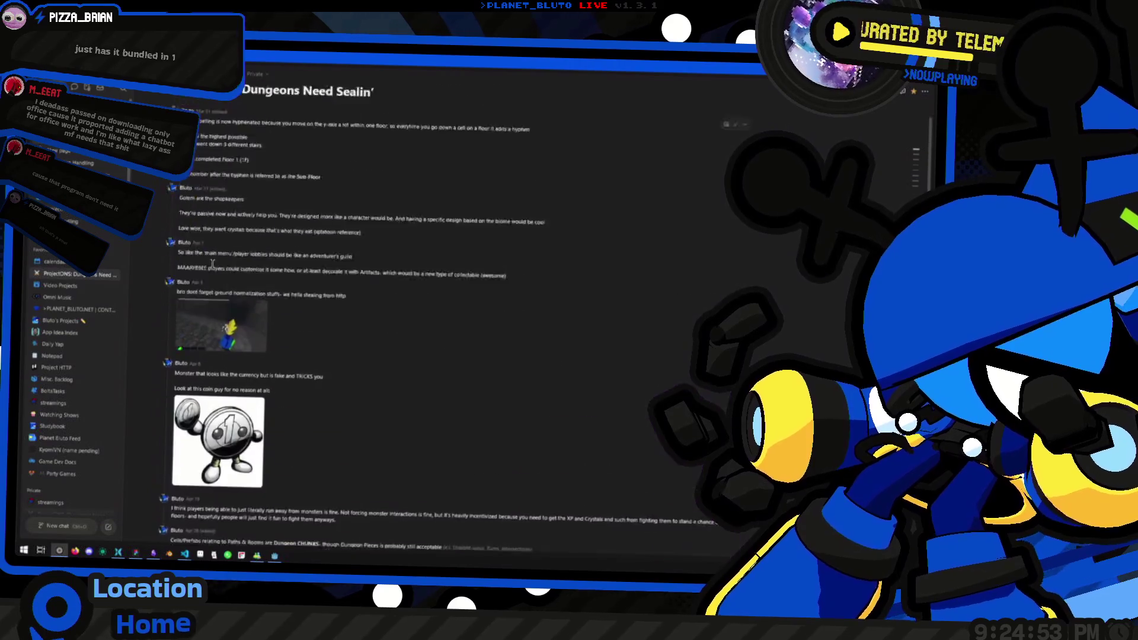
{"action": "scroll", "coordinate": [213, 264], "scroll_direction": "up", "scroll_amount": 1}
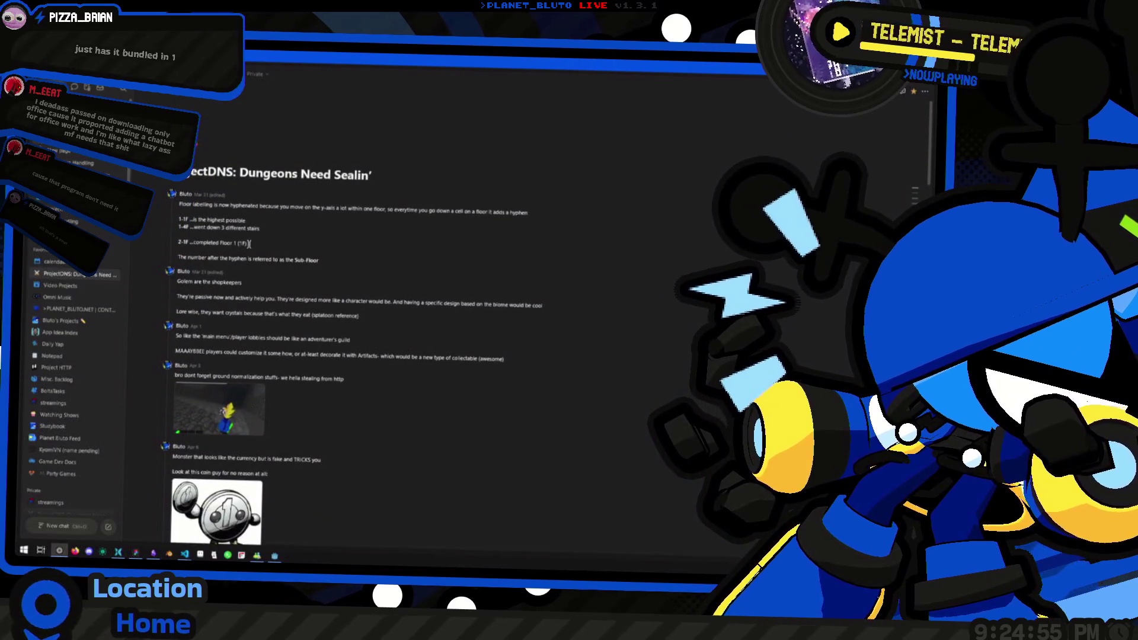
{"action": "scroll", "coordinate": [373, 248], "scroll_direction": "down", "scroll_amount": 15}
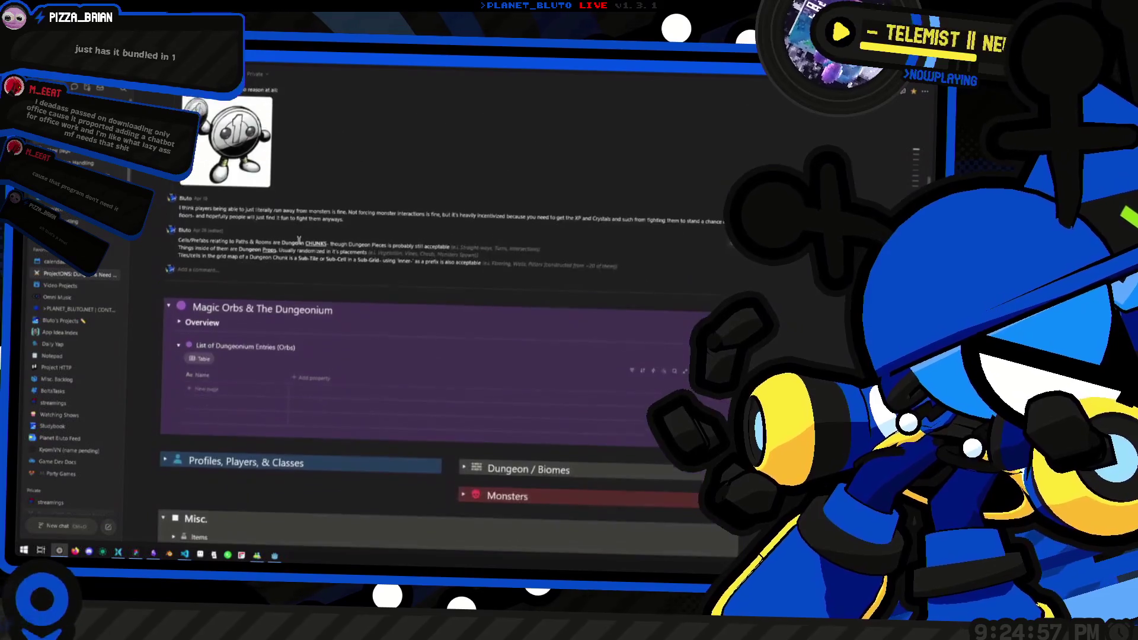
{"action": "scroll", "coordinate": [386, 336], "scroll_direction": "down", "scroll_amount": 2}
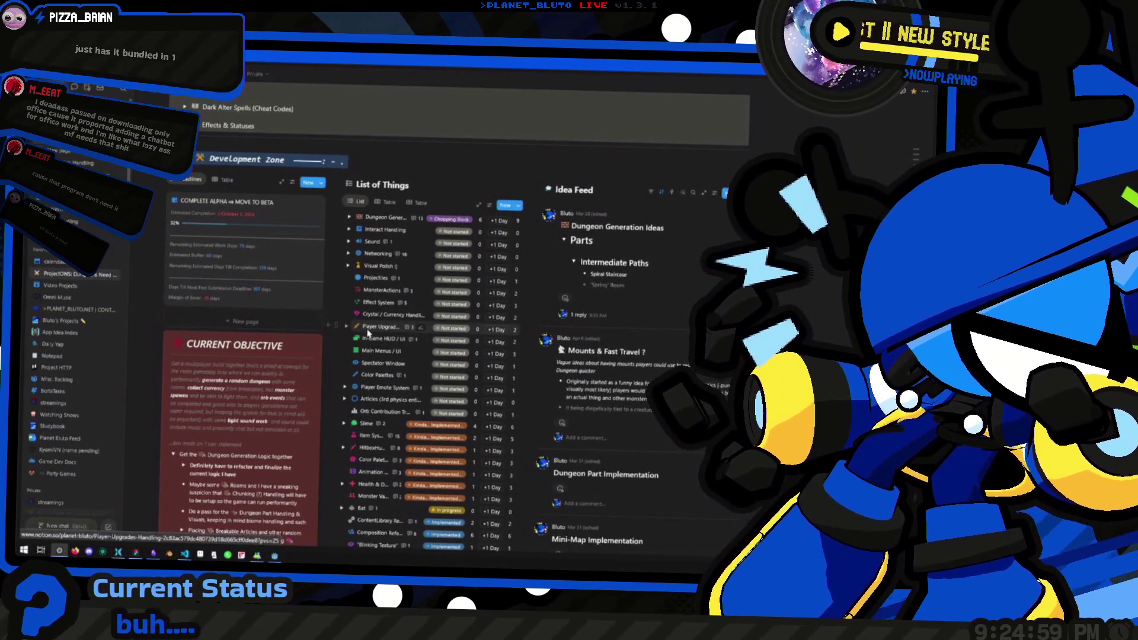
{"action": "scroll", "coordinate": [368, 334], "scroll_direction": "down", "scroll_amount": 4}
{"action": "scroll", "coordinate": [474, 294], "scroll_direction": "up", "scroll_amount": 4}
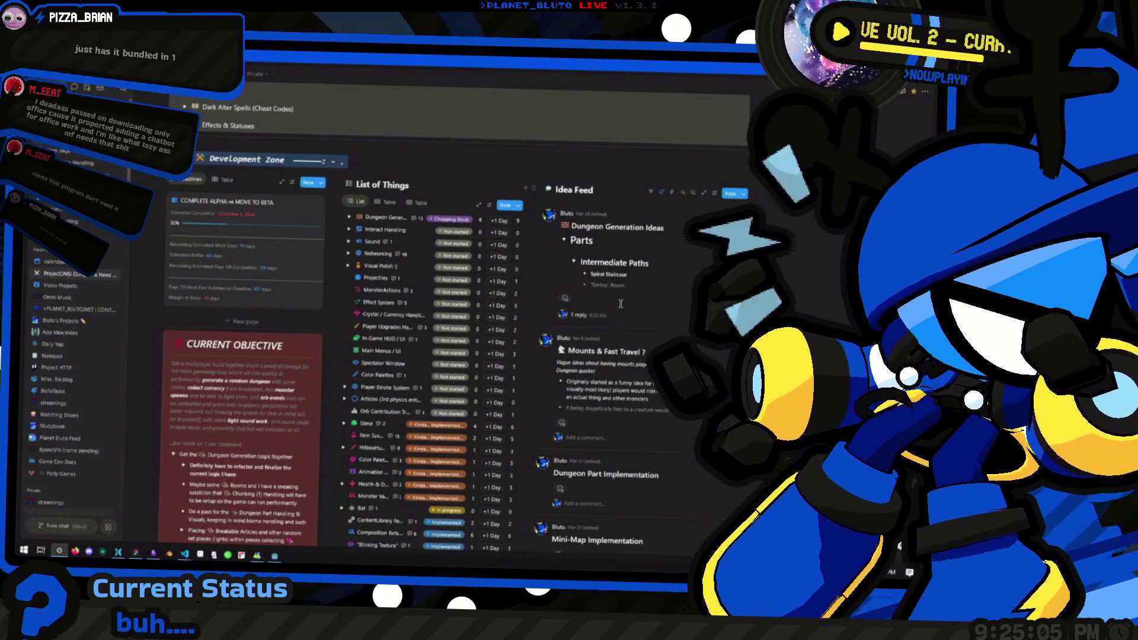
Expand Profiles, Players & Classes to list the Knight and Mage moves.
{"action": "scroll", "coordinate": [621, 303], "scroll_direction": "down", "scroll_amount": 3}
{"action": "scroll", "coordinate": [621, 304], "scroll_direction": "down", "scroll_amount": 3}
{"action": "scroll", "coordinate": [622, 305], "scroll_direction": "up", "scroll_amount": 3}
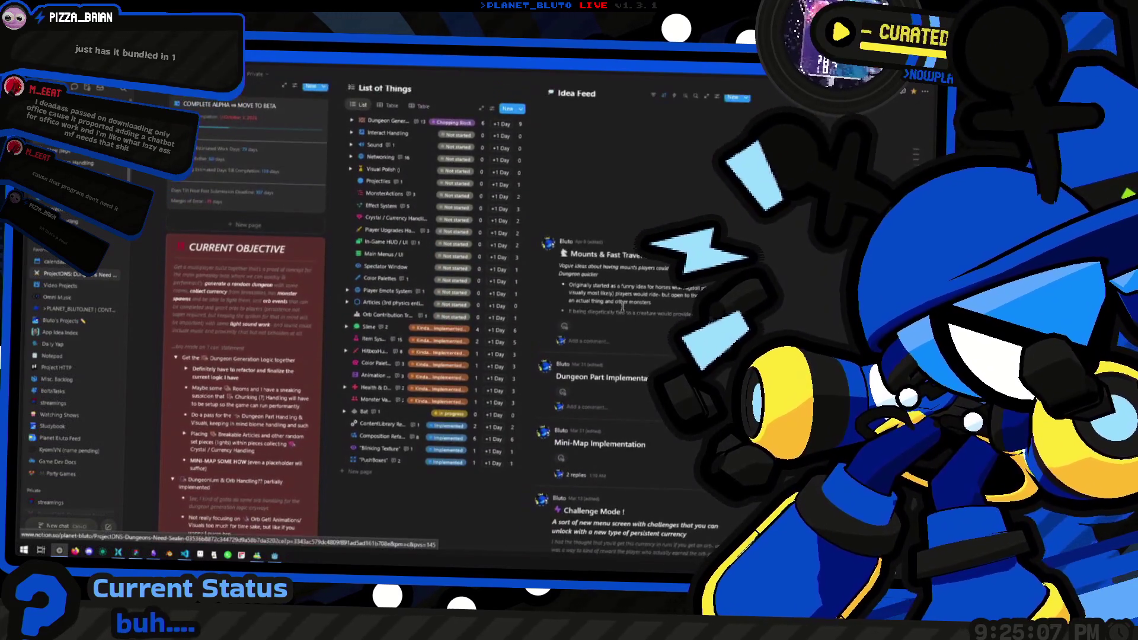
{"action": "scroll", "coordinate": [622, 305], "scroll_direction": "down", "scroll_amount": 3}
{"action": "scroll", "coordinate": [254, 302], "scroll_direction": "up", "scroll_amount": 5}
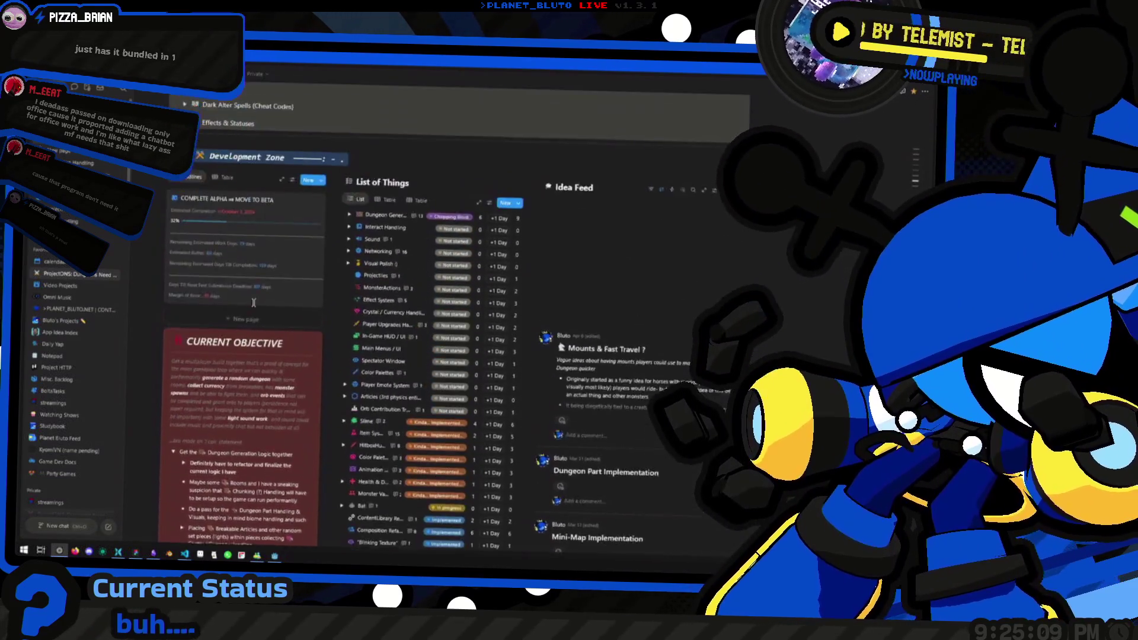
{"action": "scroll", "coordinate": [254, 302], "scroll_direction": "up", "scroll_amount": 5}
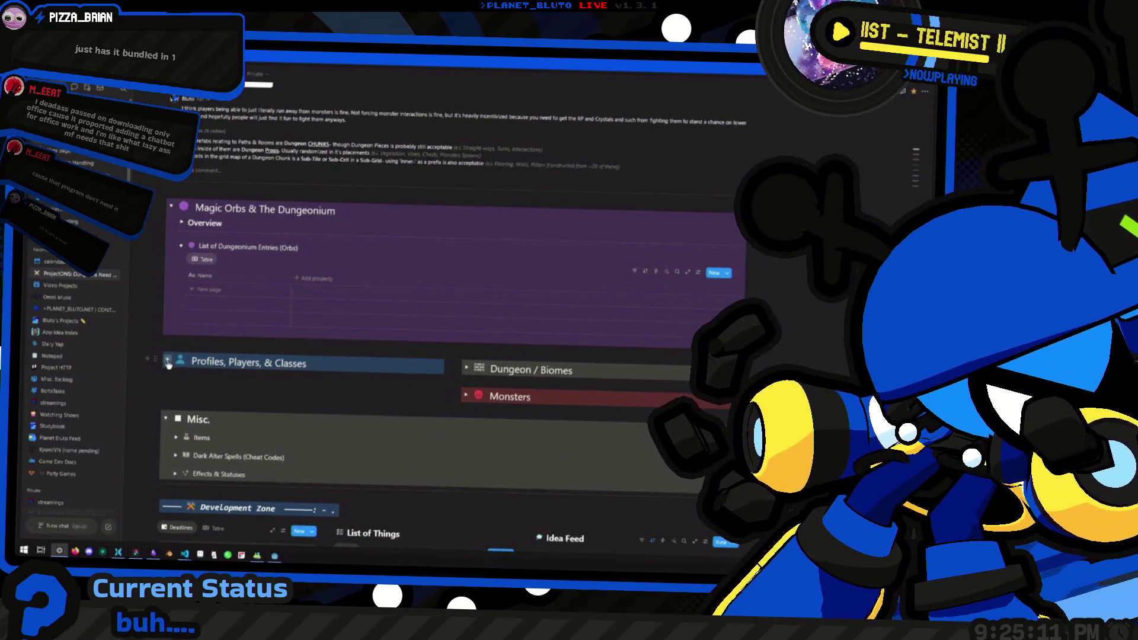
{"action": "left_click", "coordinate": [167, 360]}
{"action": "scroll", "coordinate": [228, 267], "scroll_direction": "down", "scroll_amount": 2}
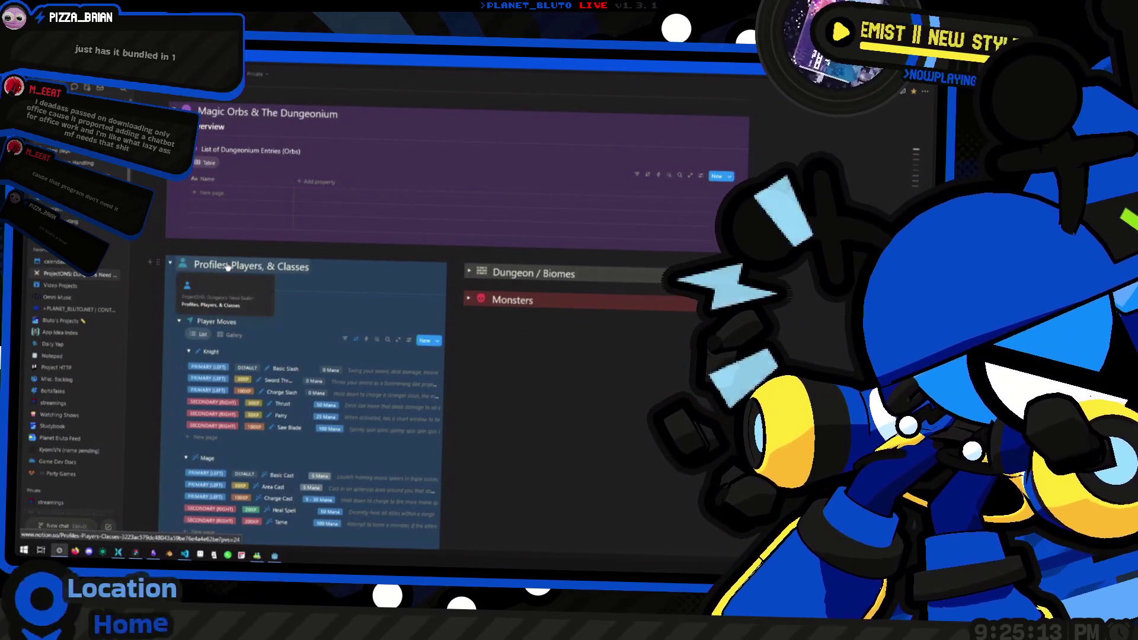
Open Profiles, Players, & Classes full-page, expand Overview, Movement and Unlocking Moves, then return to ProjectDNS.
{"action": "left_click", "coordinate": [322, 304]}
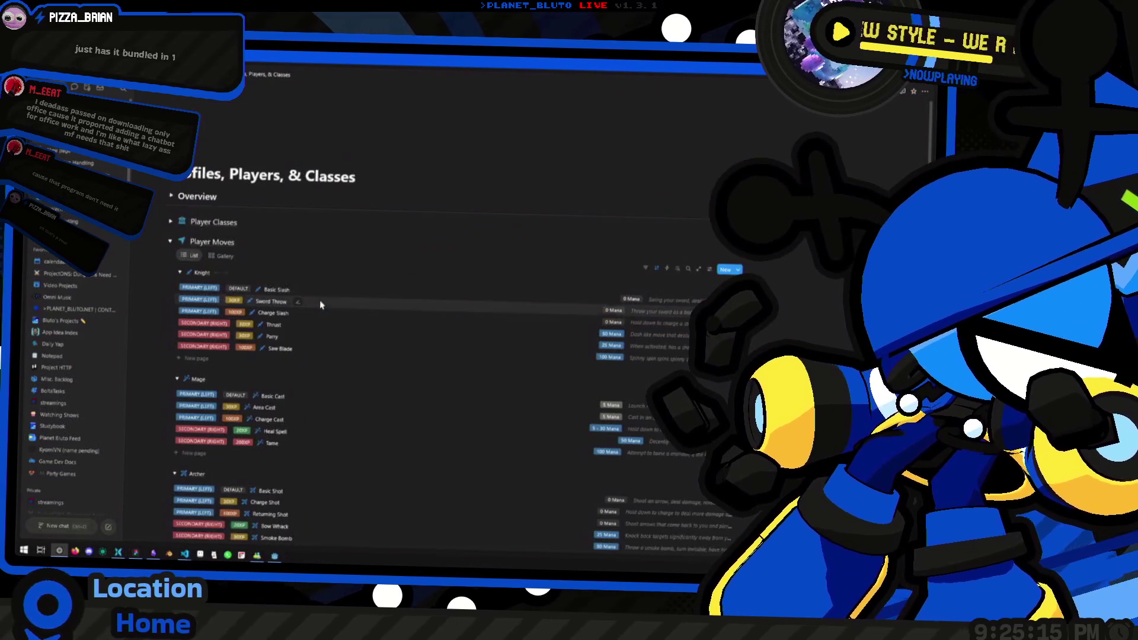
{"action": "scroll", "coordinate": [299, 300], "scroll_direction": "down", "scroll_amount": 3}
{"action": "scroll", "coordinate": [214, 218], "scroll_direction": "up", "scroll_amount": 3}
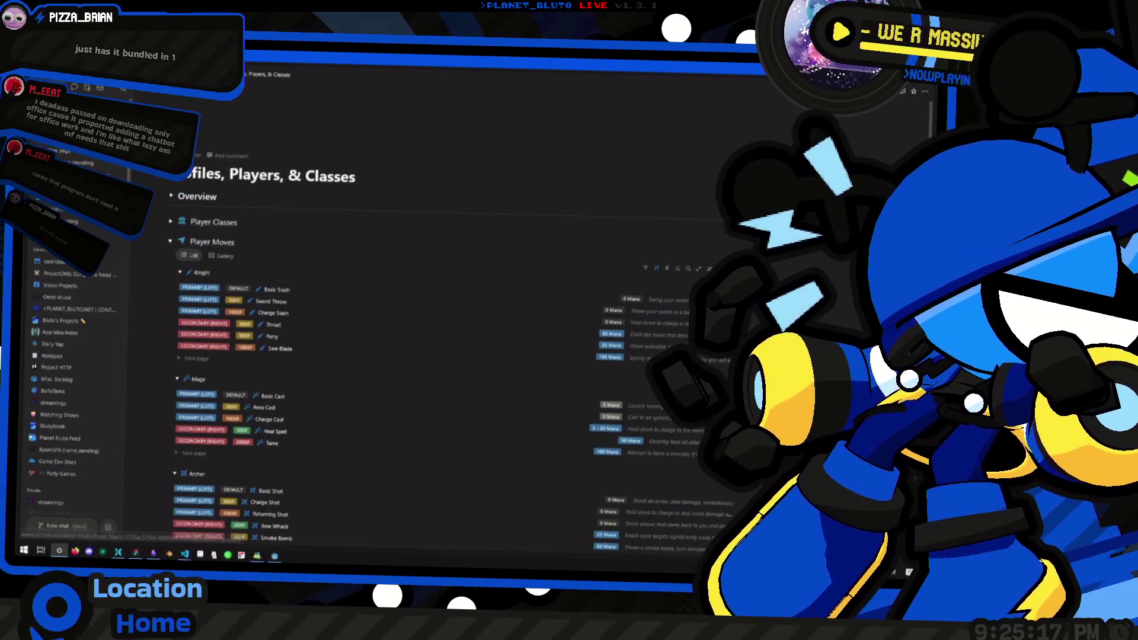
{"action": "left_click", "coordinate": [172, 196]}
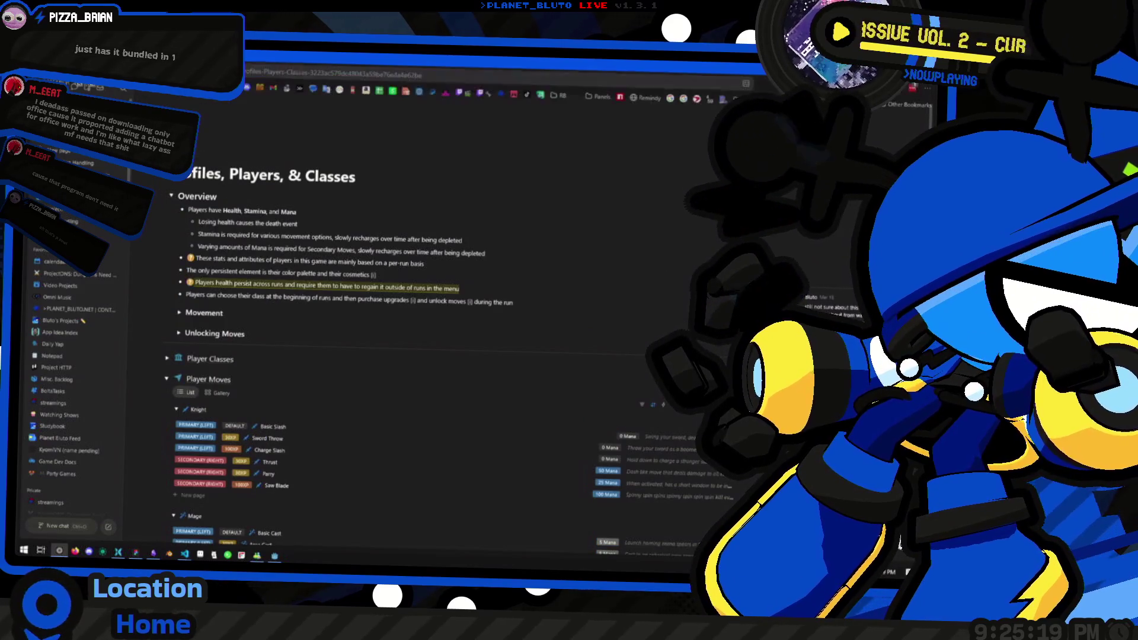
{"action": "left_click", "coordinate": [179, 312]}
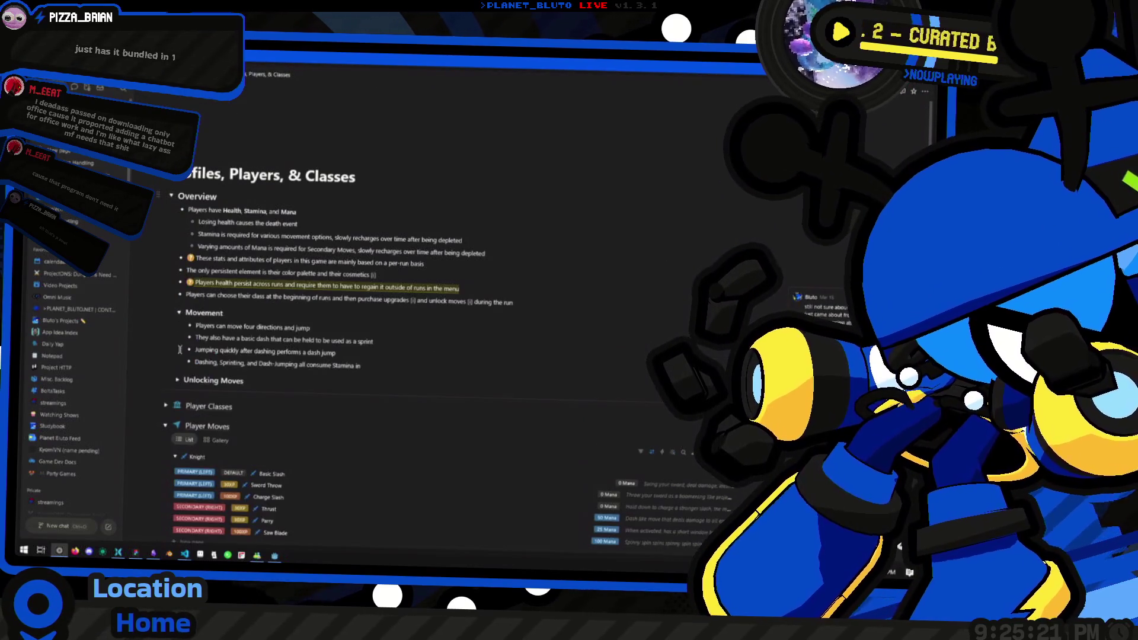
{"action": "left_click", "coordinate": [175, 381]}
{"action": "left_click", "coordinate": [225, 74]}
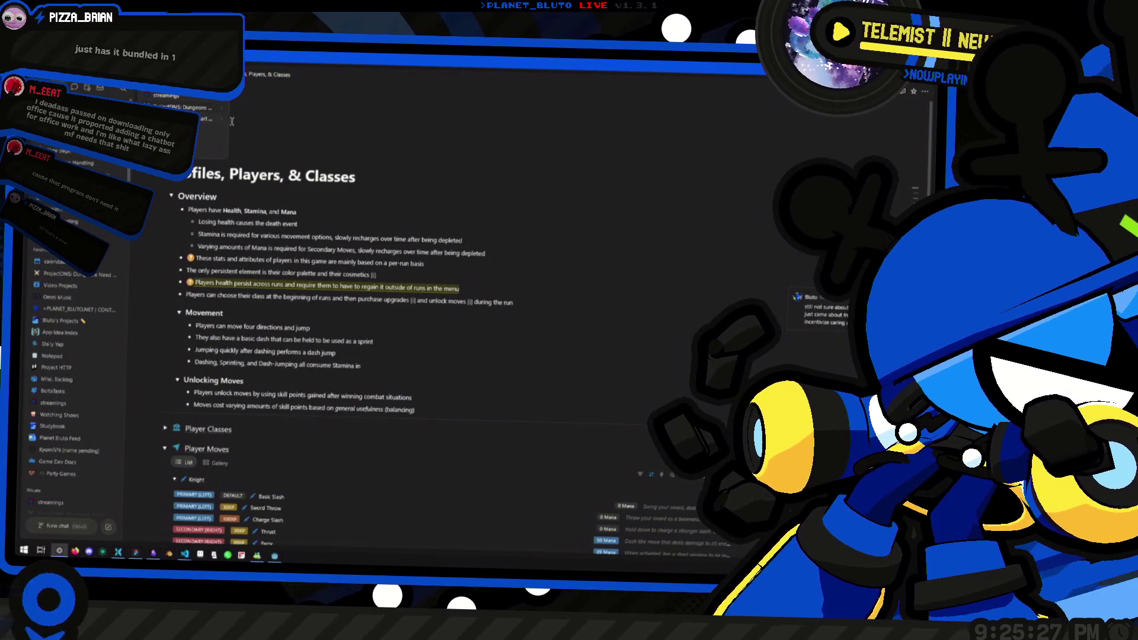
{"action": "left_click", "coordinate": [232, 121]}
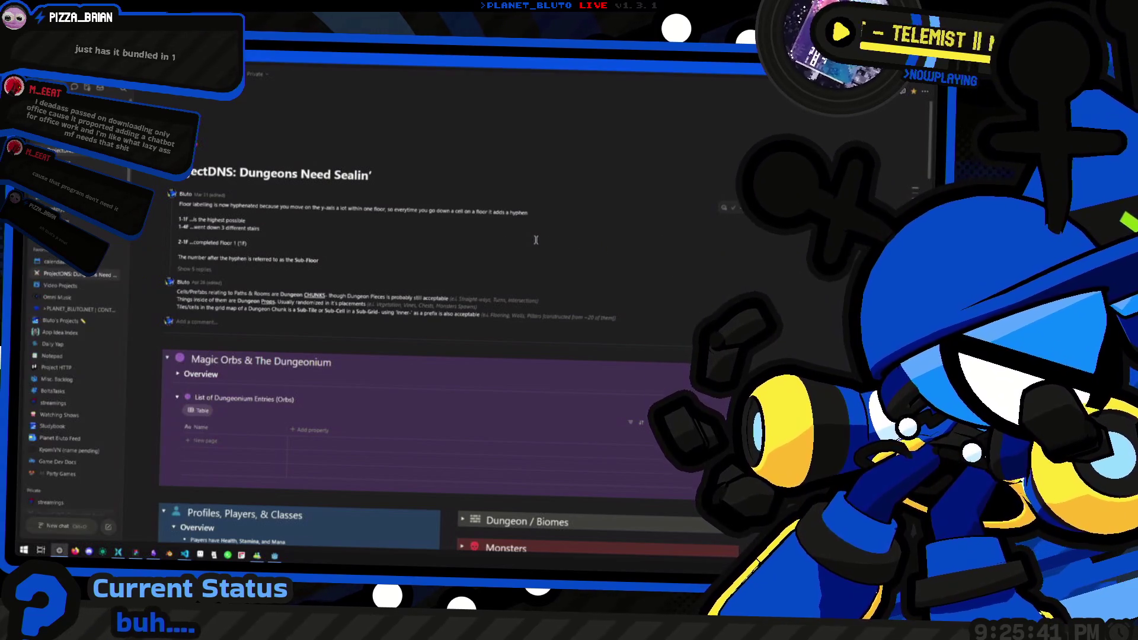
Scroll down to the Development Zone and open the List of Things database as a full-page table.
{"action": "scroll", "coordinate": [507, 242], "scroll_direction": "down", "scroll_amount": 3}
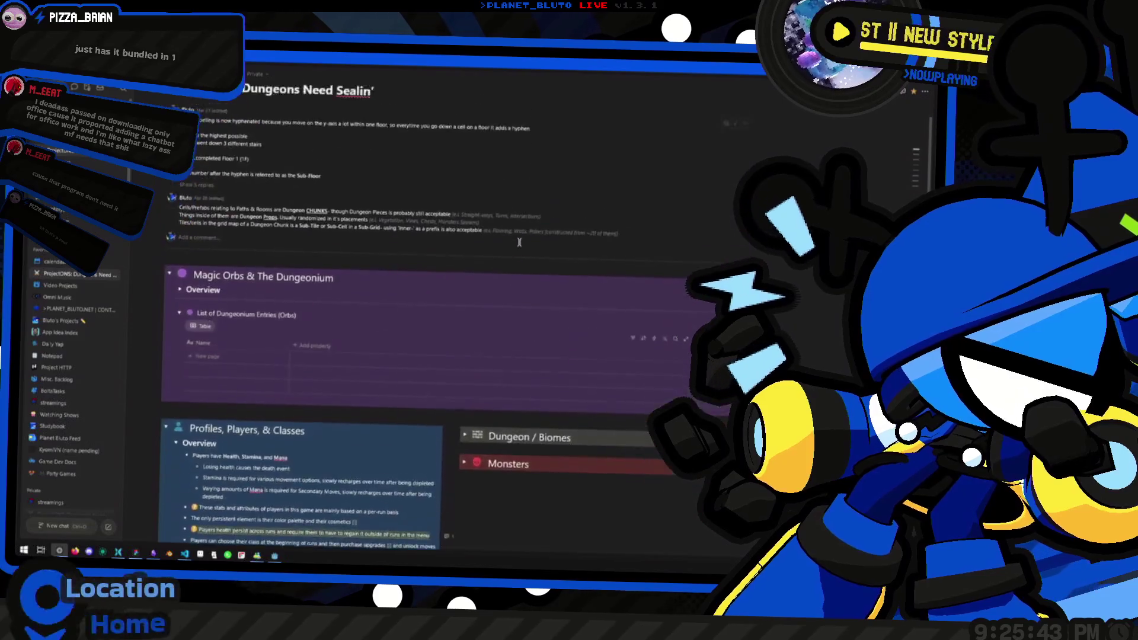
{"action": "scroll", "coordinate": [515, 238], "scroll_direction": "down", "scroll_amount": 4}
{"action": "scroll", "coordinate": [528, 249], "scroll_direction": "up", "scroll_amount": 5}
{"action": "scroll", "coordinate": [528, 249], "scroll_direction": "down", "scroll_amount": 6}
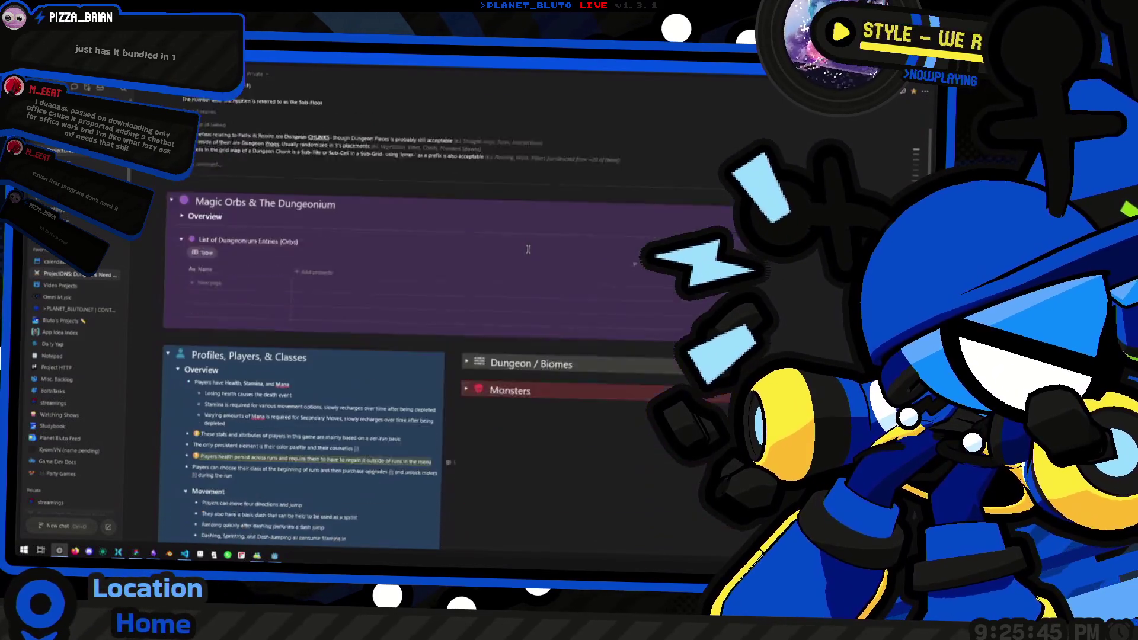
{"action": "scroll", "coordinate": [528, 250], "scroll_direction": "down", "scroll_amount": 5}
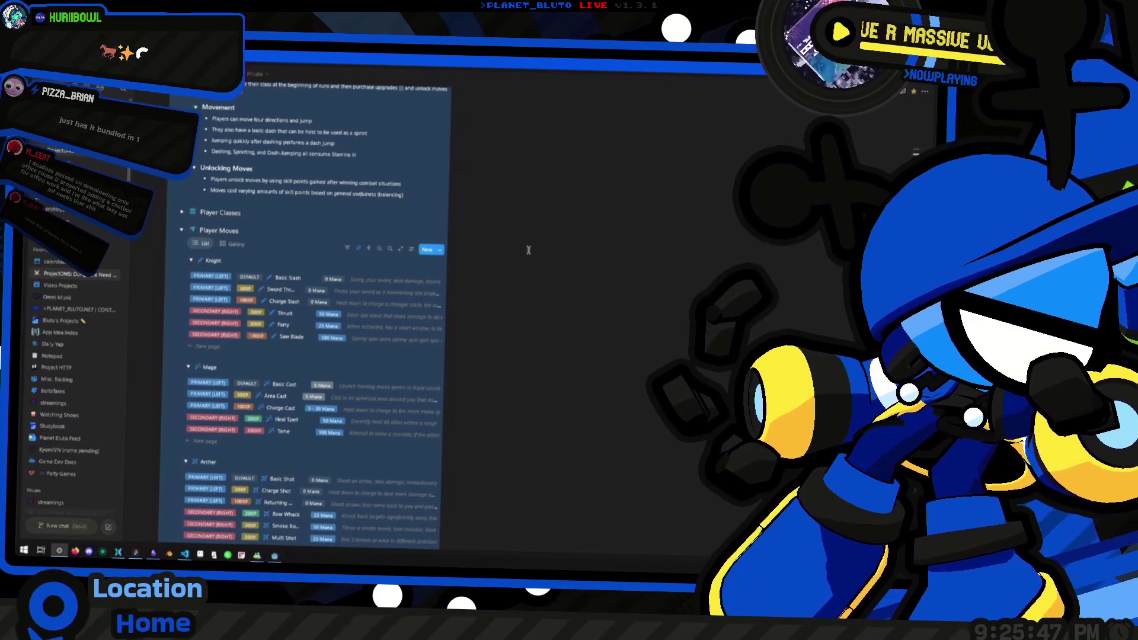
{"action": "scroll", "coordinate": [528, 250], "scroll_direction": "up", "scroll_amount": 10}
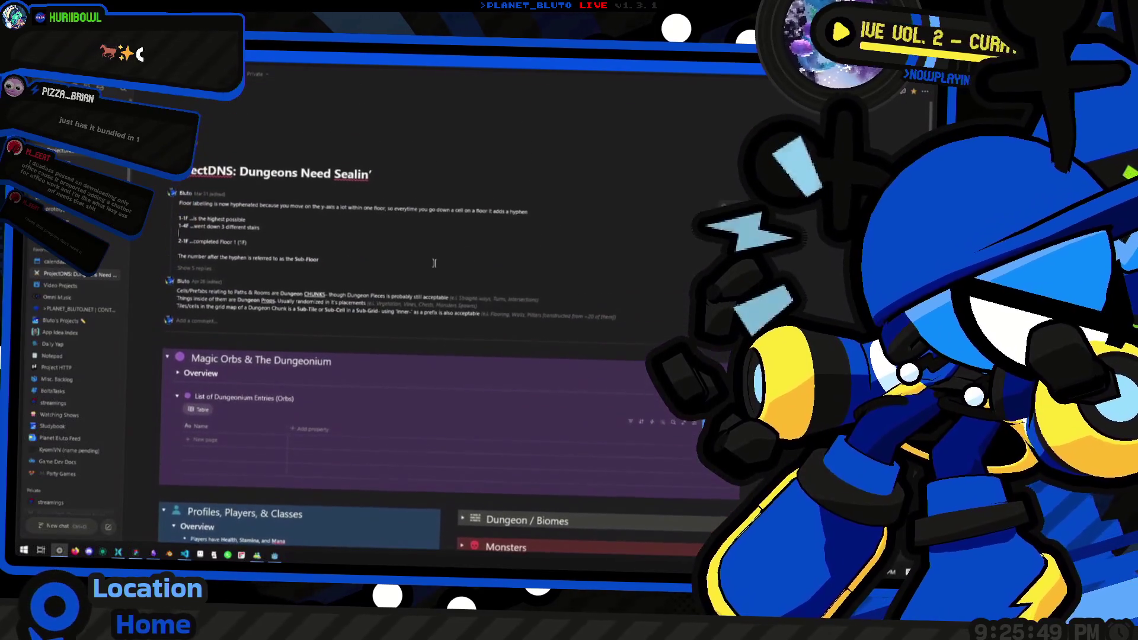
{"action": "scroll", "coordinate": [533, 308], "scroll_direction": "down", "scroll_amount": 15}
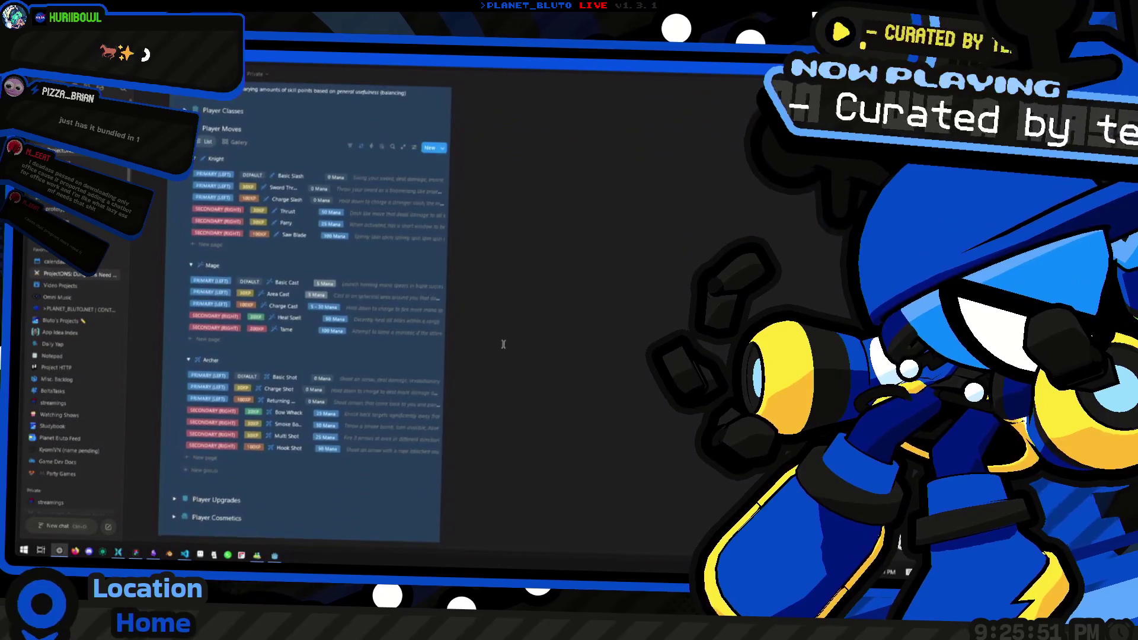
{"action": "scroll", "coordinate": [485, 342], "scroll_direction": "up", "scroll_amount": 2}
{"action": "left_click", "coordinate": [477, 346]}
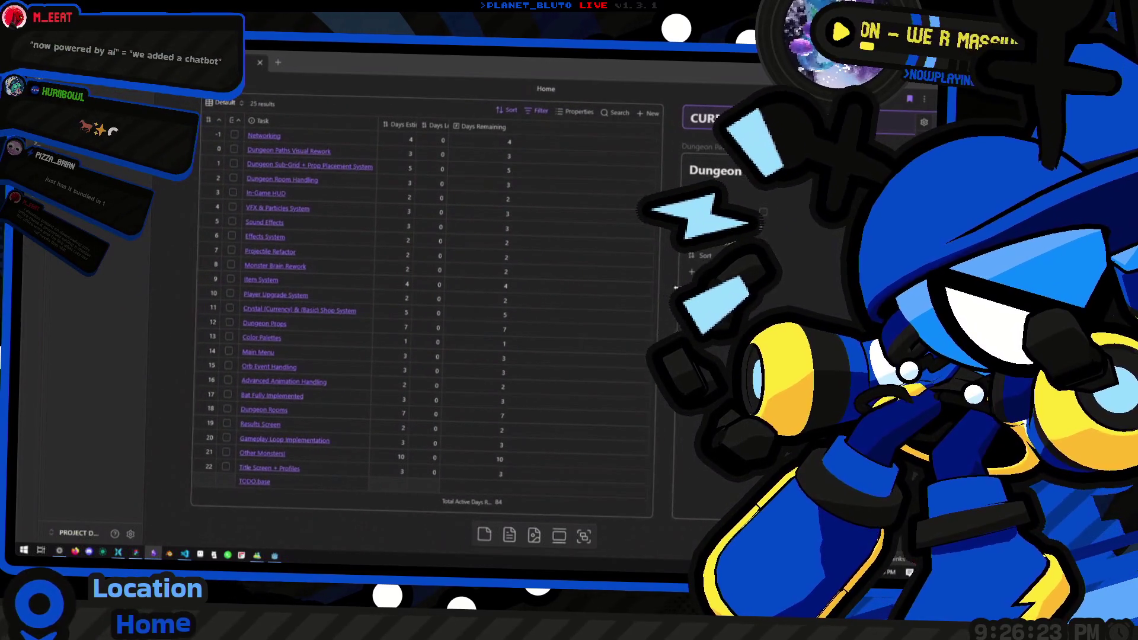
Go from Notion to the Figma menu mockups and delete the accidentally pasted placeholder-line image.
{"action": "key", "text": "alt+Tab"}
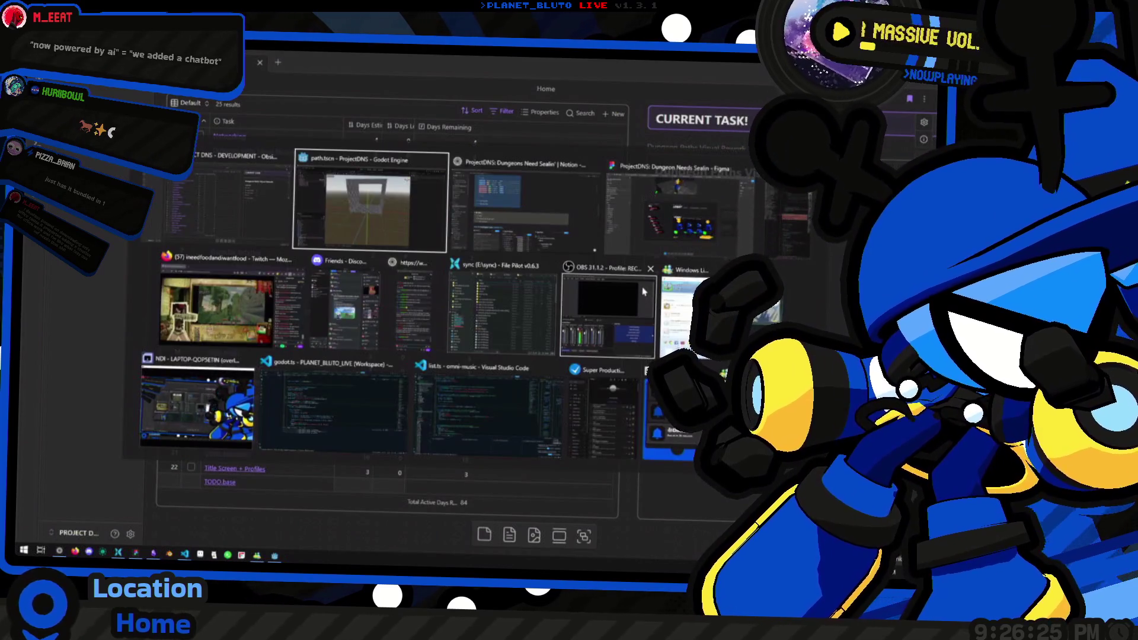
{"action": "key", "text": "alt+Tab"}
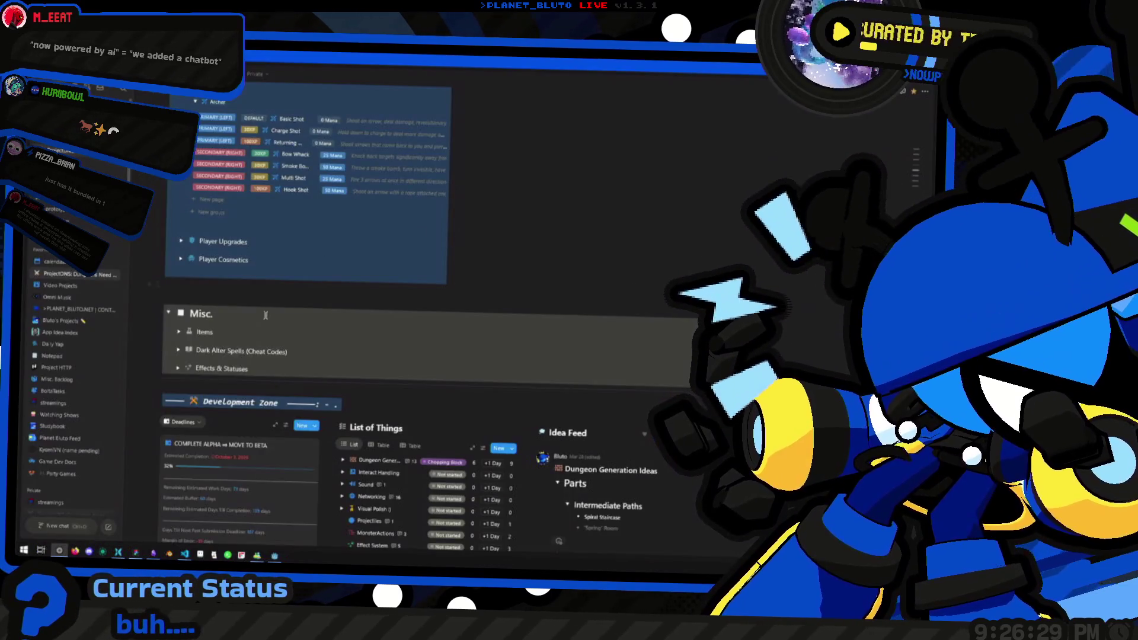
{"action": "left_click", "coordinate": [262, 287]}
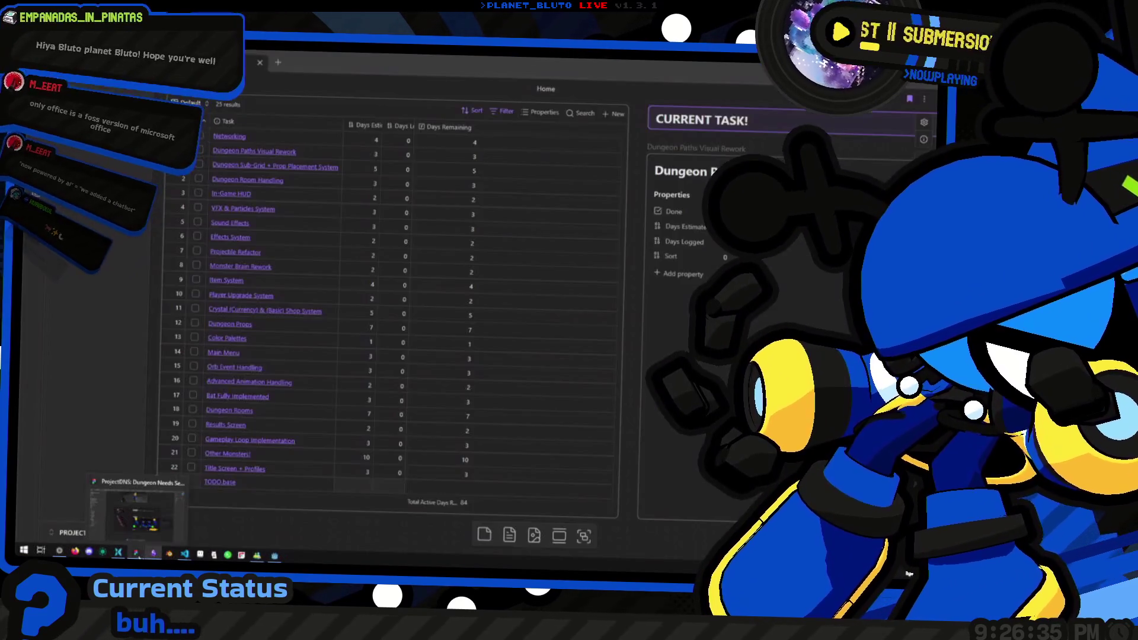
{"action": "left_click", "coordinate": [136, 553]}
{"action": "scroll", "coordinate": [354, 338], "scroll_direction": "left", "scroll_amount": 5}
{"action": "key", "text": "ctrl+v"}
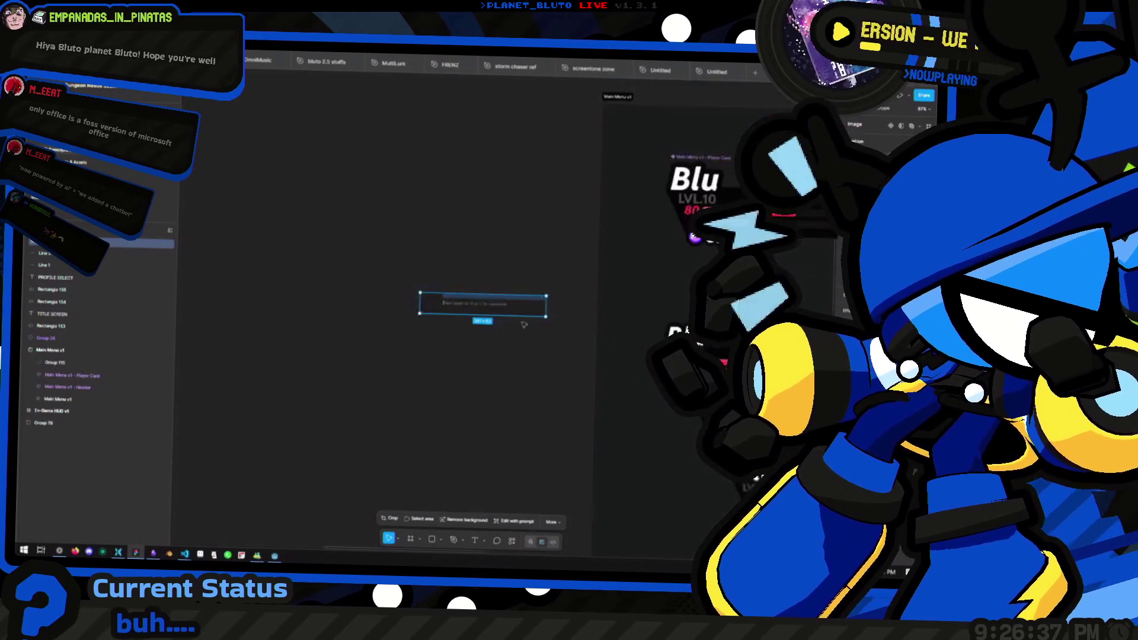
{"action": "key", "text": "shift+2"}
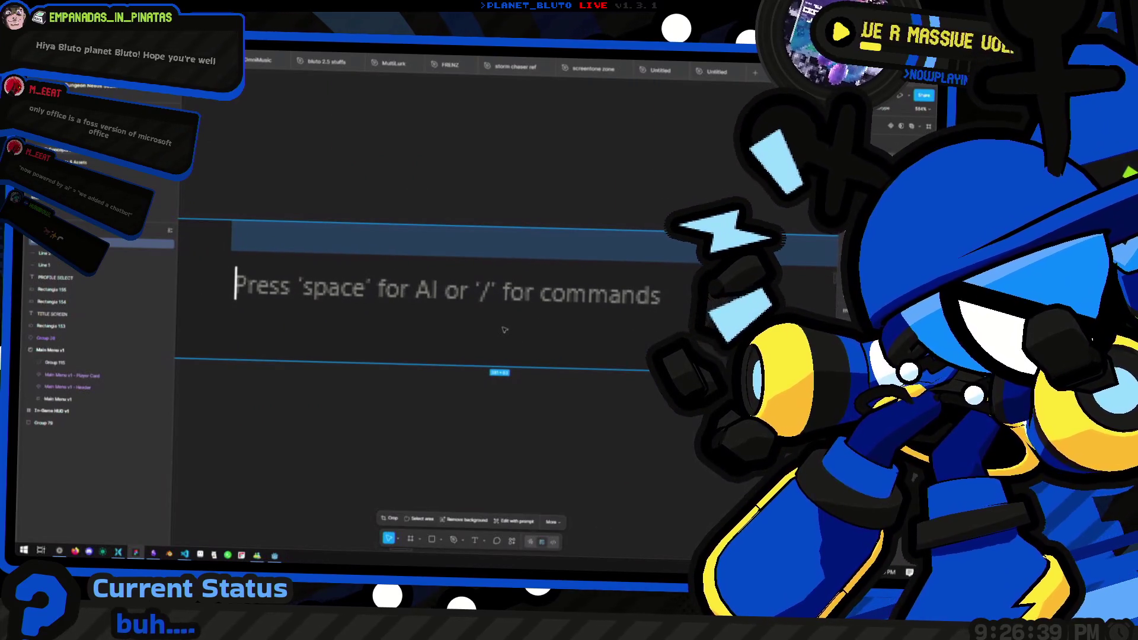
{"action": "scroll", "coordinate": [498, 332], "scroll_direction": "down", "scroll_amount": 3}
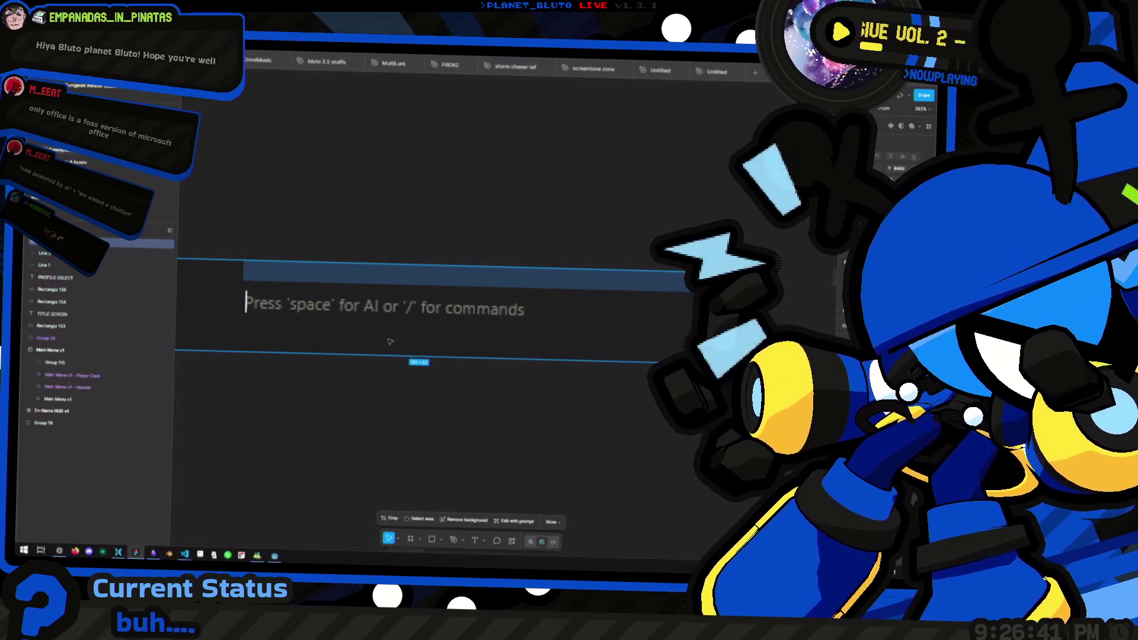
{"action": "key", "text": "Delete"}
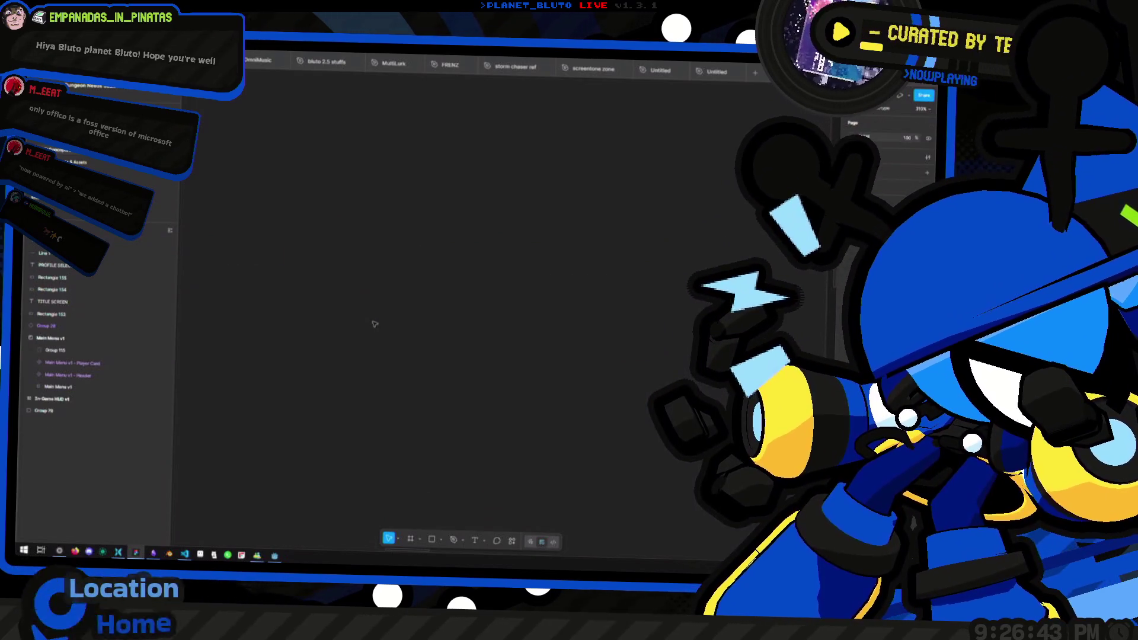
{"action": "key", "text": "alt+Tab"}
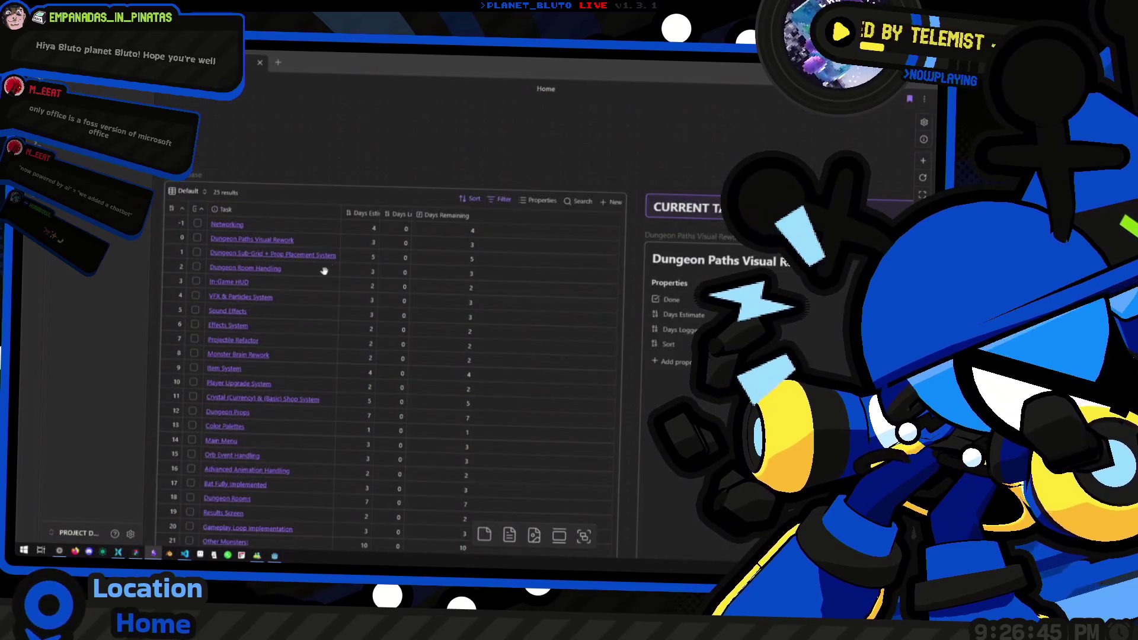
Zoom and pan the Home canvas around the TODO table and select the Current Task card.
{"action": "scroll", "coordinate": [554, 292], "scroll_direction": "down", "scroll_amount": 3}
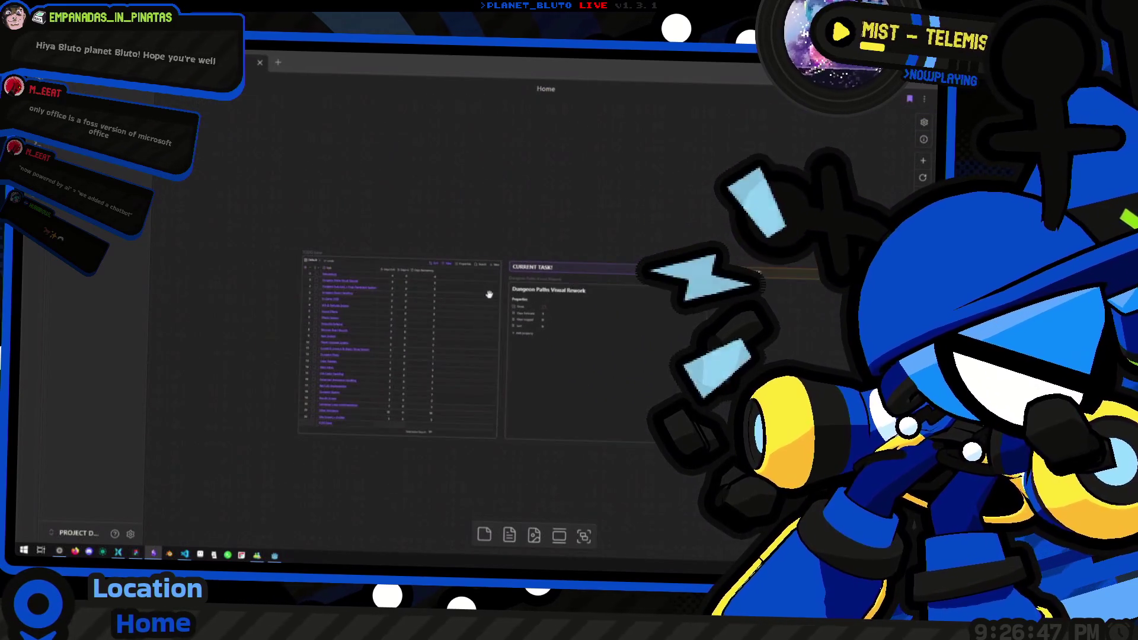
{"action": "scroll", "coordinate": [499, 301], "scroll_direction": "down", "scroll_amount": 2}
{"action": "scroll", "coordinate": [393, 320], "scroll_direction": "right", "scroll_amount": 3}
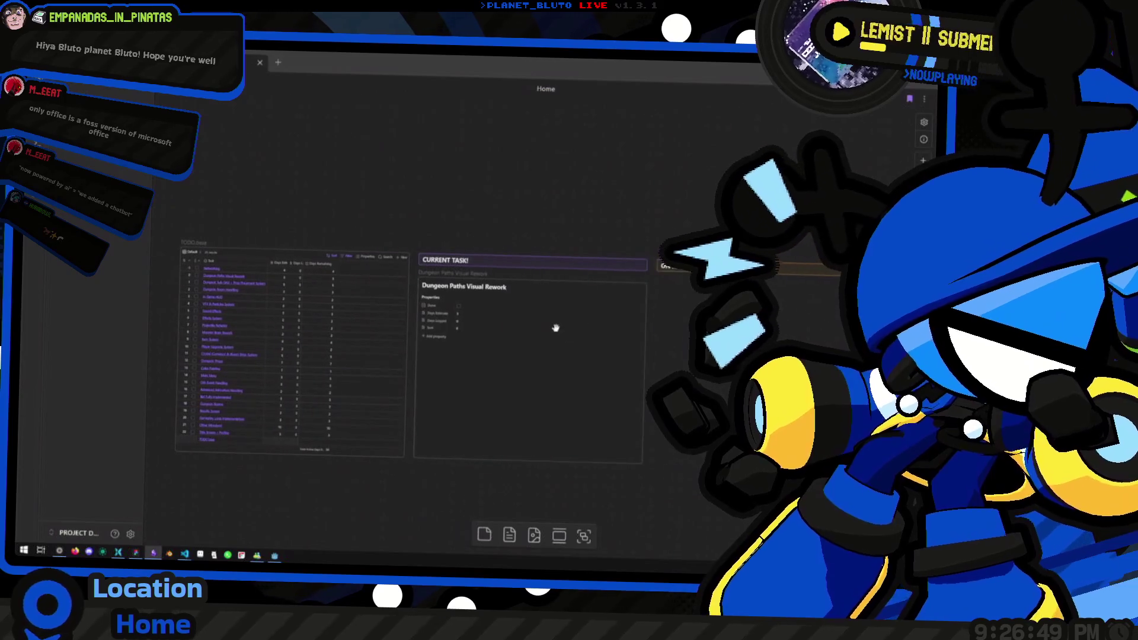
{"action": "left_click_drag", "start_coordinate": [394, 320], "coordinate": [564, 330]}
{"action": "scroll", "coordinate": [564, 330], "scroll_direction": "right", "scroll_amount": 3}
{"action": "scroll", "coordinate": [425, 310], "scroll_direction": "left", "scroll_amount": 5}
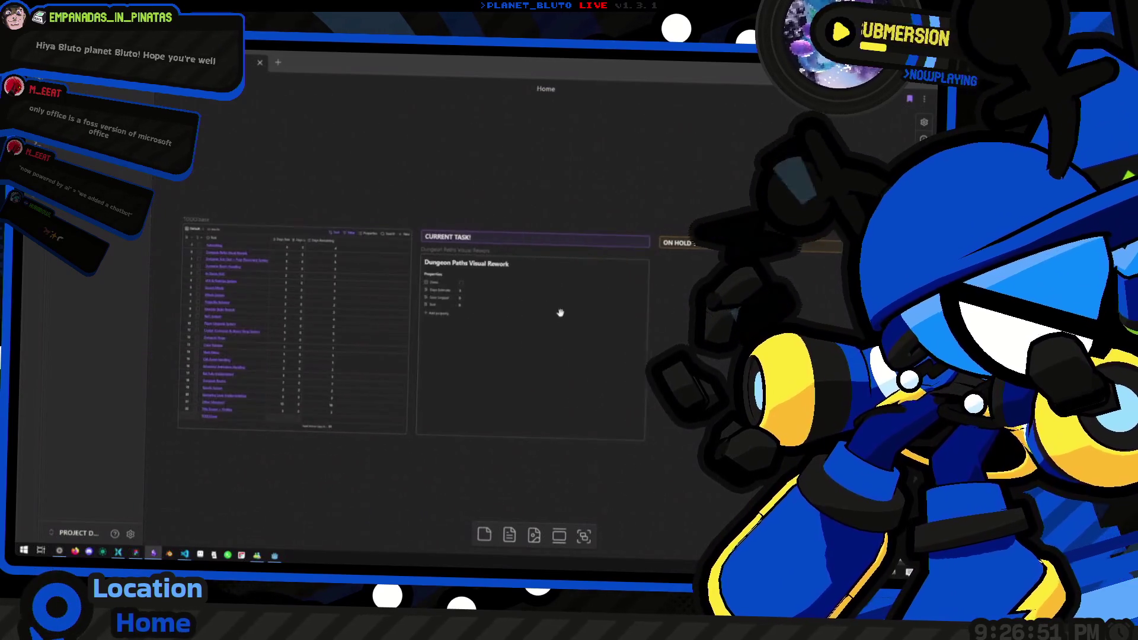
{"action": "scroll", "coordinate": [440, 317], "scroll_direction": "up", "scroll_amount": 5}
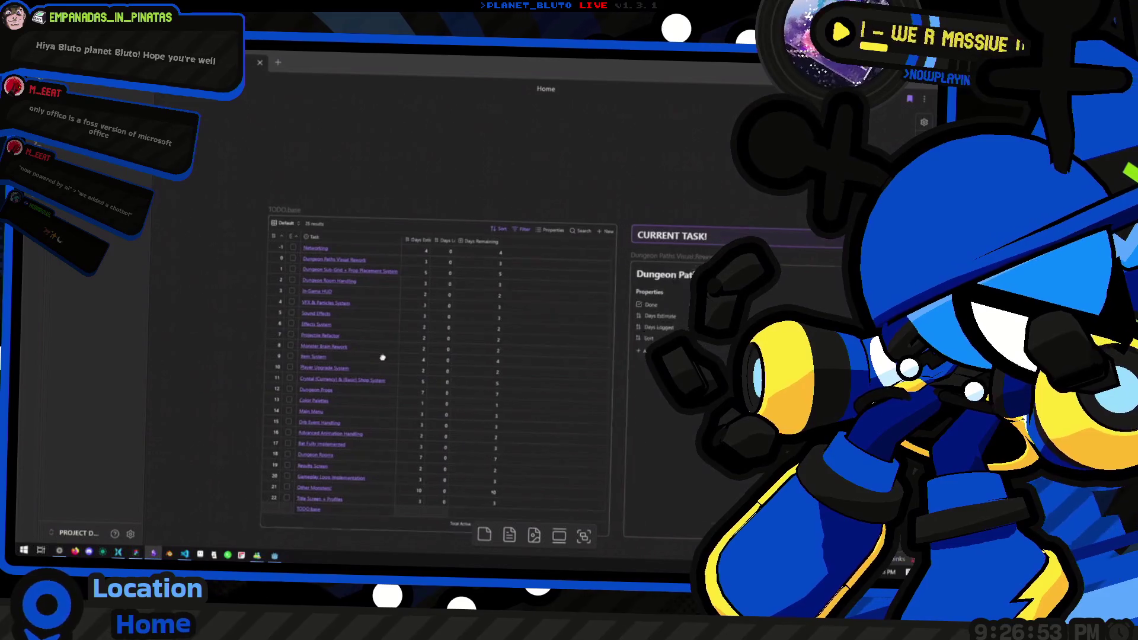
{"action": "left_click", "coordinate": [655, 303]}
Reopen the Home canvas, then switch to Godot and orbit the stone dungeon wall piece.
{"action": "key", "text": "alt+Tab"}
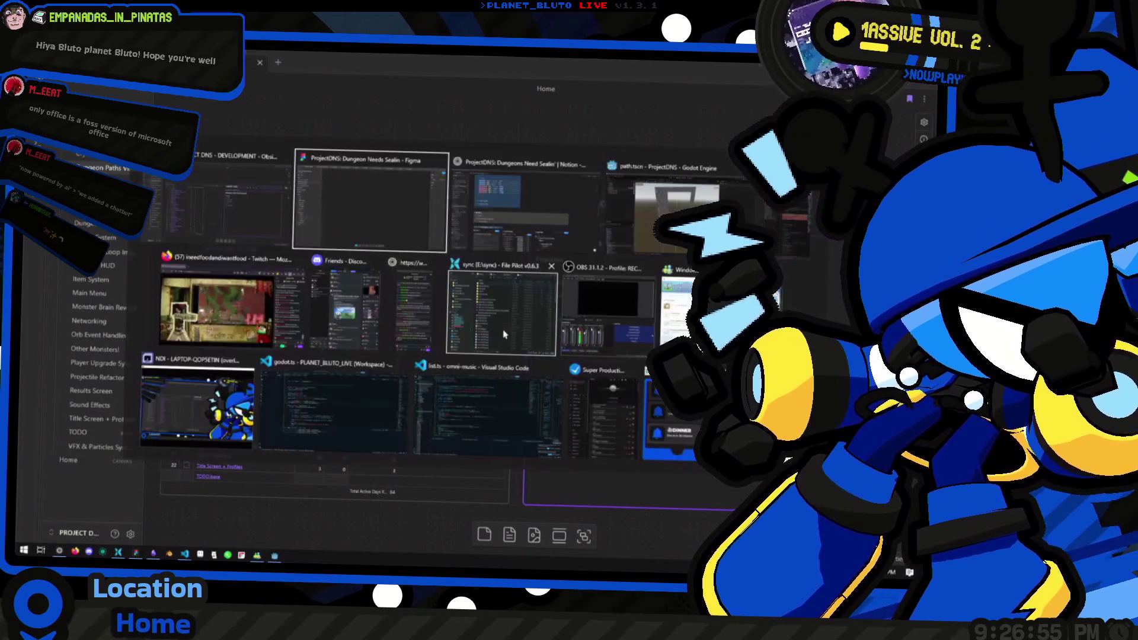
{"action": "left_click", "coordinate": [453, 133]}
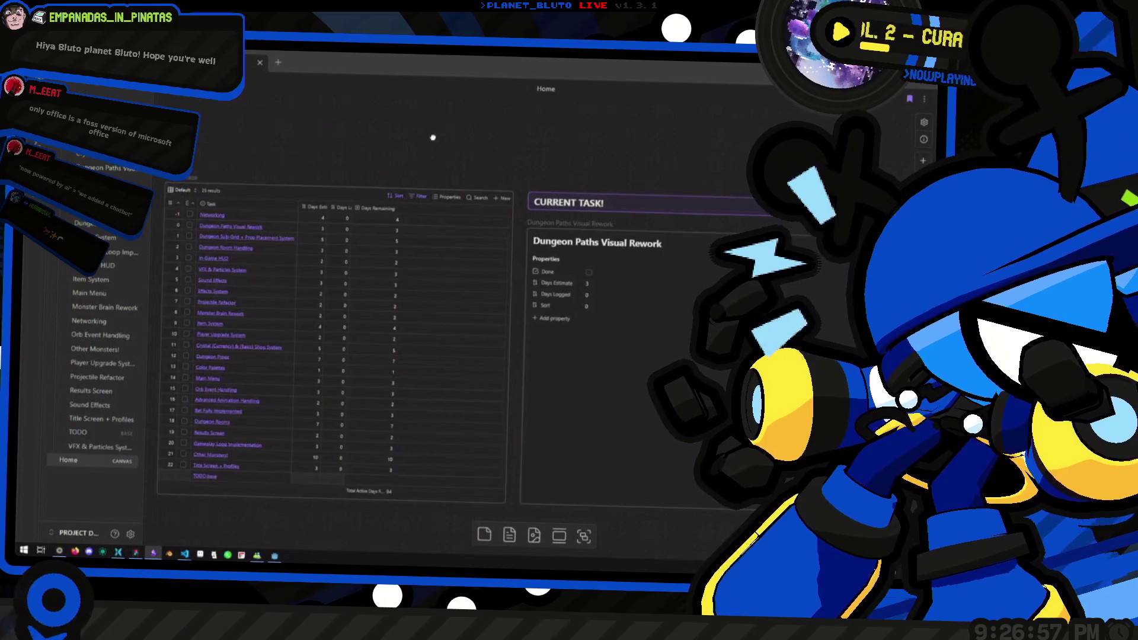
{"action": "scroll", "coordinate": [432, 140], "scroll_direction": "down", "scroll_amount": 2}
{"action": "key", "text": "alt+Tab"}
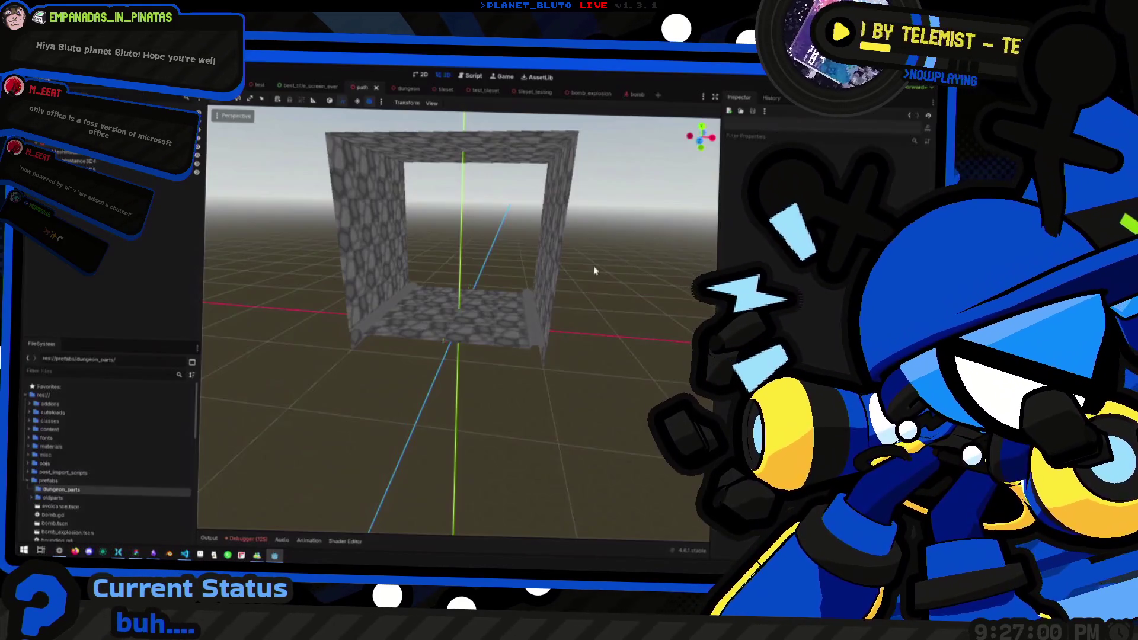
{"action": "left_click_drag", "start_coordinate": [595, 271], "coordinate": [510, 258]}
Turn the view to face the wall opening, then bring Notion's project page to the front.
{"action": "mouse_move", "coordinate": [458, 220]}
{"action": "left_mouse_down"}
{"action": "mouse_move", "coordinate": [483, 223]}
{"action": "mouse_move", "coordinate": [470, 231]}
{"action": "mouse_move", "coordinate": [491, 233]}
{"action": "mouse_move", "coordinate": [480, 235]}
{"action": "mouse_move", "coordinate": [495, 224]}
{"action": "mouse_move", "coordinate": [463, 241]}
{"action": "mouse_move", "coordinate": [500, 256]}
{"action": "left_mouse_up"}
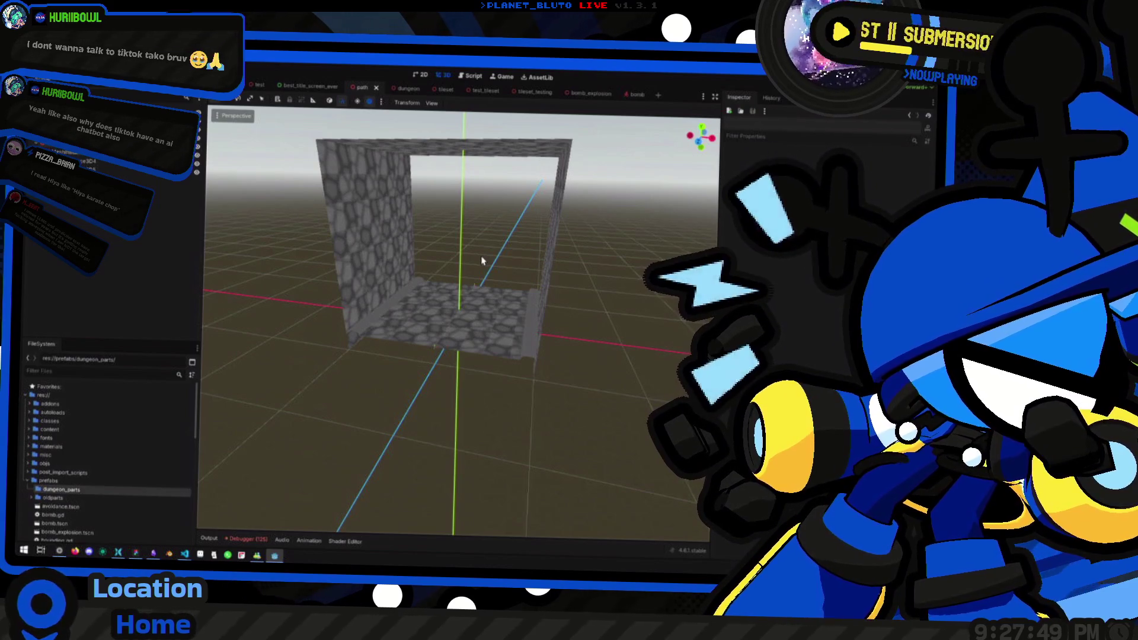
{"action": "key", "text": "alt+Tab"}
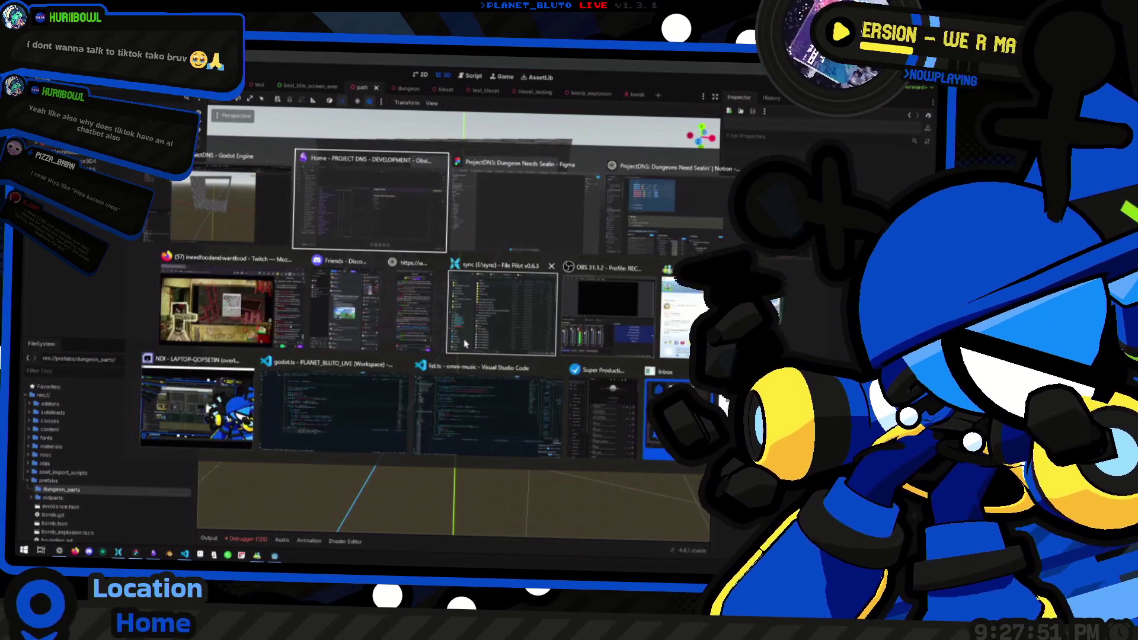
{"action": "key", "text": "alt+Tab"}
{"action": "key", "text": "Tab"}
{"action": "key", "text": "alt+Tab"}
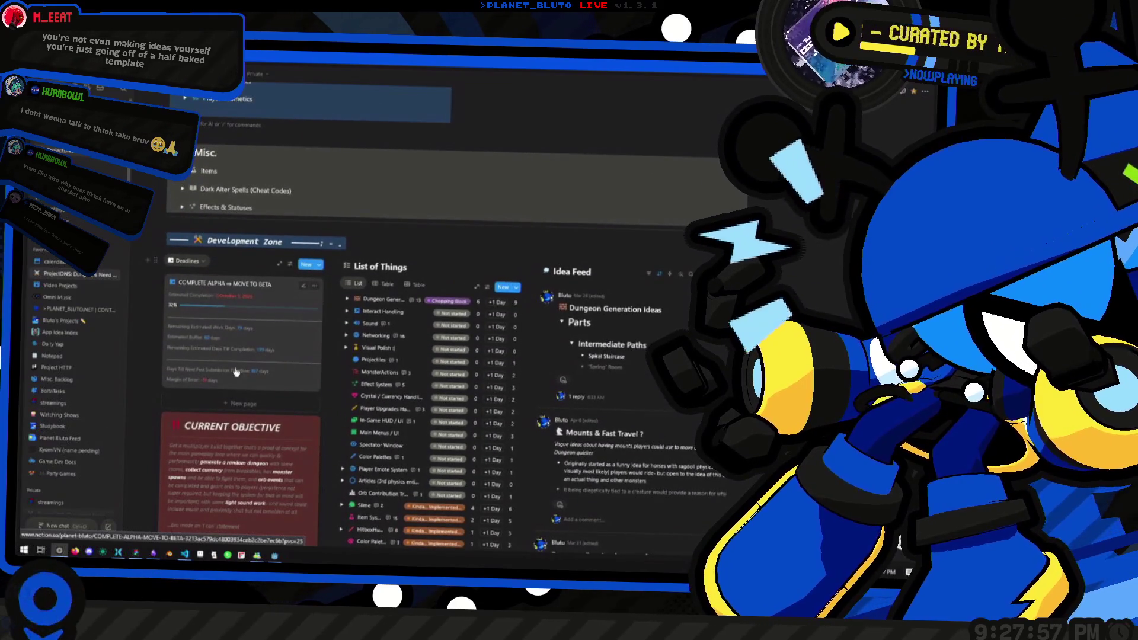
Inspect the Days Till Next Fest formula and close its editor.
{"action": "left_click", "coordinate": [237, 374]}
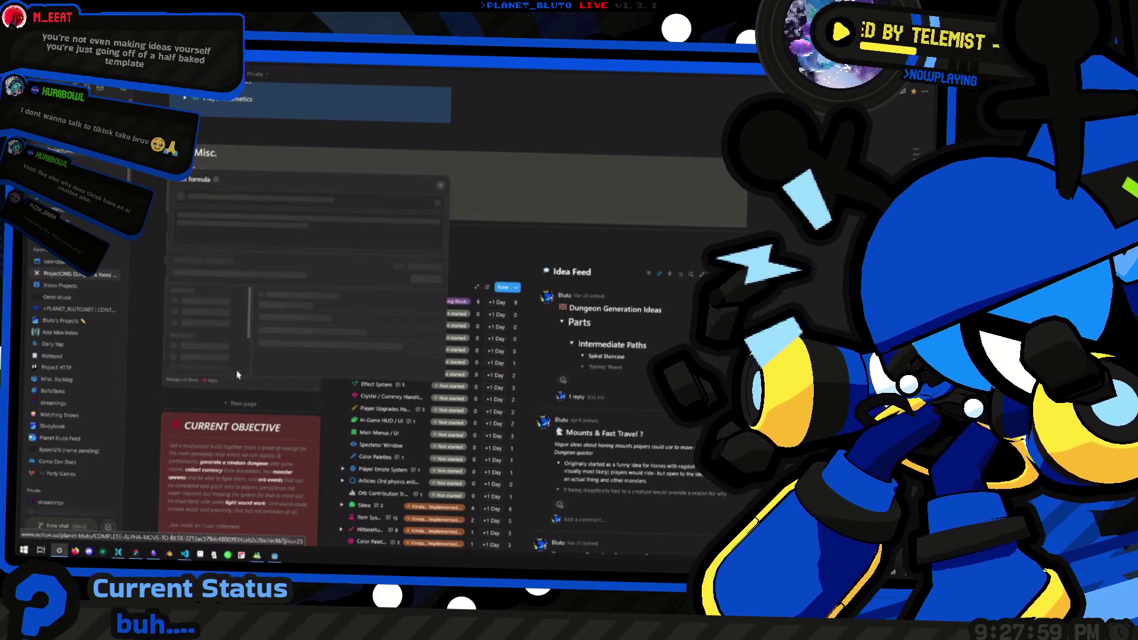
{"action": "scroll", "coordinate": [212, 344], "scroll_direction": "up", "scroll_amount": 3}
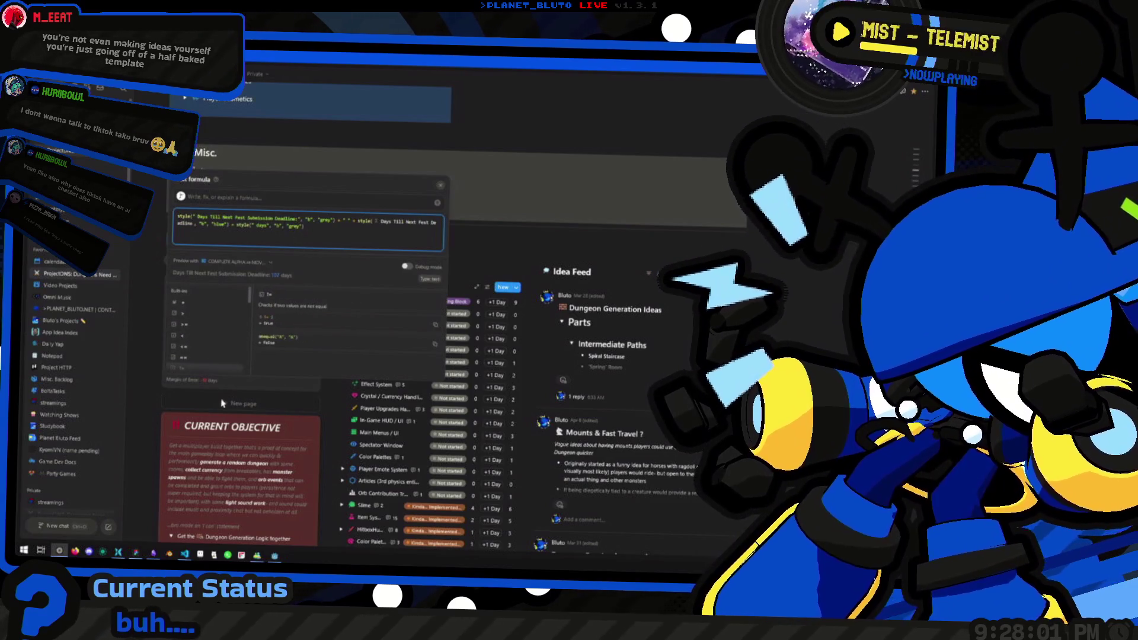
{"action": "left_click", "coordinate": [214, 383]}
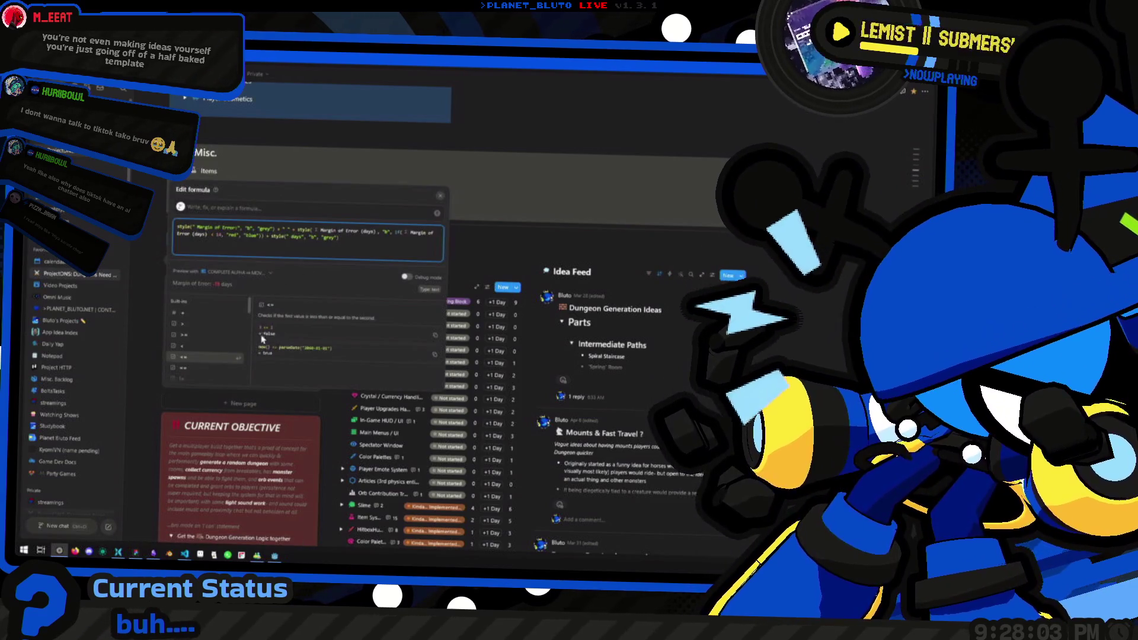
{"action": "key", "text": "Escape"}
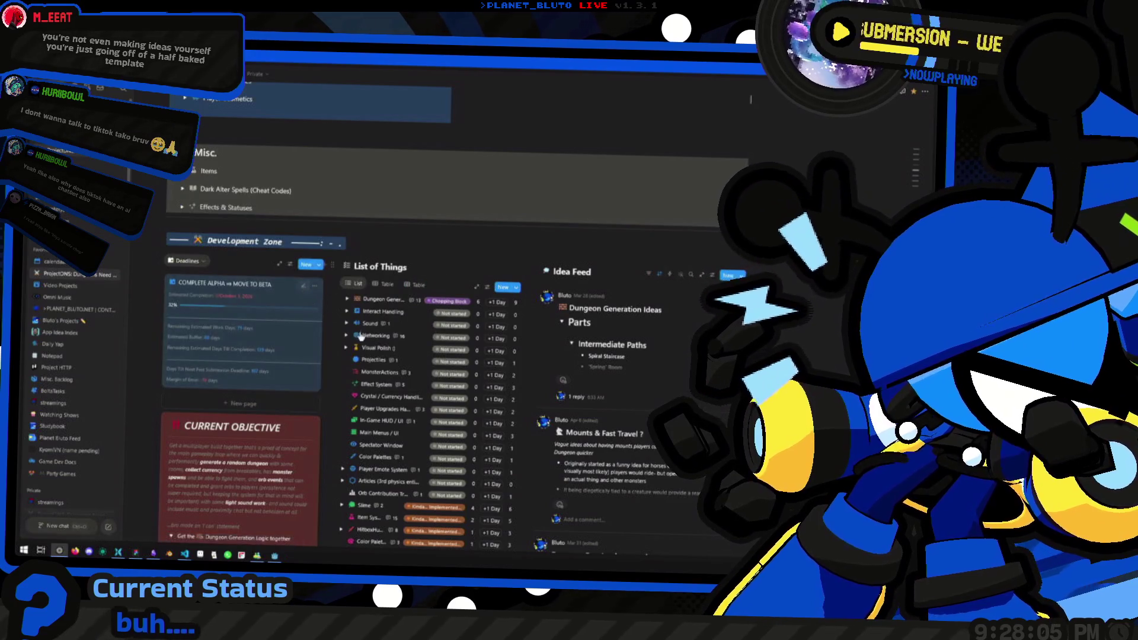
Preview the COMPLETE ALPHA ⇒ MOVE TO BETA page and check its MarginOfError formula.
{"action": "left_click", "coordinate": [304, 291]}
{"action": "scroll", "coordinate": [415, 337], "scroll_direction": "down", "scroll_amount": 2}
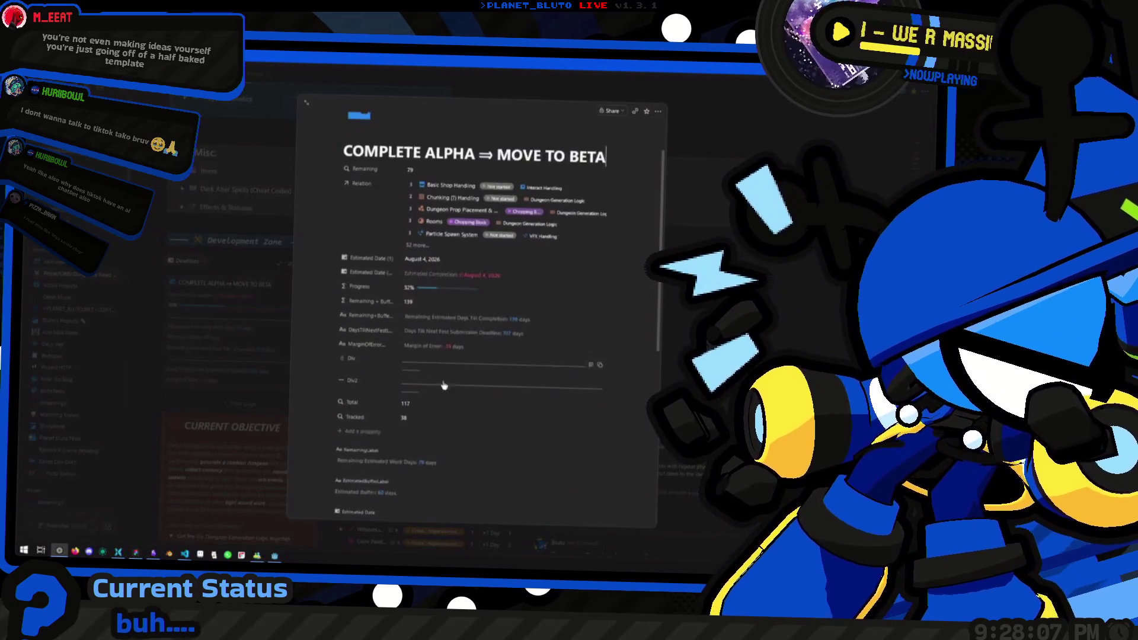
{"action": "left_click", "coordinate": [453, 343]}
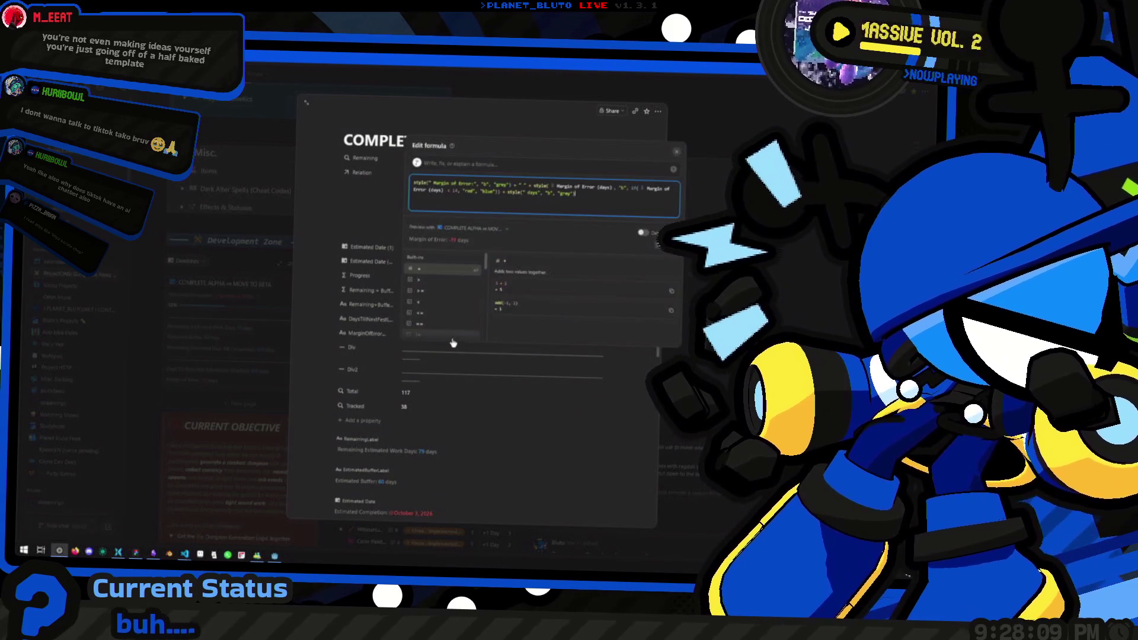
{"action": "key", "text": "Escape"}
{"action": "scroll", "coordinate": [417, 426], "scroll_direction": "down", "scroll_amount": 2}
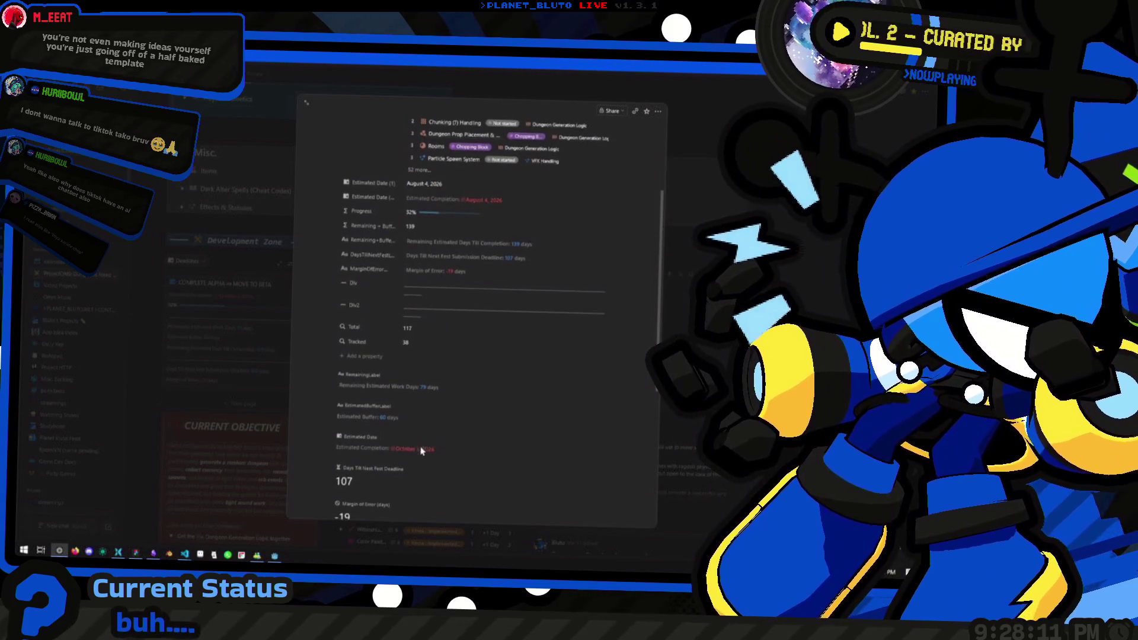
{"action": "scroll", "coordinate": [447, 450], "scroll_direction": "up", "scroll_amount": 3}
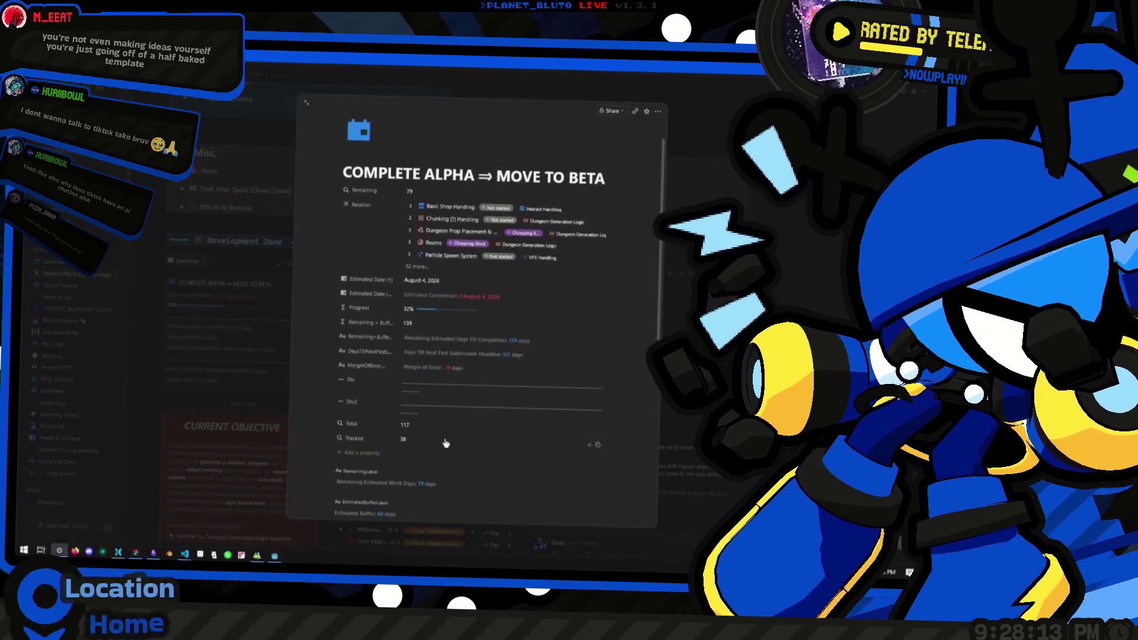
Check the Remaining Estimated Days Till Completion, Estimated Date and neighbouring property formulas.
{"action": "left_click", "coordinate": [535, 362]}
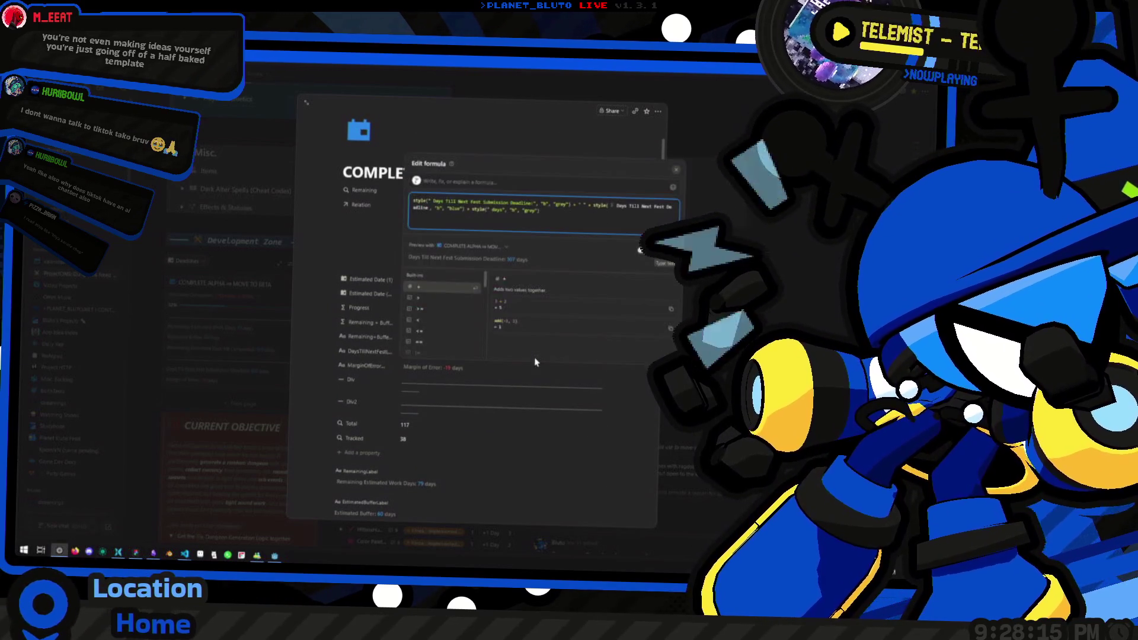
{"action": "key", "text": "Escape"}
{"action": "left_click", "coordinate": [518, 342]}
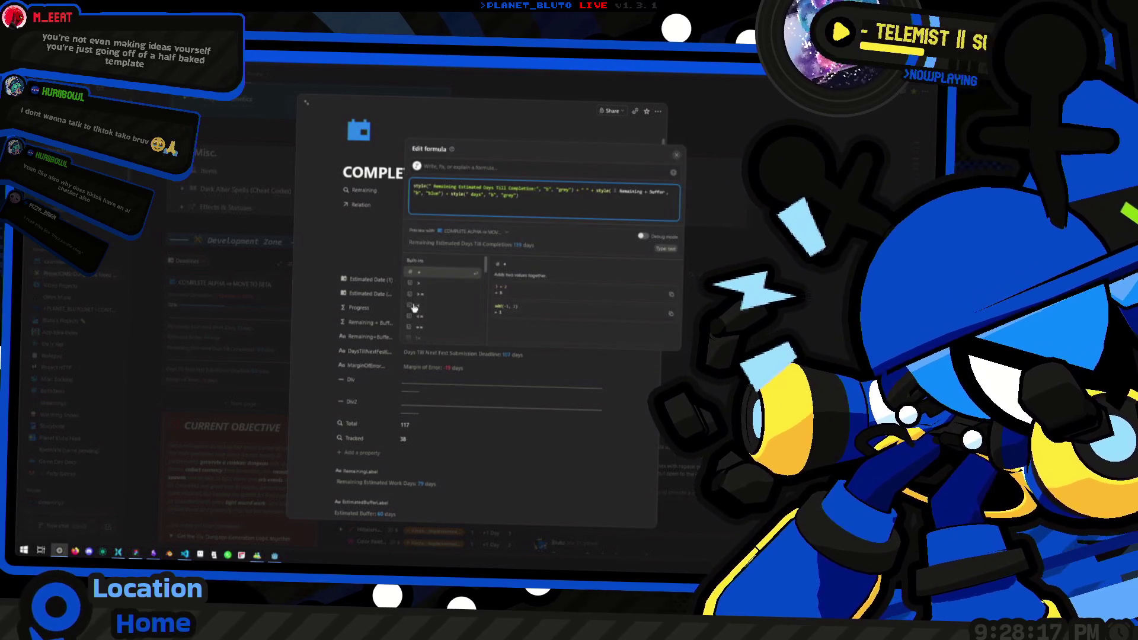
{"action": "key", "text": "Escape"}
{"action": "left_click", "coordinate": [481, 369]}
{"action": "key", "text": "Escape"}
{"action": "left_click", "coordinate": [529, 298]}
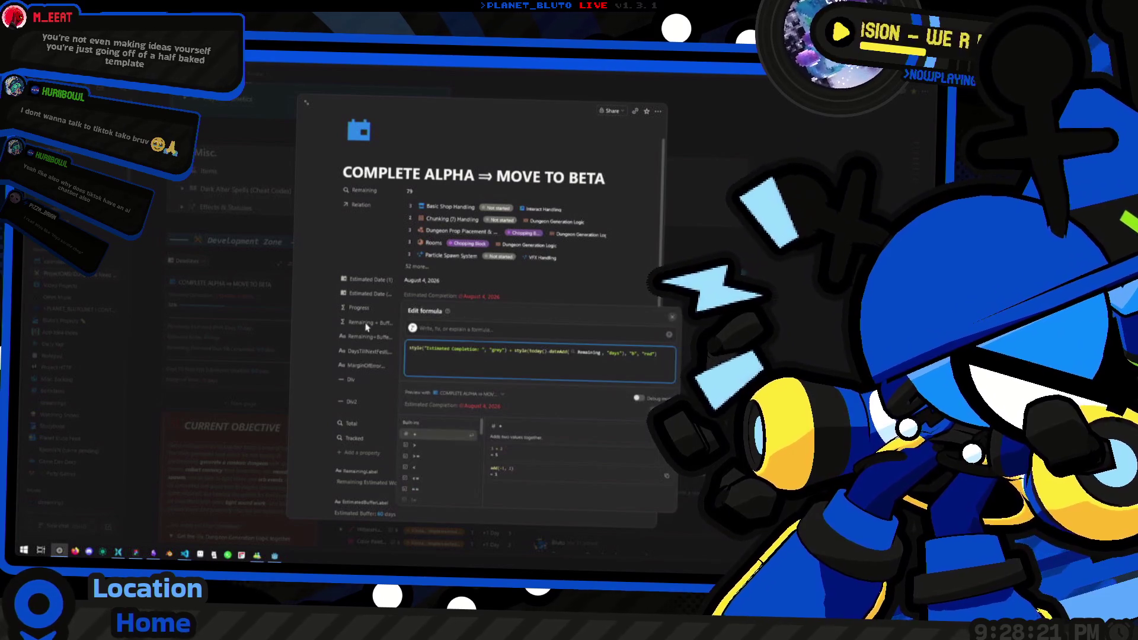
{"action": "key", "text": "Escape"}
Examine the Remaining + Buff formula's weekDays definition, then close the editor and page preview.
{"action": "left_click", "coordinate": [461, 326]}
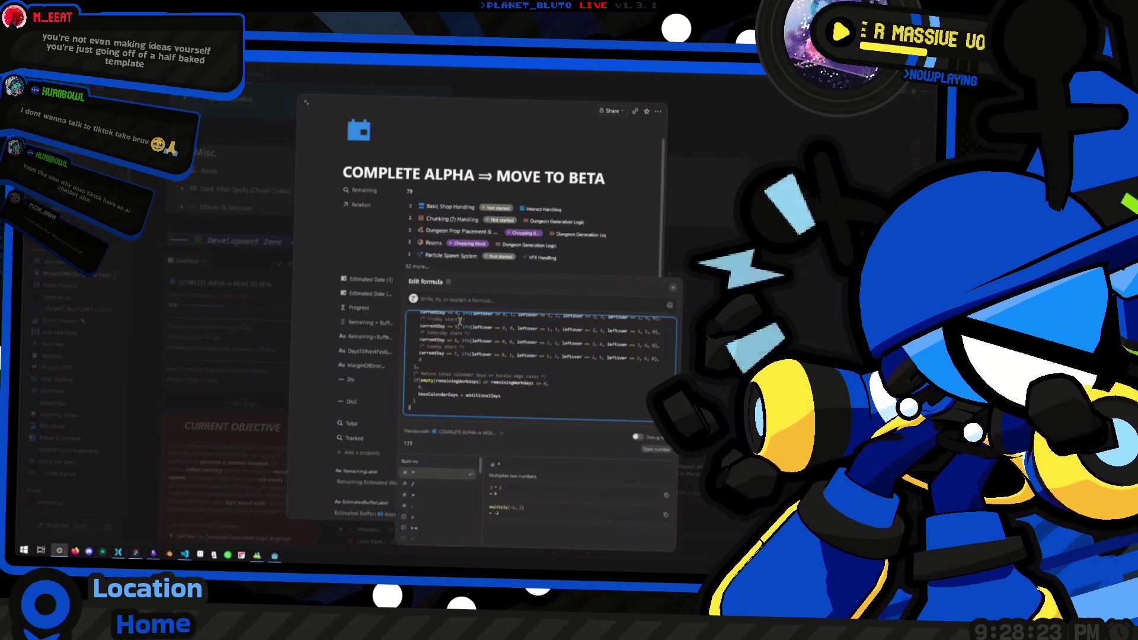
{"action": "scroll", "coordinate": [506, 369], "scroll_direction": "up", "scroll_amount": 10}
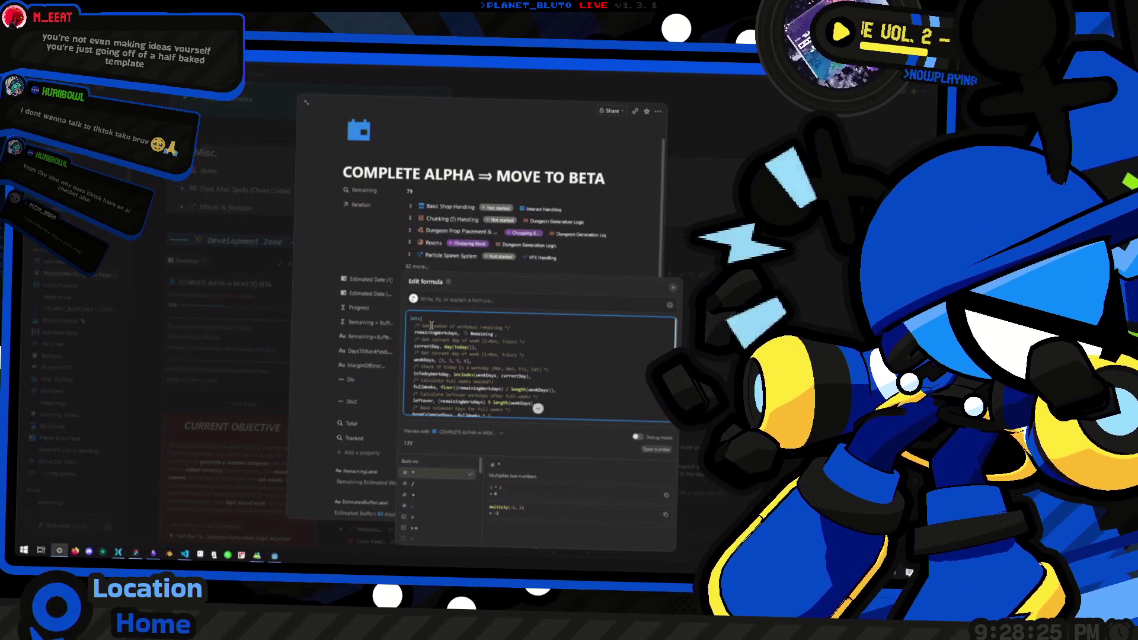
{"action": "scroll", "coordinate": [431, 325], "scroll_direction": "down", "scroll_amount": 2}
{"action": "scroll", "coordinate": [423, 322], "scroll_direction": "up", "scroll_amount": 2}
{"action": "left_click", "coordinate": [525, 361]}
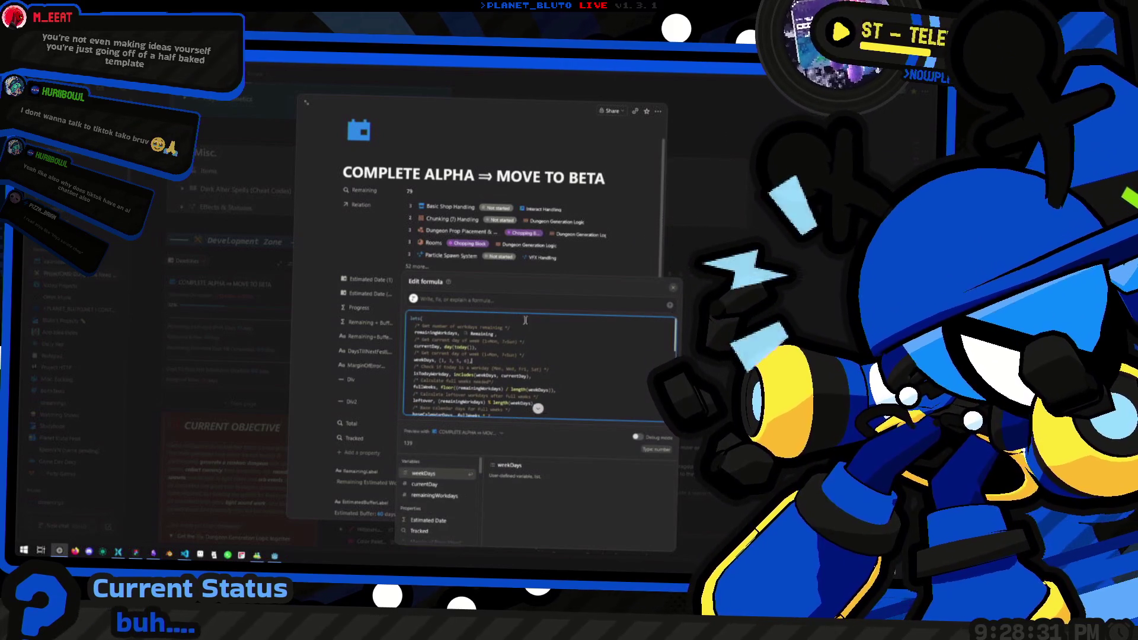
{"action": "scroll", "coordinate": [516, 372], "scroll_direction": "down", "scroll_amount": 10}
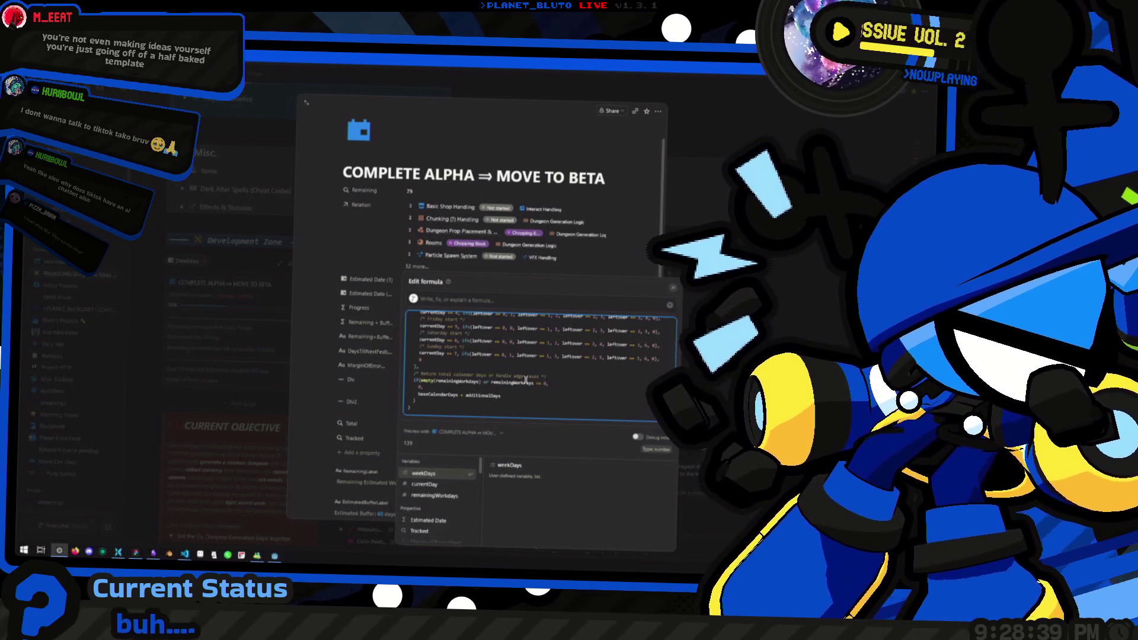
{"action": "scroll", "coordinate": [525, 381], "scroll_direction": "up", "scroll_amount": 10}
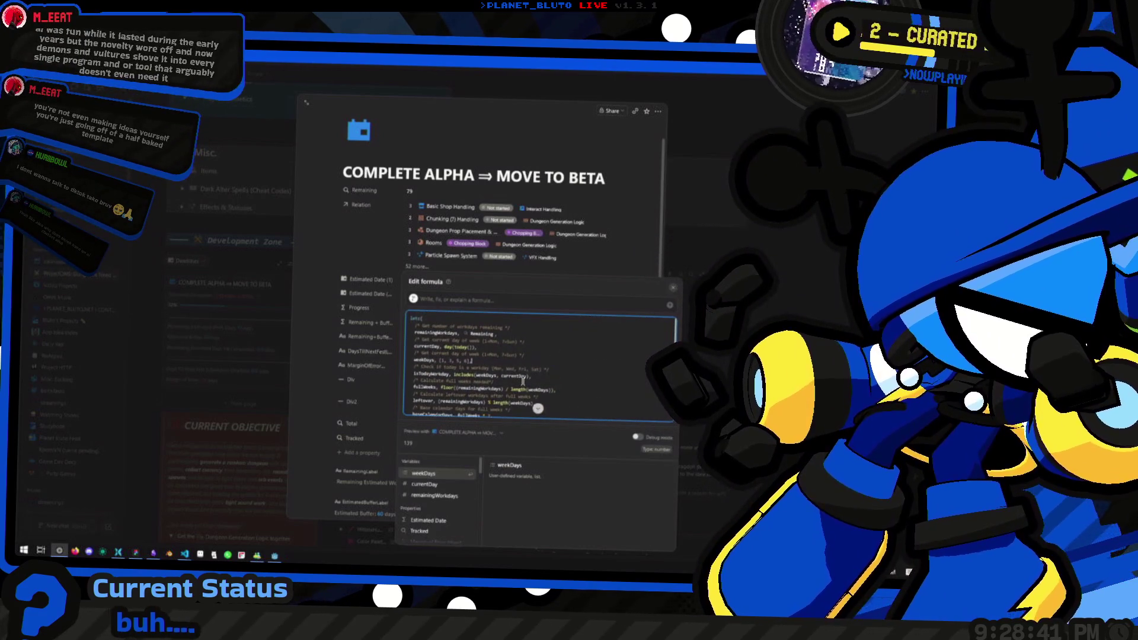
{"action": "left_click", "coordinate": [342, 313]}
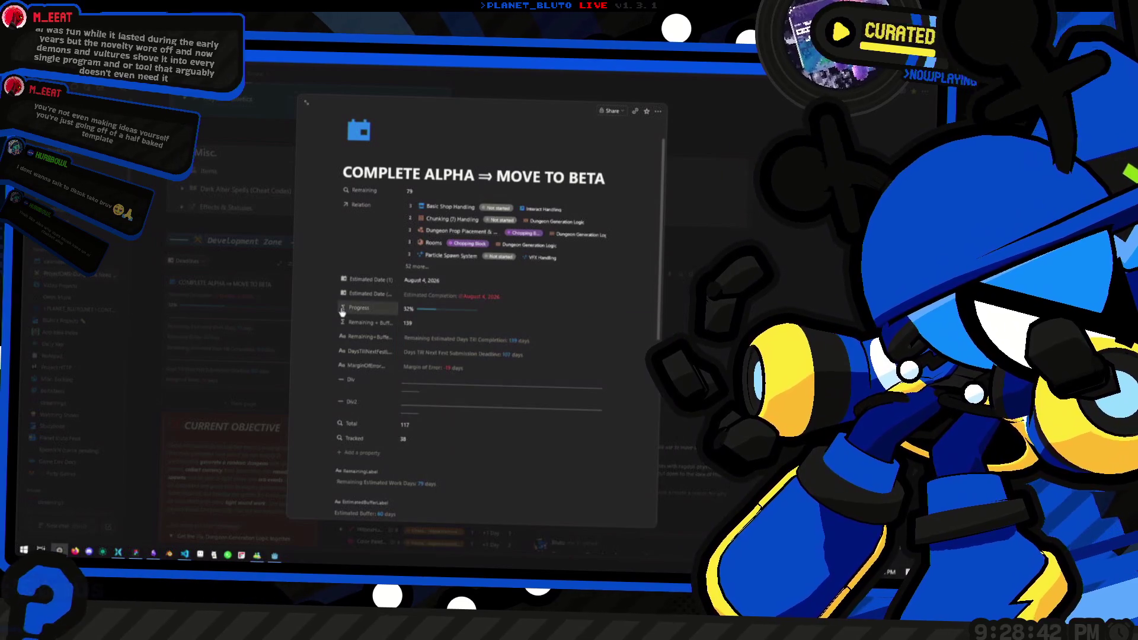
{"action": "left_click", "coordinate": [202, 289]}
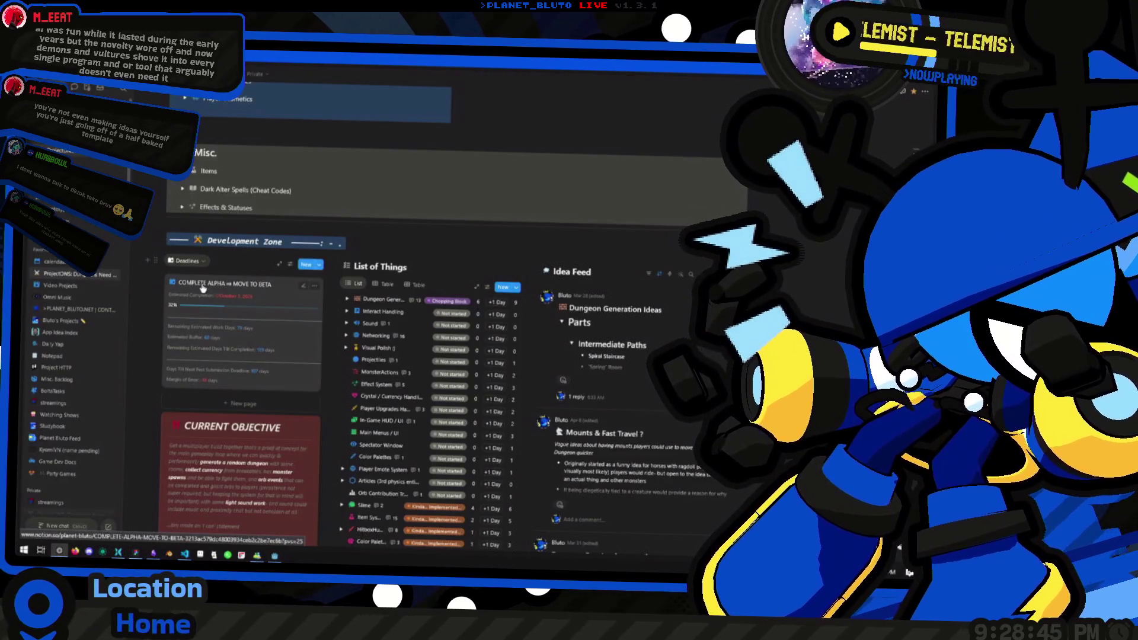
View TODO.base and the Dungeon Paths Visual Rework card on Obsidian's Home canvas, then return to Godot.
{"action": "key", "text": "alt+Tab"}
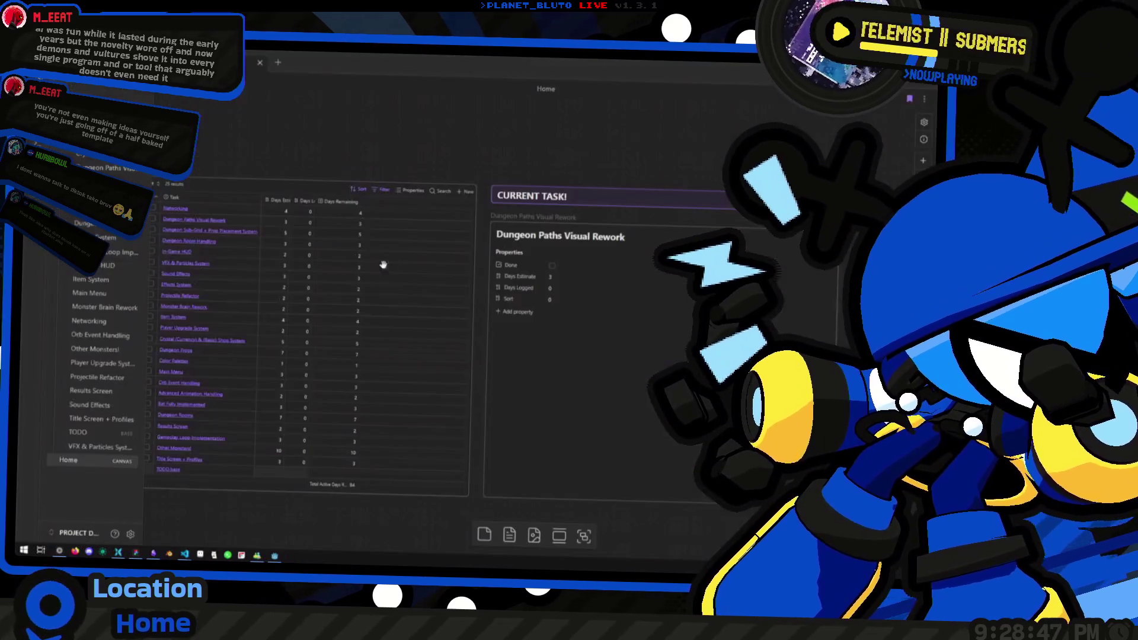
{"action": "scroll", "coordinate": [441, 306], "scroll_direction": "up", "scroll_amount": 5}
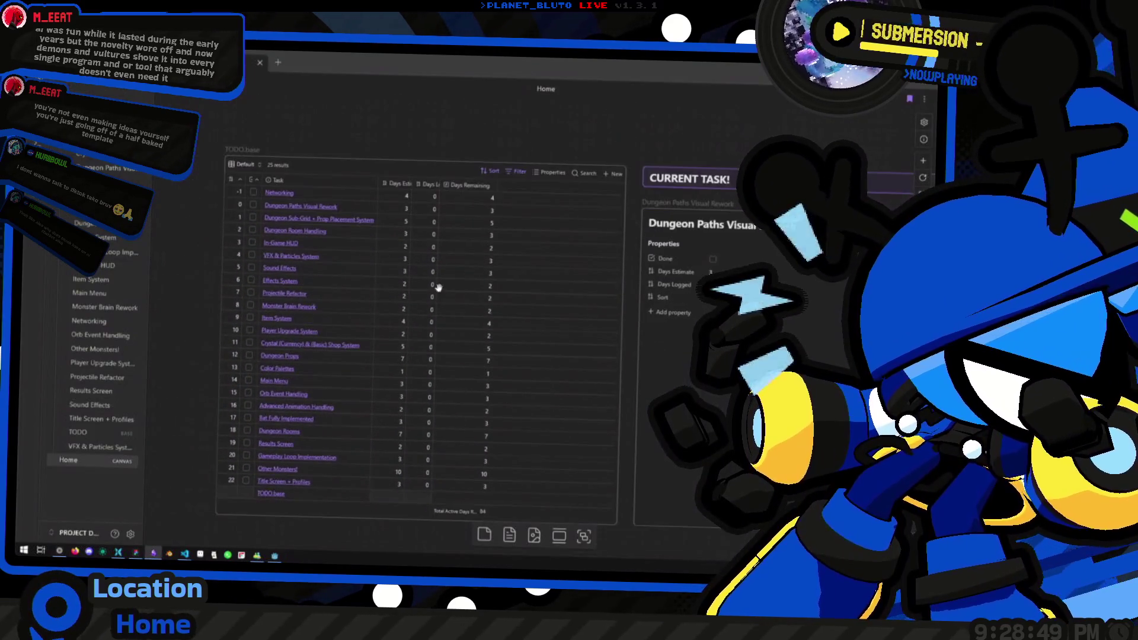
{"action": "scroll", "coordinate": [447, 313], "scroll_direction": "down", "scroll_amount": 3}
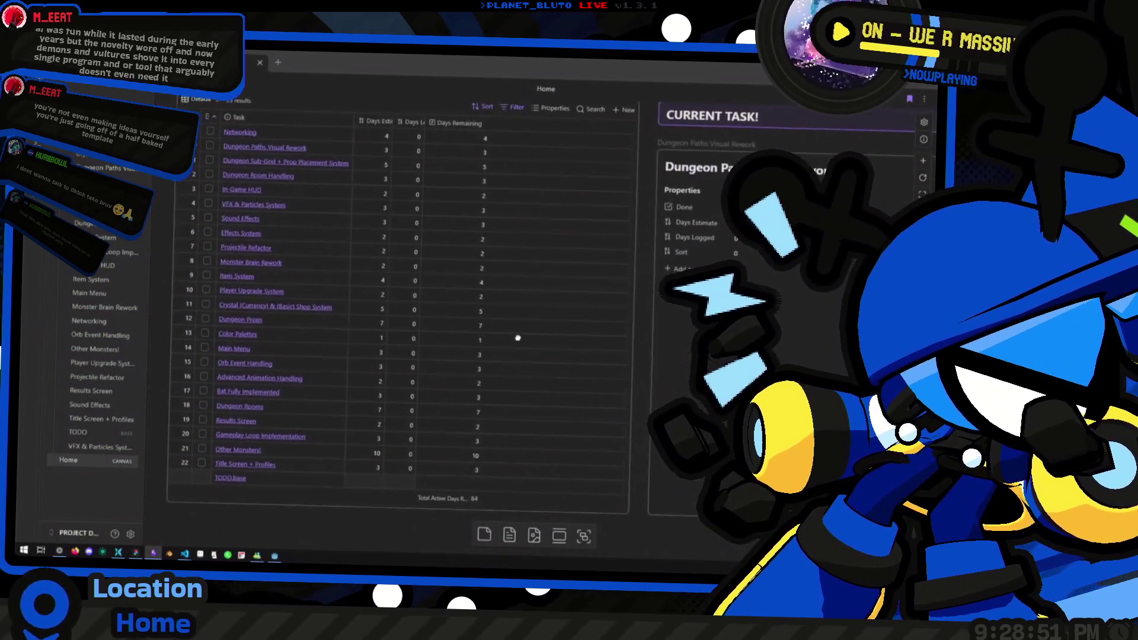
{"action": "scroll", "coordinate": [577, 363], "scroll_direction": "down", "scroll_amount": 2}
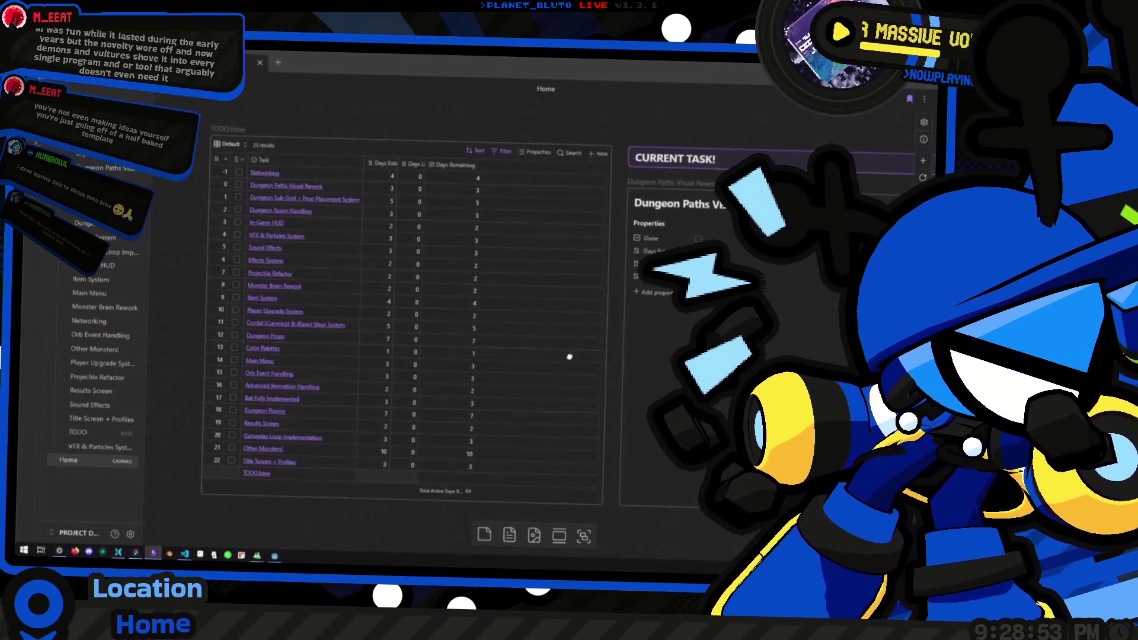
{"action": "scroll", "coordinate": [561, 363], "scroll_direction": "up", "scroll_amount": 2}
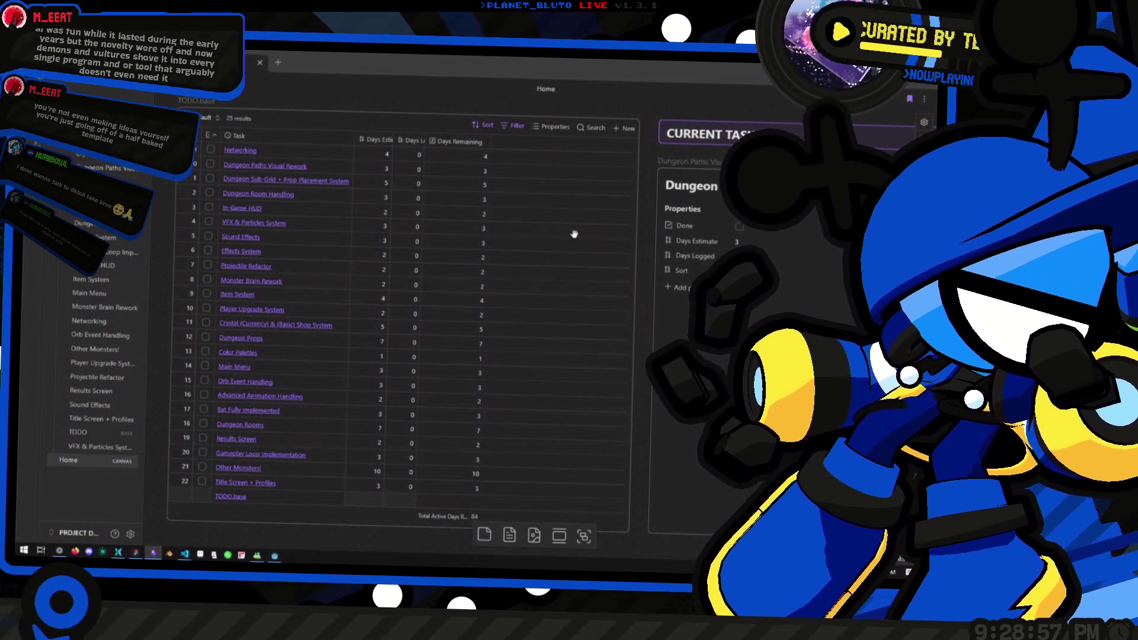
{"action": "scroll", "coordinate": [551, 255], "scroll_direction": "right", "scroll_amount": 5}
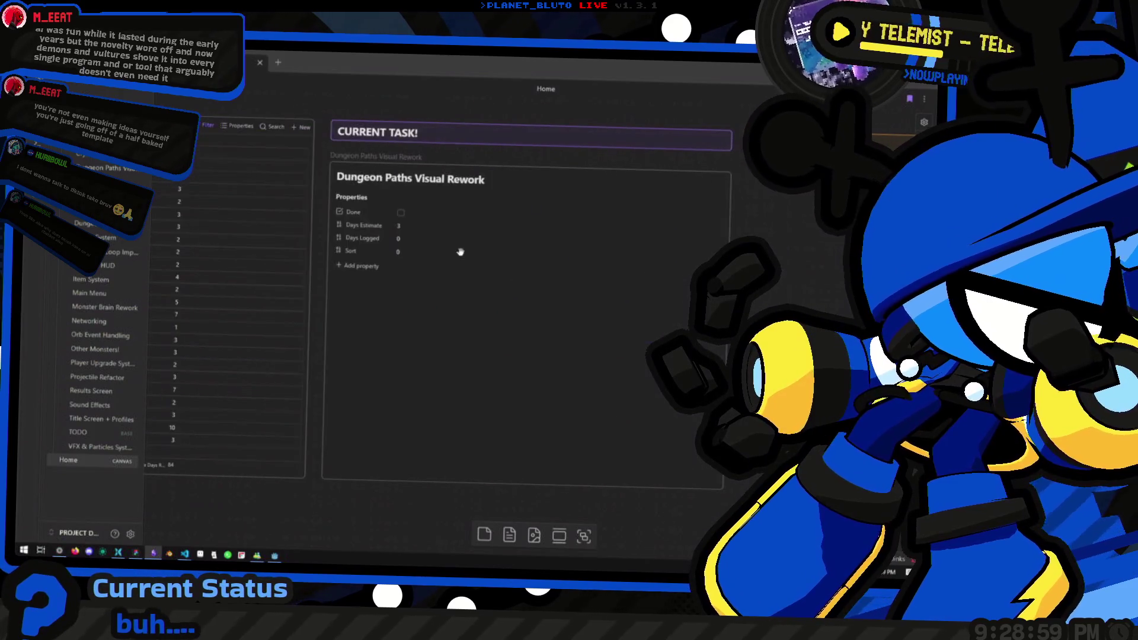
{"action": "key", "text": "alt+Tab"}
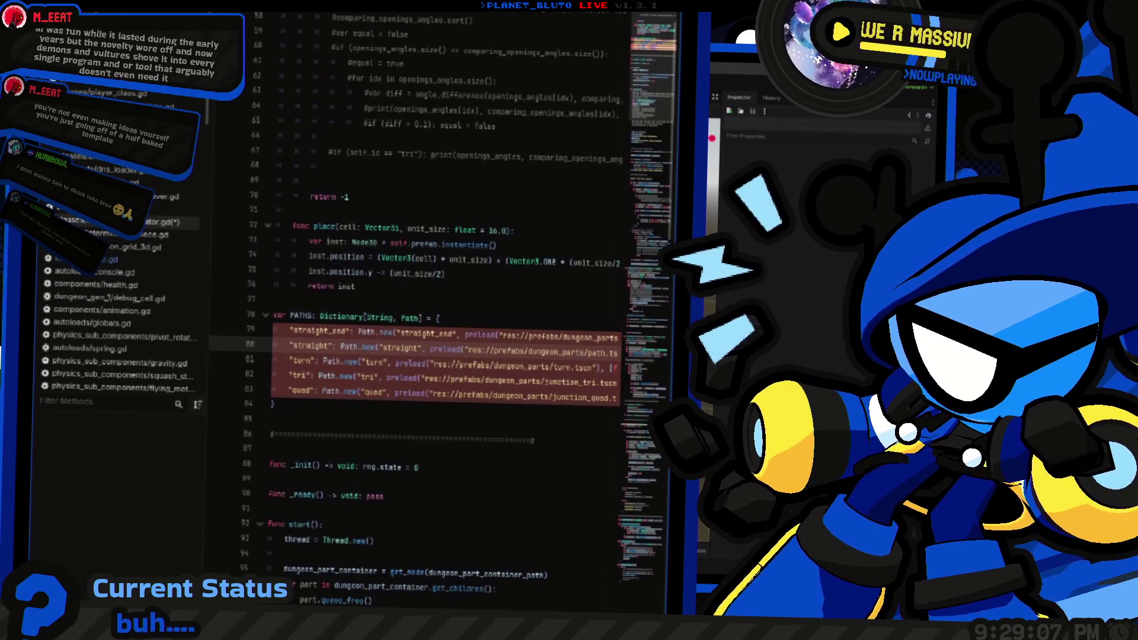
Check the straight_end line of the PATHS dictionary, then orbit the path piece in 3D.
{"action": "left_click", "coordinate": [355, 286]}
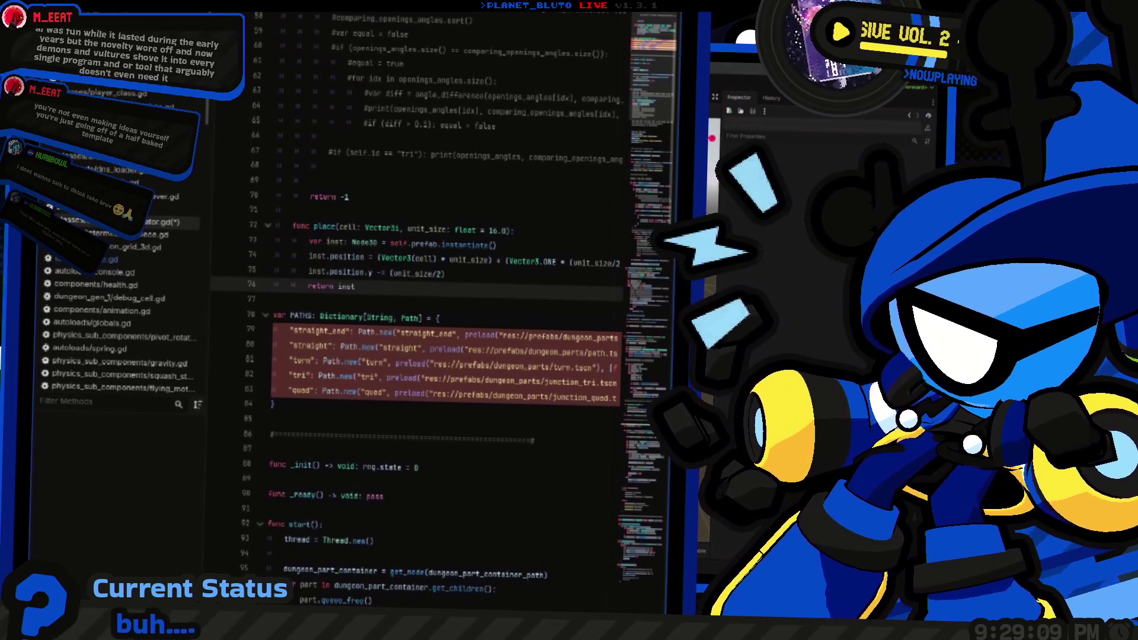
{"action": "key", "text": "Down"}
{"action": "key", "text": "Down"}
{"action": "key", "text": "Down"}
{"action": "key", "text": "End"}
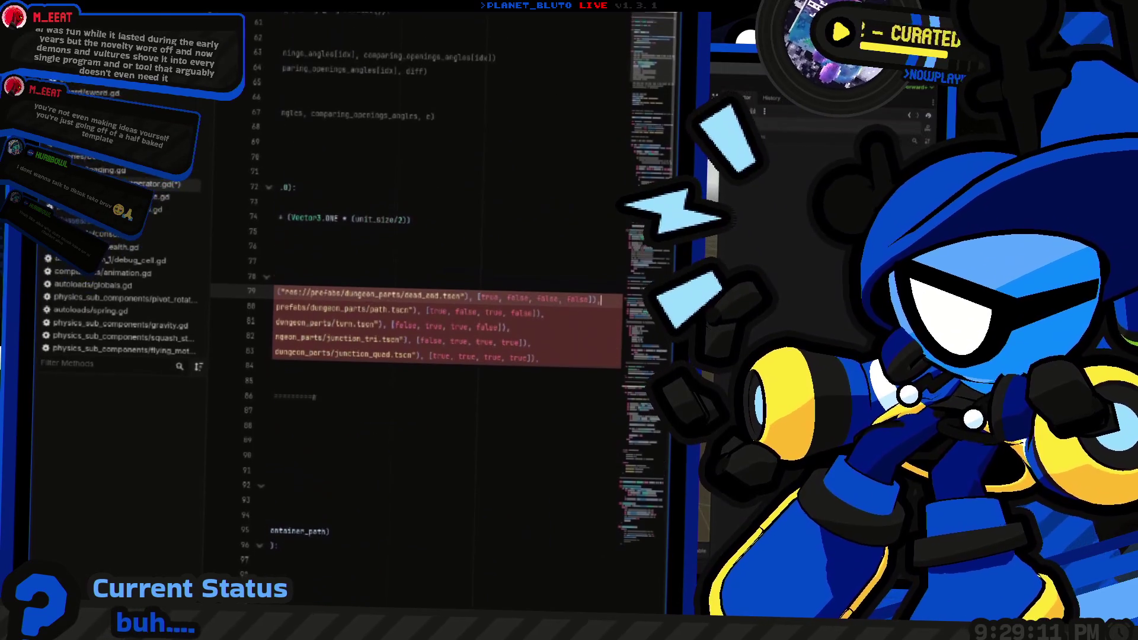
{"action": "key", "text": "ctrl+F2"}
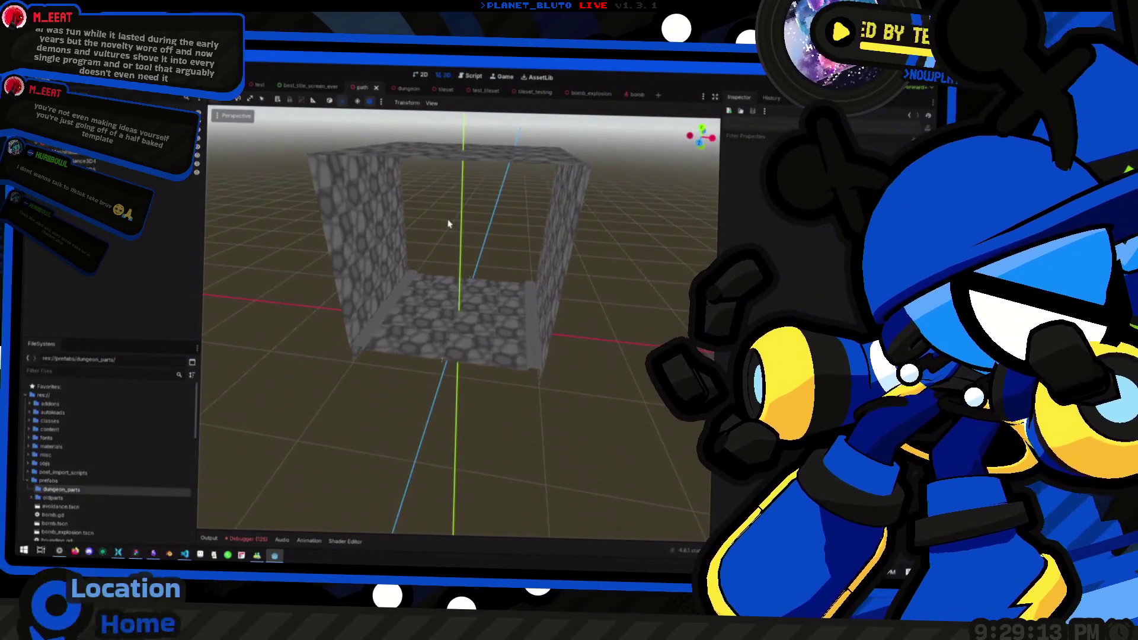
{"action": "mouse_move", "coordinate": [408, 225]}
{"action": "left_mouse_down"}
{"action": "mouse_move", "coordinate": [510, 236]}
{"action": "mouse_move", "coordinate": [472, 236]}
{"action": "mouse_move", "coordinate": [491, 257]}
{"action": "left_mouse_up"}
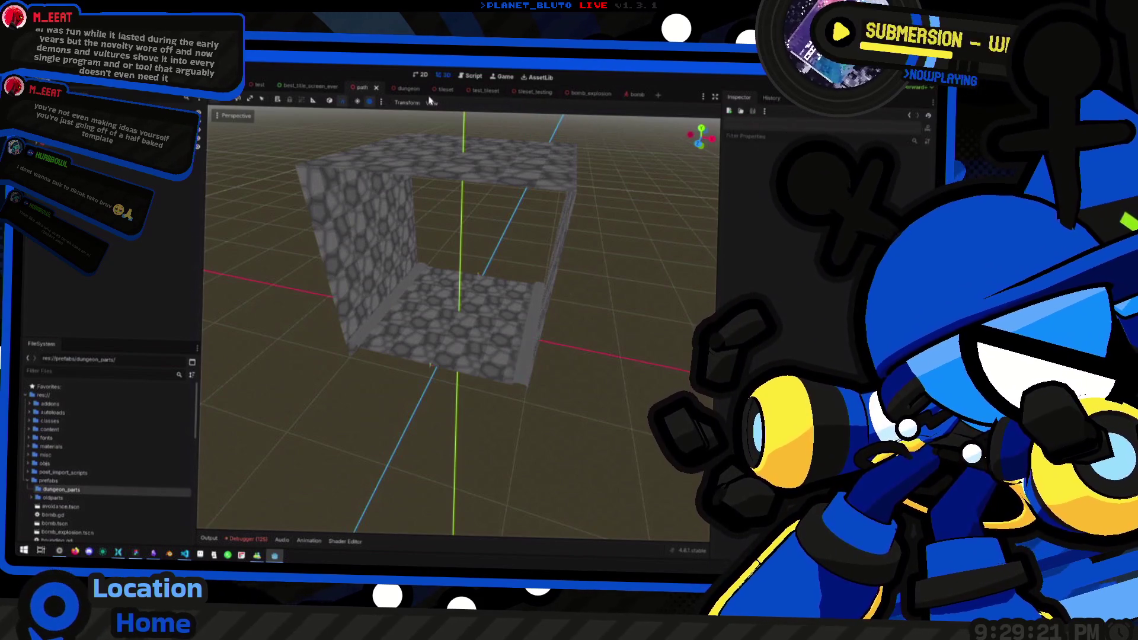
Swap between the dungeon and path scene tabs, expand oldparts, and bring up dungeon_parts folder actions.
{"action": "left_click", "coordinate": [405, 88]}
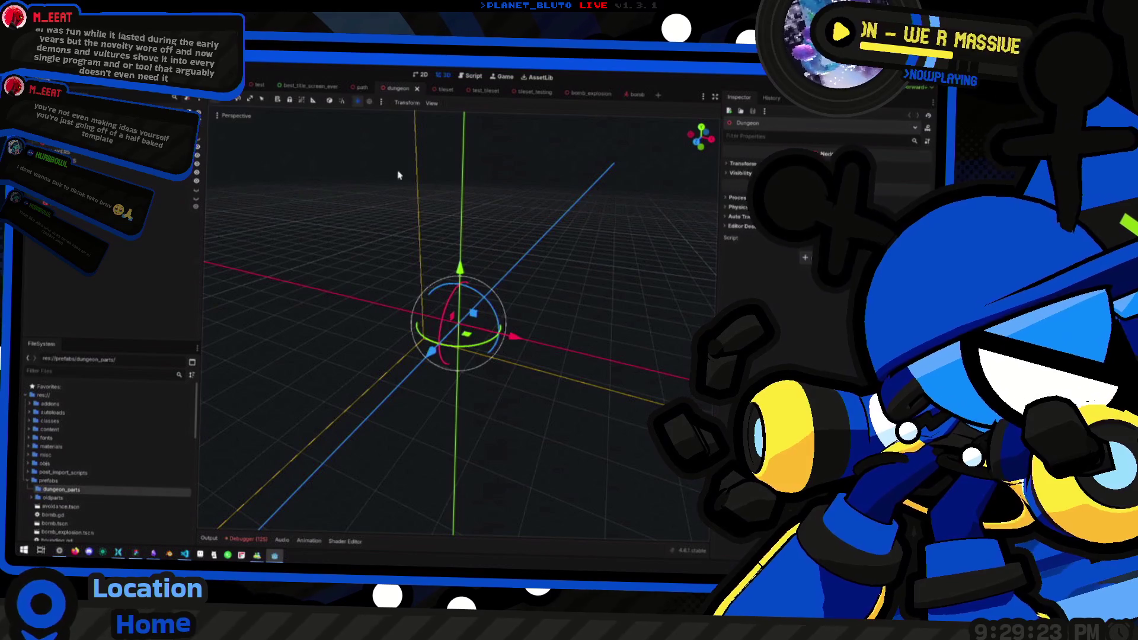
{"action": "left_click", "coordinate": [353, 89]}
{"action": "scroll", "coordinate": [71, 463], "scroll_direction": "down", "scroll_amount": 2}
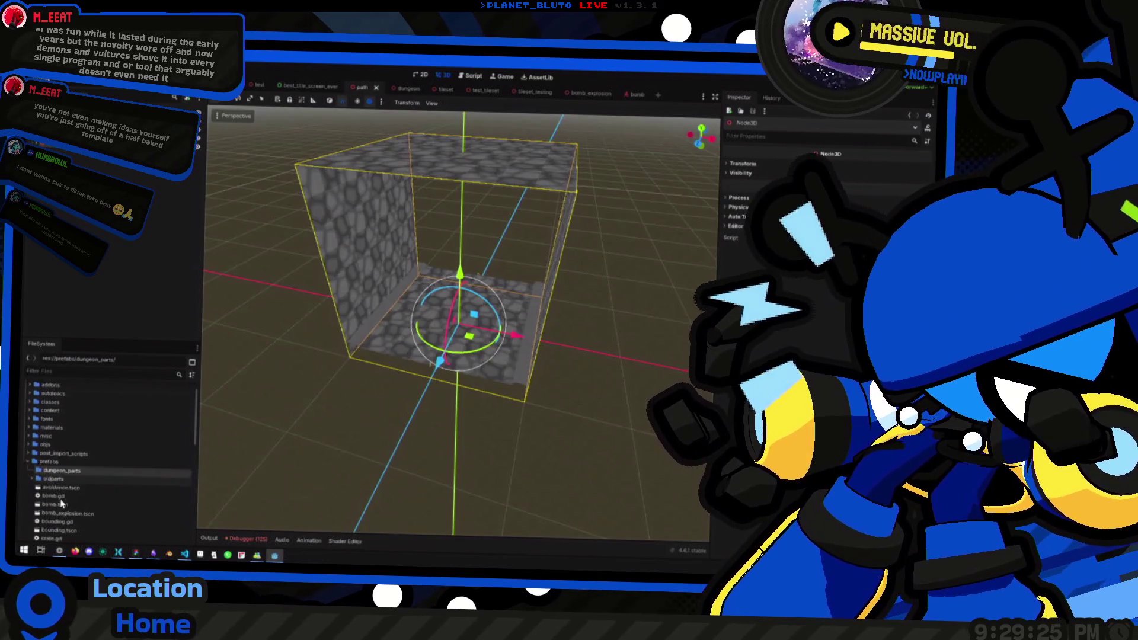
{"action": "left_click", "coordinate": [37, 460]}
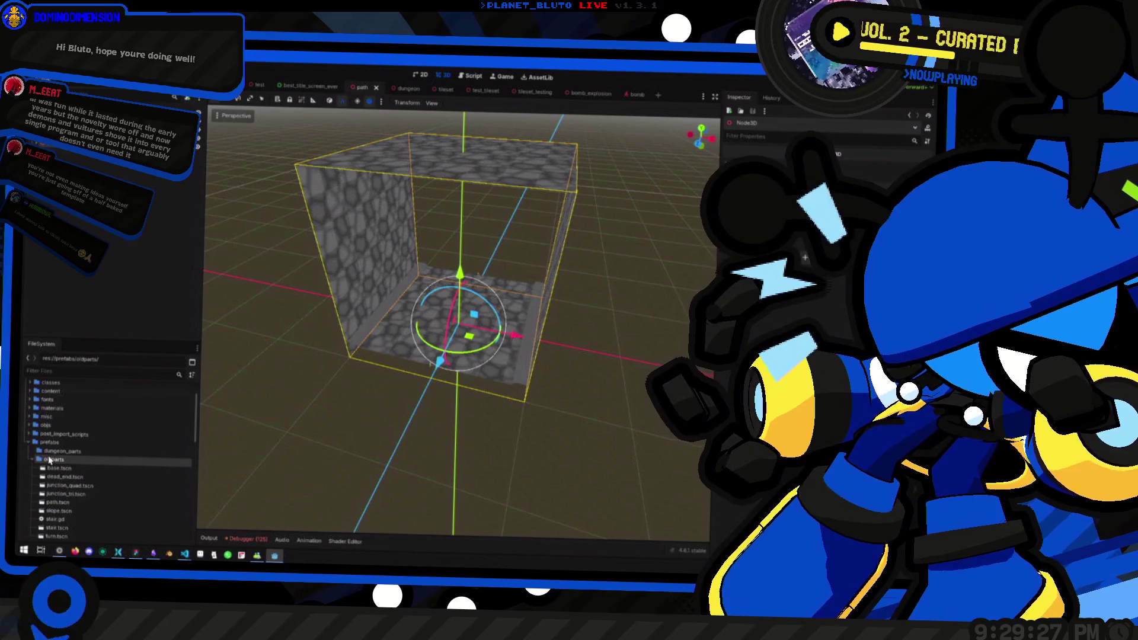
{"action": "right_click", "coordinate": [56, 451]}
Create a 3D scene named base in dungeon_parts, then open oldparts/base.tscn.
{"action": "mouse_move", "coordinate": [154, 406]}
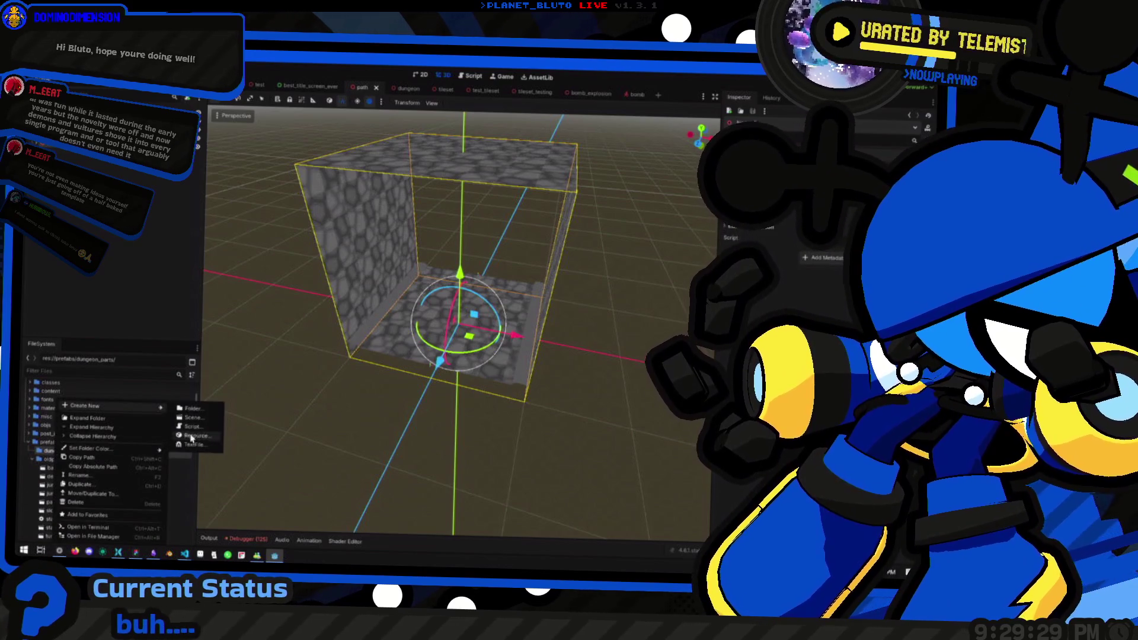
{"action": "left_click", "coordinate": [188, 417]}
{"action": "type", "text": "base"}
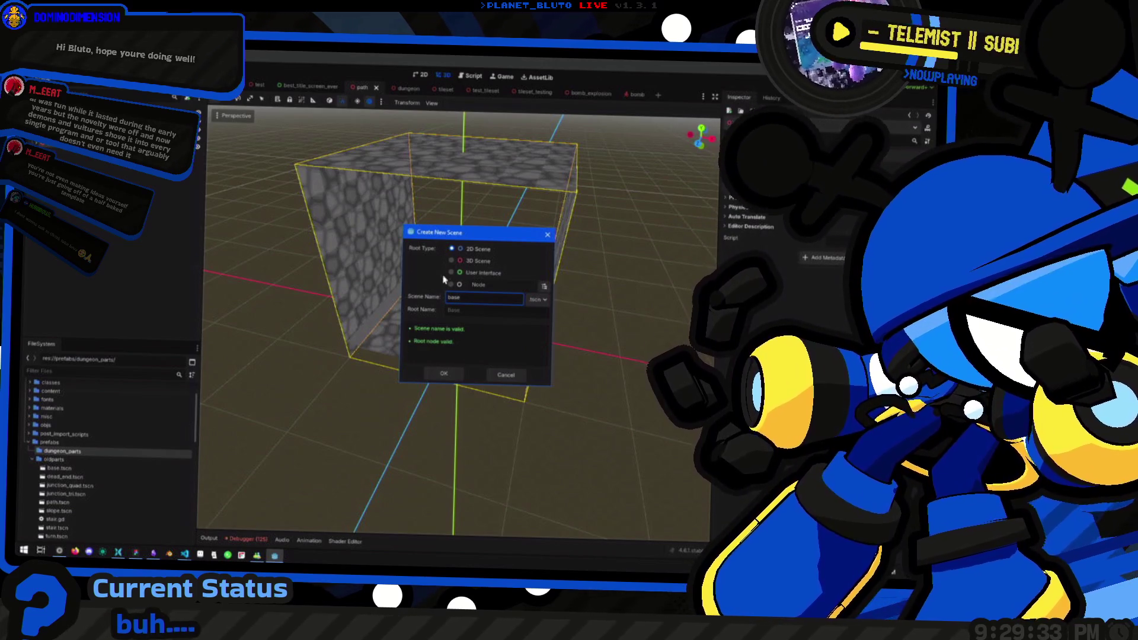
{"action": "left_click", "coordinate": [460, 261]}
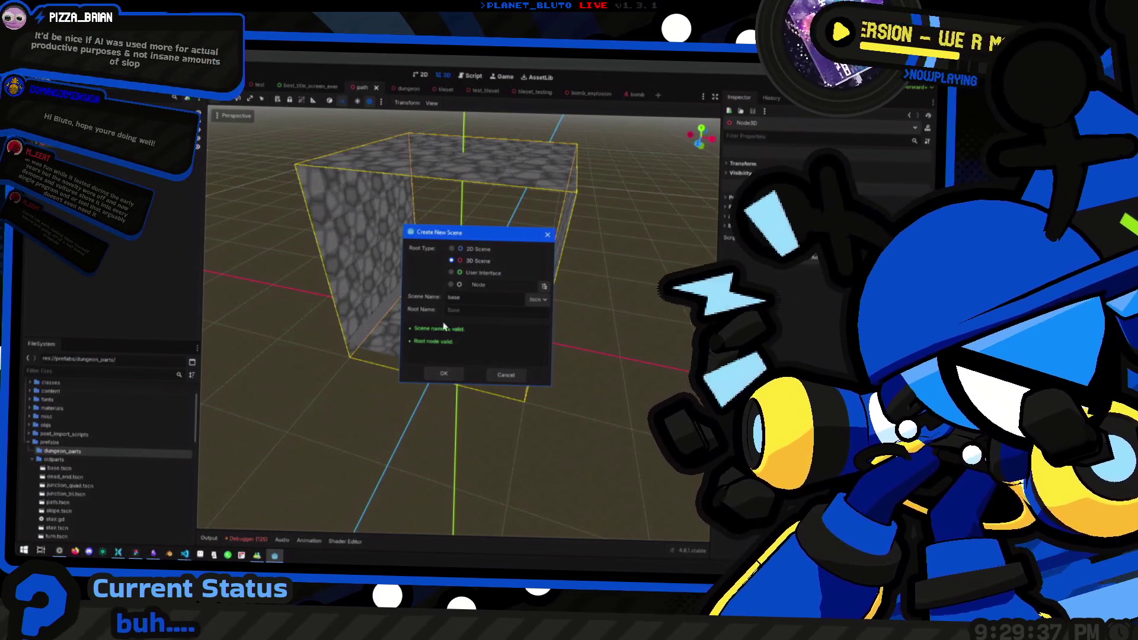
{"action": "left_click", "coordinate": [443, 374]}
{"action": "left_click", "coordinate": [108, 470]}
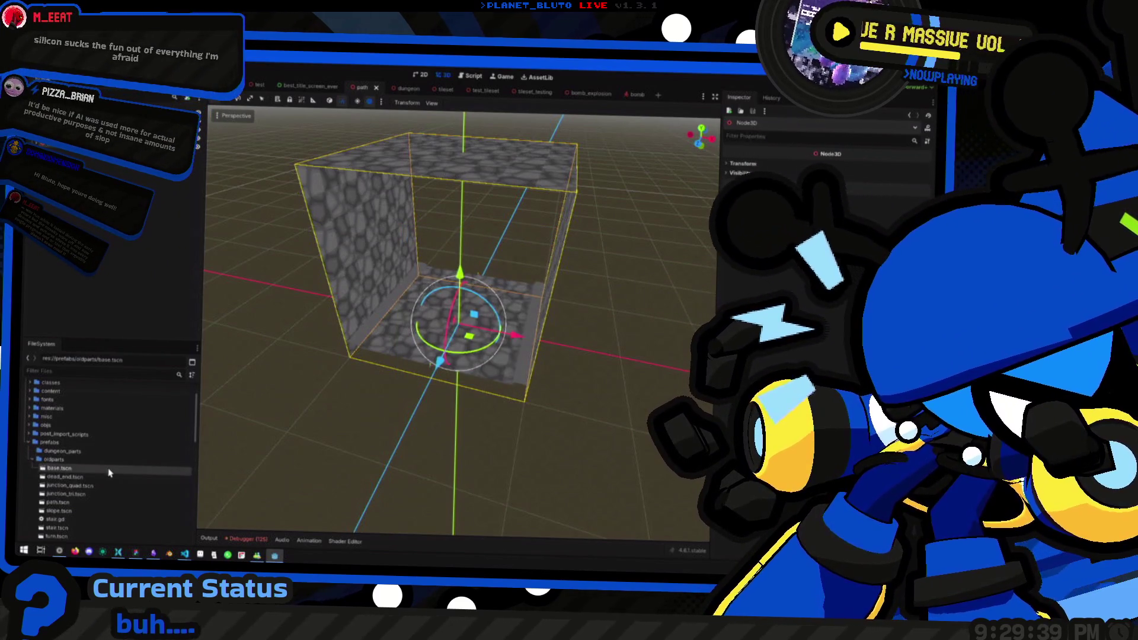
{"action": "double_click", "coordinate": [108, 470]}
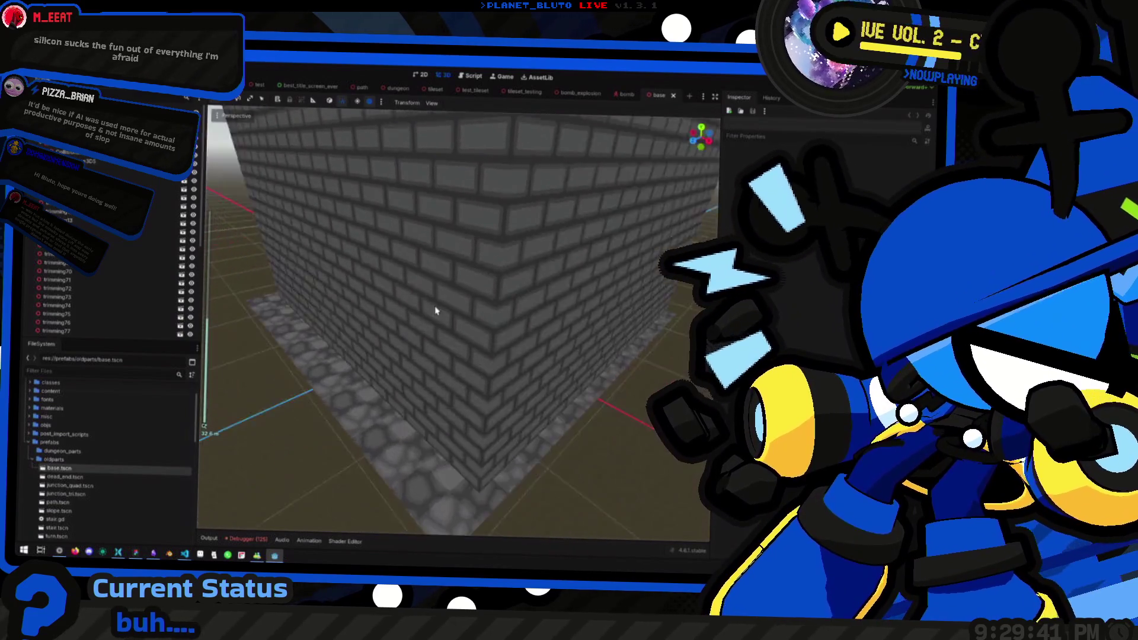
{"action": "scroll", "coordinate": [436, 310], "scroll_direction": "down", "scroll_amount": 5}
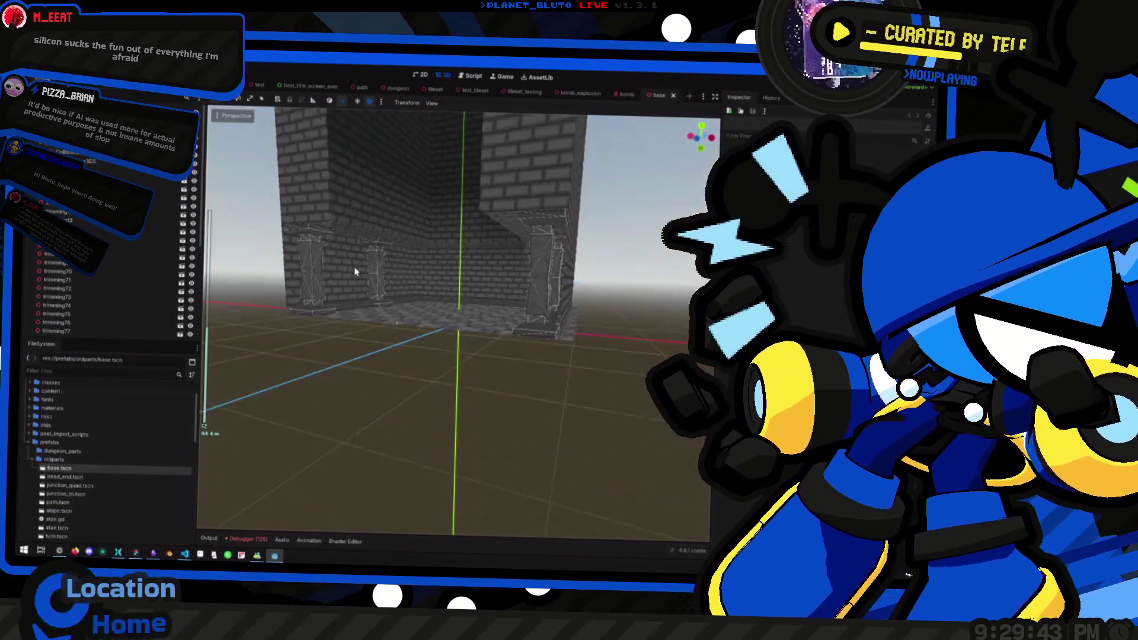
{"action": "left_click_drag", "start_coordinate": [355, 272], "coordinate": [356, 376]}
{"action": "mouse_move", "coordinate": [511, 287]}
{"action": "left_mouse_down"}
{"action": "mouse_move", "coordinate": [534, 279]}
{"action": "mouse_move", "coordinate": [500, 295]}
{"action": "mouse_move", "coordinate": [553, 314]}
{"action": "mouse_move", "coordinate": [486, 322]}
{"action": "mouse_move", "coordinate": [508, 325]}
{"action": "mouse_move", "coordinate": [420, 279]}
{"action": "mouse_move", "coordinate": [435, 320]}
{"action": "mouse_move", "coordinate": [478, 363]}
{"action": "mouse_move", "coordinate": [479, 299]}
{"action": "mouse_move", "coordinate": [399, 338]}
{"action": "mouse_move", "coordinate": [489, 352]}
{"action": "mouse_move", "coordinate": [496, 336]}
{"action": "mouse_move", "coordinate": [465, 333]}
{"action": "mouse_move", "coordinate": [532, 349]}
{"action": "left_mouse_up"}
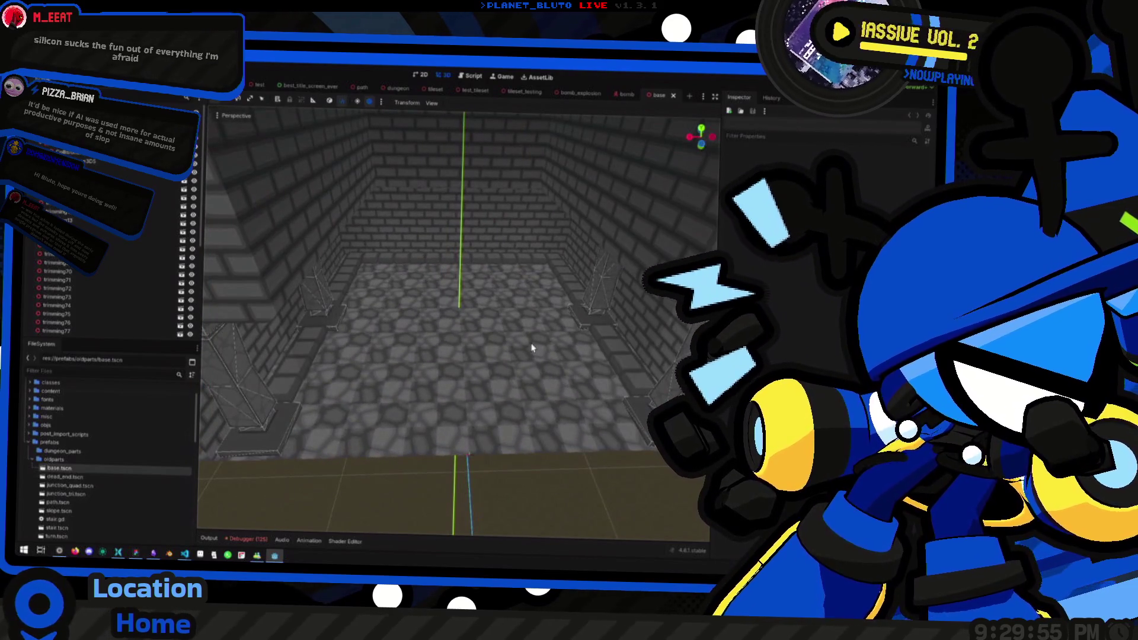
{"action": "mouse_move", "coordinate": [523, 278]}
{"action": "left_mouse_down"}
{"action": "mouse_move", "coordinate": [526, 295]}
{"action": "mouse_move", "coordinate": [302, 300]}
{"action": "left_mouse_up"}
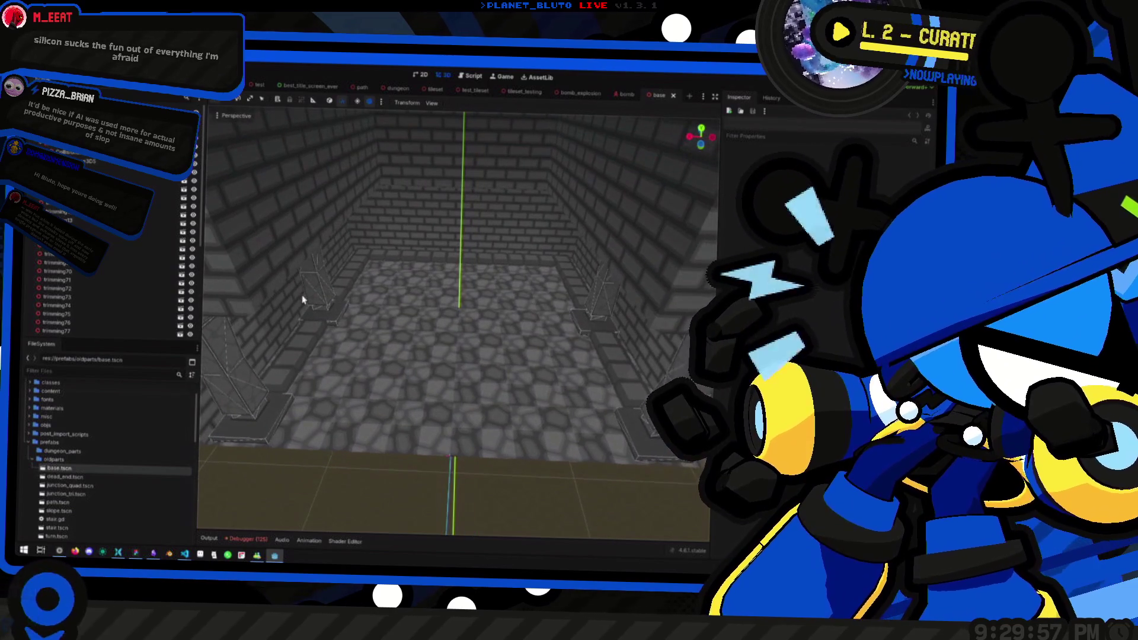
{"action": "scroll", "coordinate": [166, 329], "scroll_direction": "down", "scroll_amount": 2}
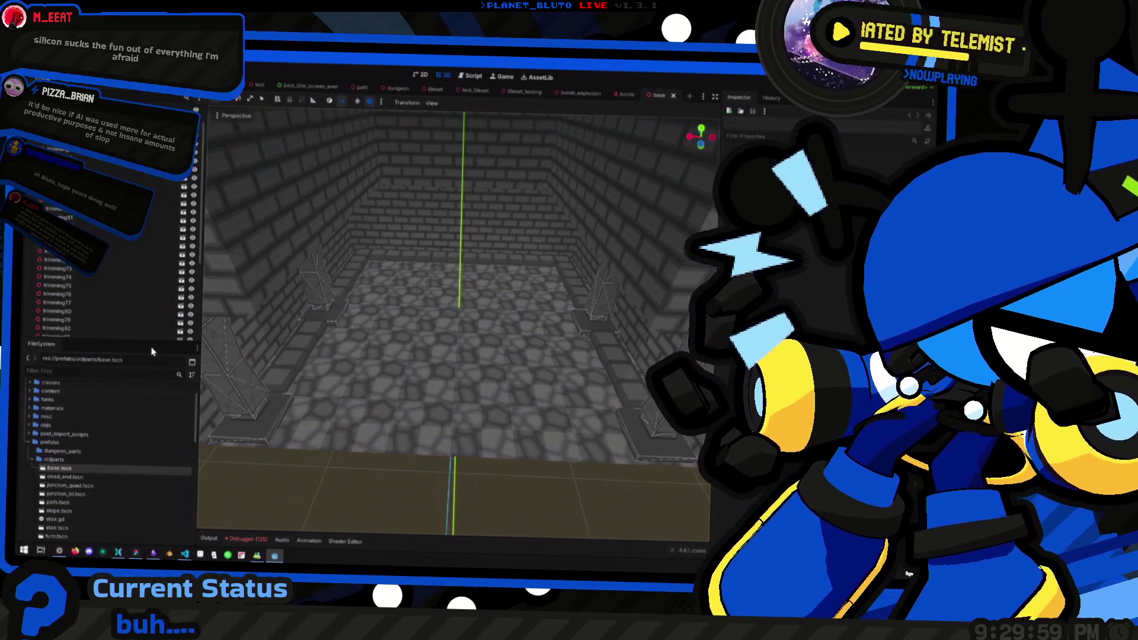
{"action": "scroll", "coordinate": [159, 293], "scroll_direction": "up", "scroll_amount": 2}
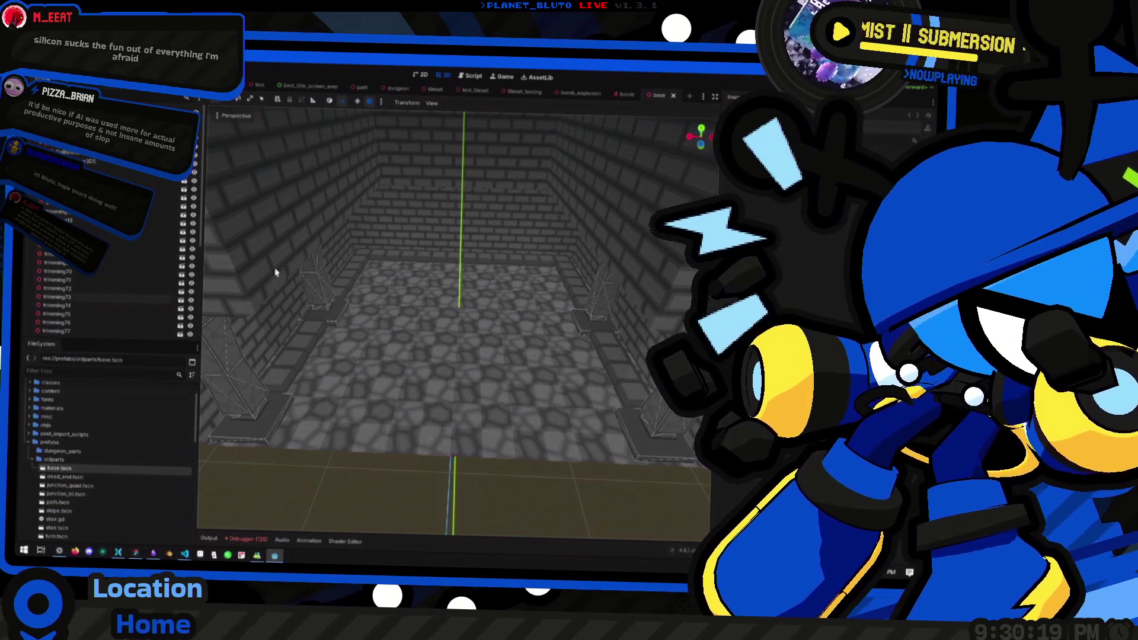
{"action": "scroll", "coordinate": [442, 305], "scroll_direction": "down", "scroll_amount": 6}
{"action": "mouse_move", "coordinate": [441, 305]}
{"action": "left_mouse_down"}
{"action": "mouse_move", "coordinate": [448, 317]}
{"action": "mouse_move", "coordinate": [398, 303]}
{"action": "mouse_move", "coordinate": [470, 297]}
{"action": "mouse_move", "coordinate": [524, 317]}
{"action": "left_mouse_up"}
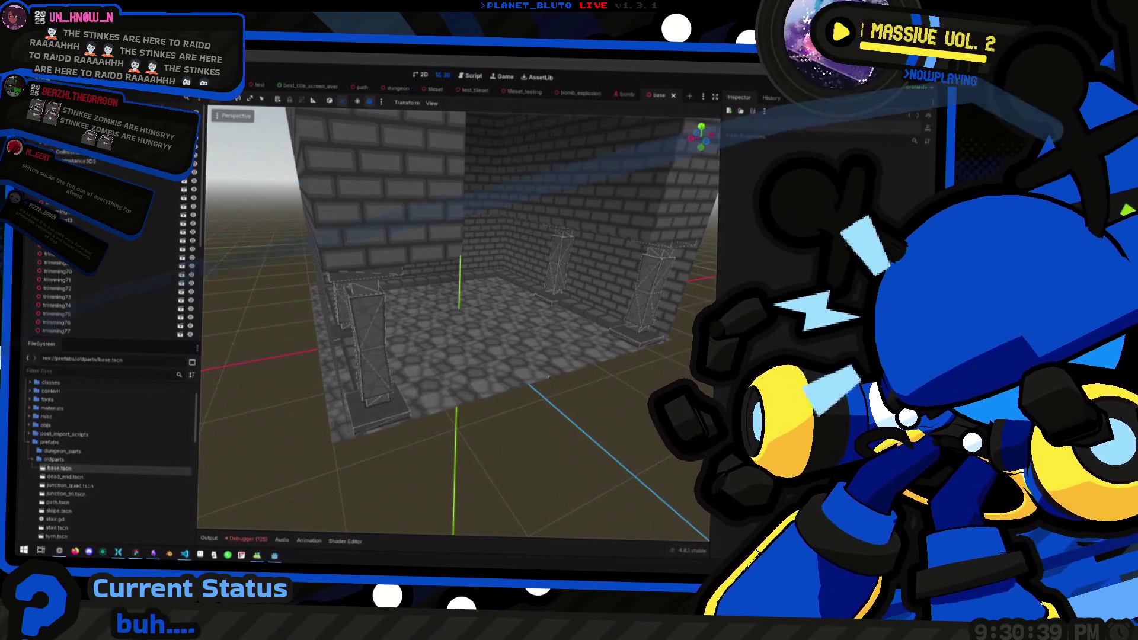
{"action": "left_click_drag", "start_coordinate": [462, 332], "coordinate": [463, 380]}
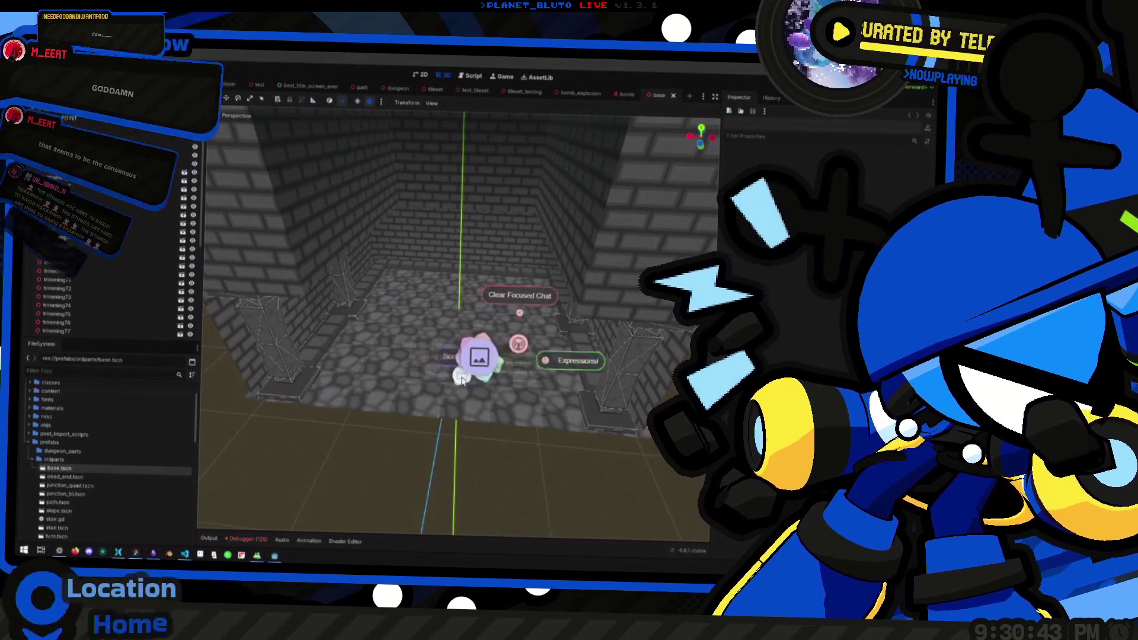
{"action": "left_click", "coordinate": [448, 356]}
Zoom the 3D viewport and run the project with F5 as a test.
{"action": "left_click", "coordinate": [427, 297]}
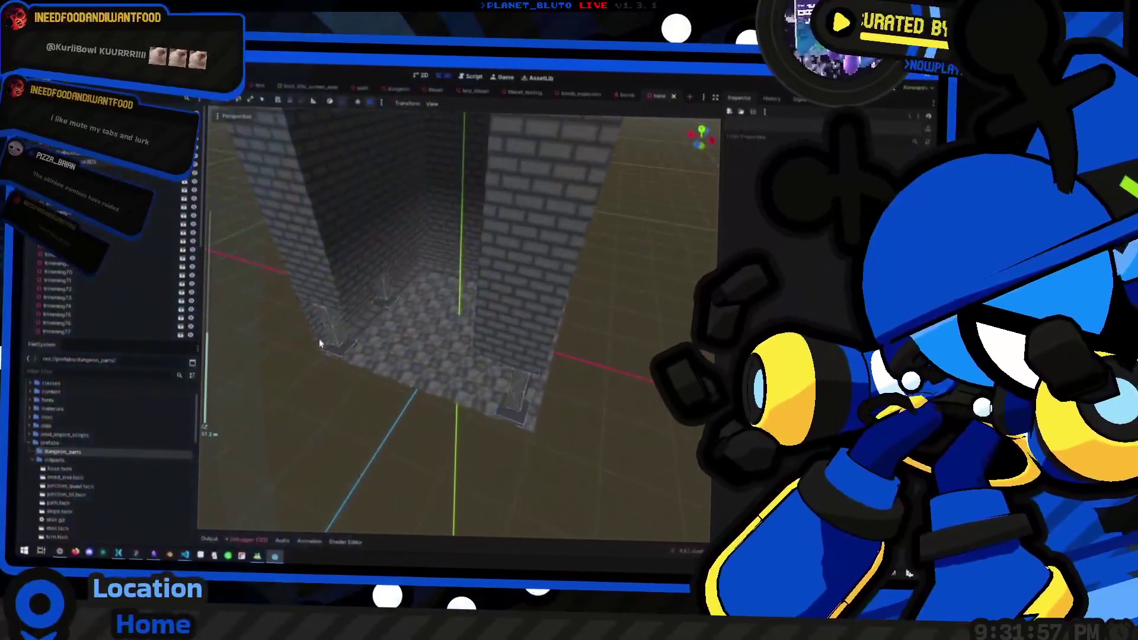
{"action": "scroll", "coordinate": [509, 304], "scroll_direction": "up", "scroll_amount": 3}
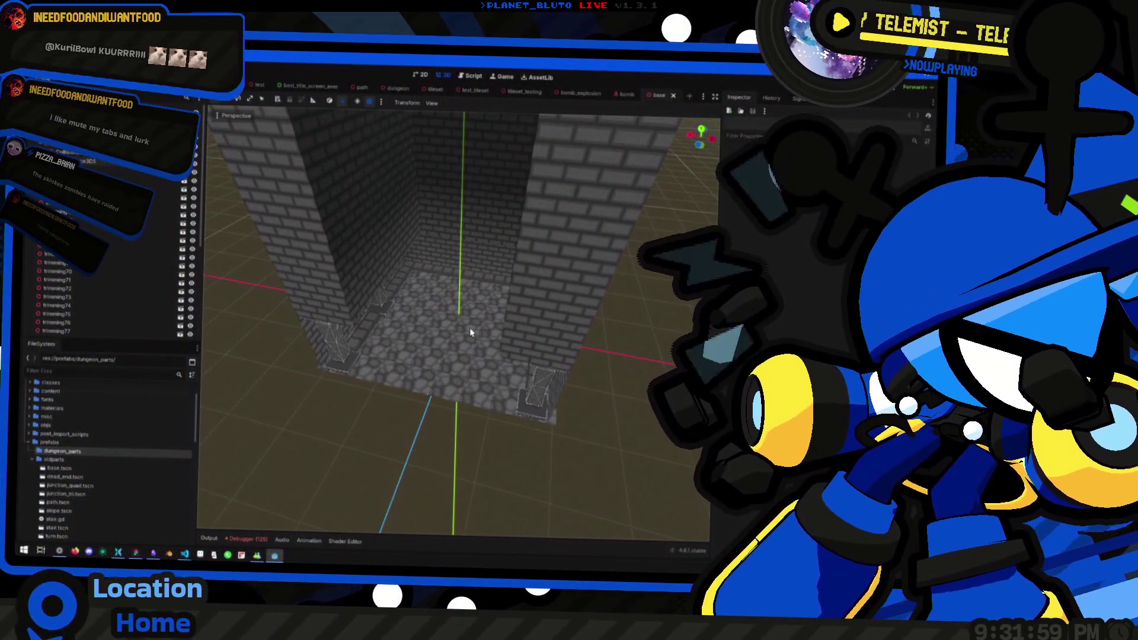
{"action": "scroll", "coordinate": [470, 332], "scroll_direction": "down", "scroll_amount": 5}
{"action": "scroll", "coordinate": [460, 279], "scroll_direction": "up", "scroll_amount": 4}
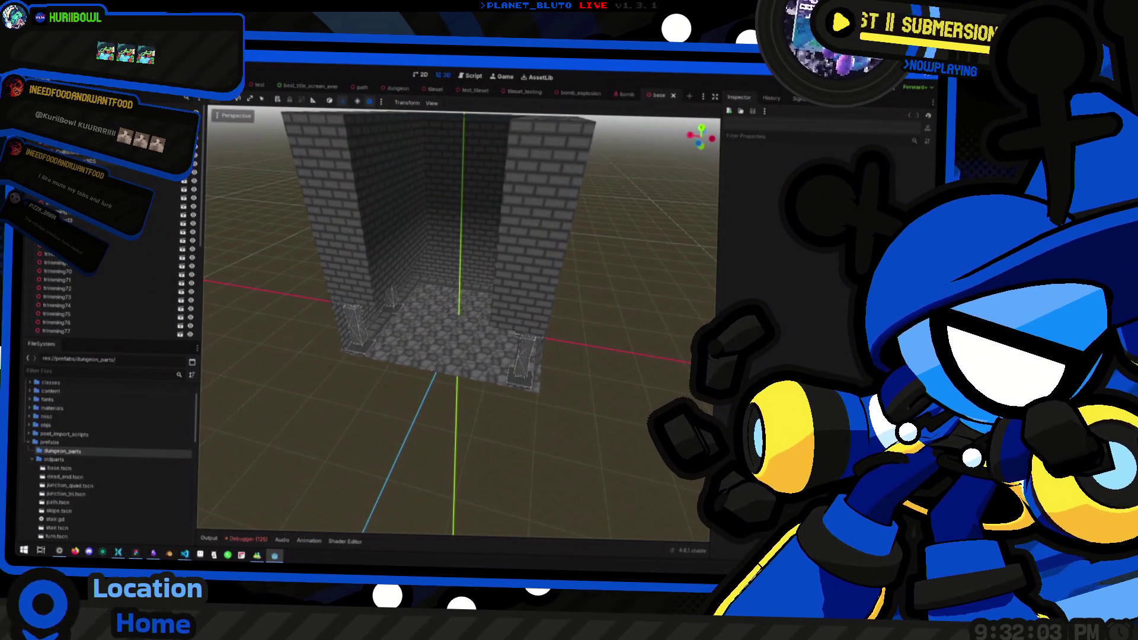
{"action": "key", "text": "F5"}
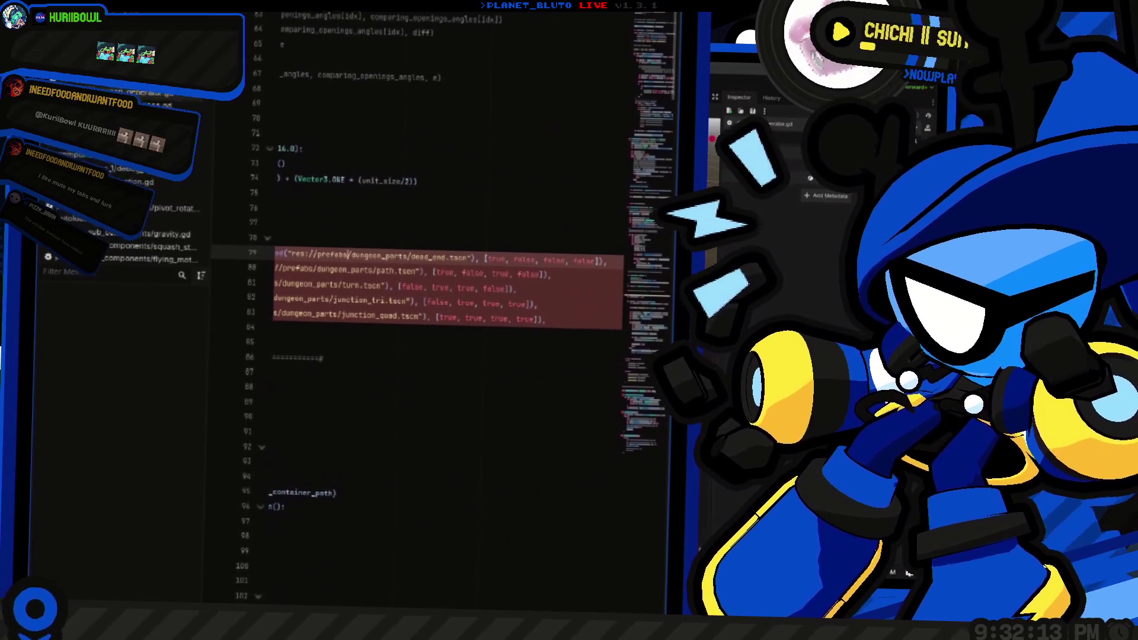
Replace 'dungeon_parts' with 'oldparts' in the PATHS preloads on lines 79-83, then return to the 3D view.
{"action": "scroll", "coordinate": [415, 297], "scroll_direction": "right", "scroll_amount": 5}
{"action": "double_click", "coordinate": [379, 268]}
{"action": "type", "text": "oldpar"}
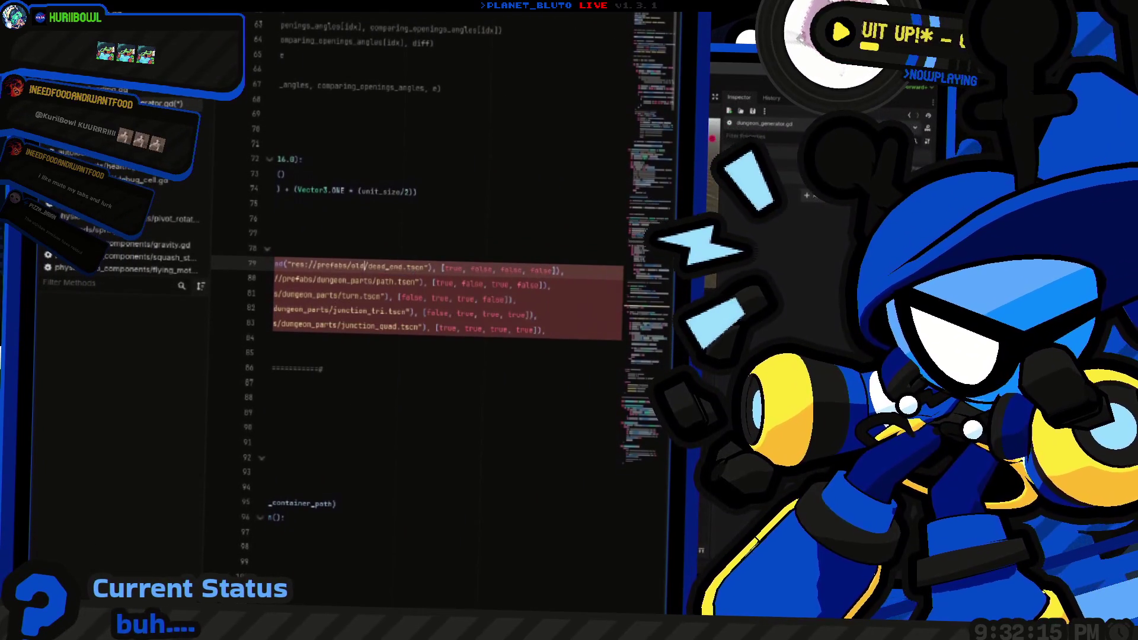
{"action": "type", "text": "ts"}
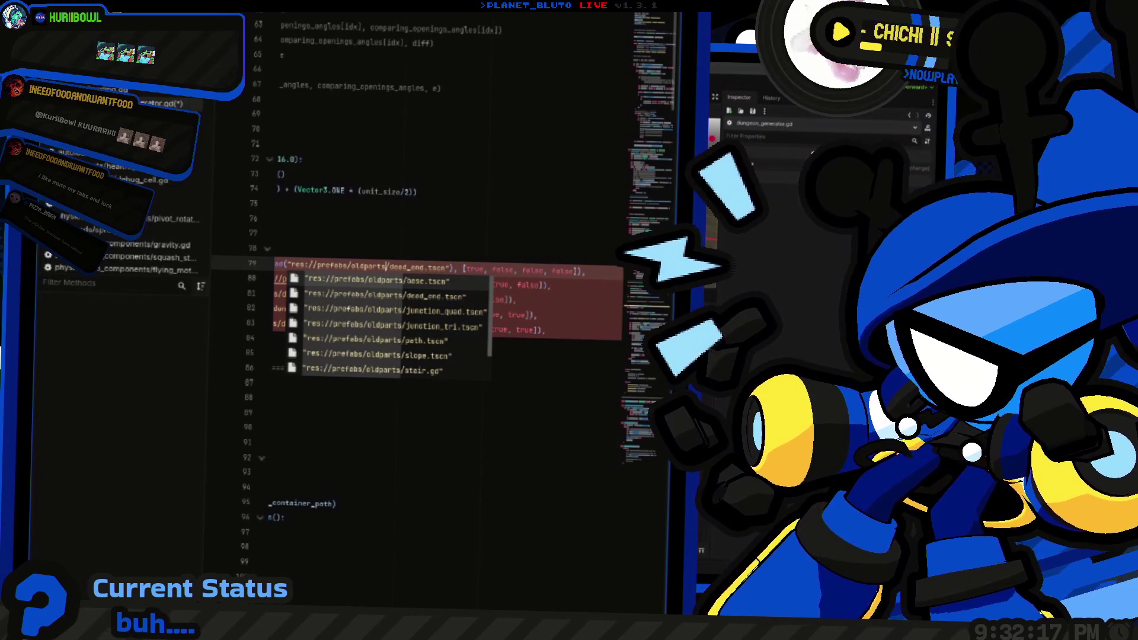
{"action": "left_click", "coordinate": [317, 281]}
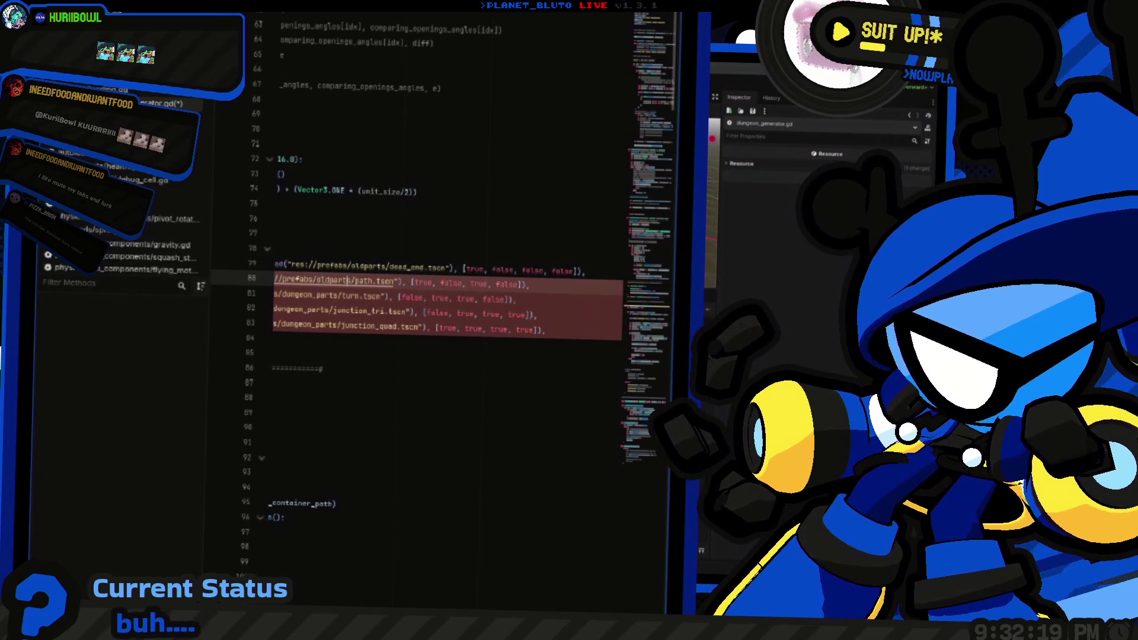
{"action": "double_click", "coordinate": [308, 295]}
{"action": "type", "text": "oldparts"}
{"action": "double_click", "coordinate": [299, 310]}
{"action": "type", "text": "oldparts"}
{"action": "left_click", "coordinate": [338, 325]}
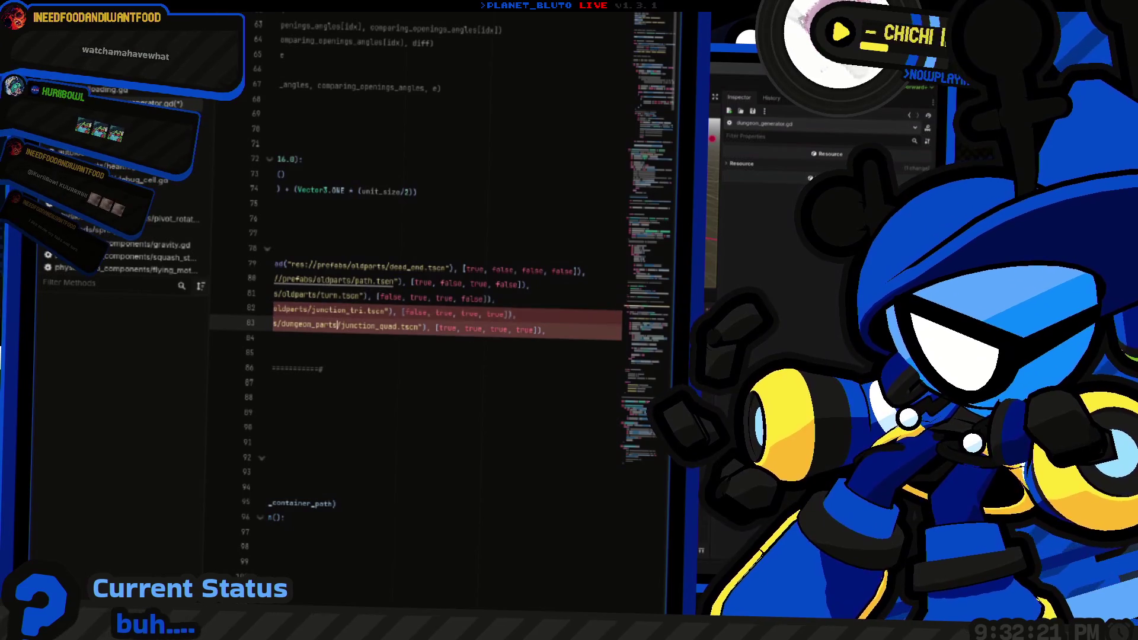
{"action": "key", "text": "ctrl+F2"}
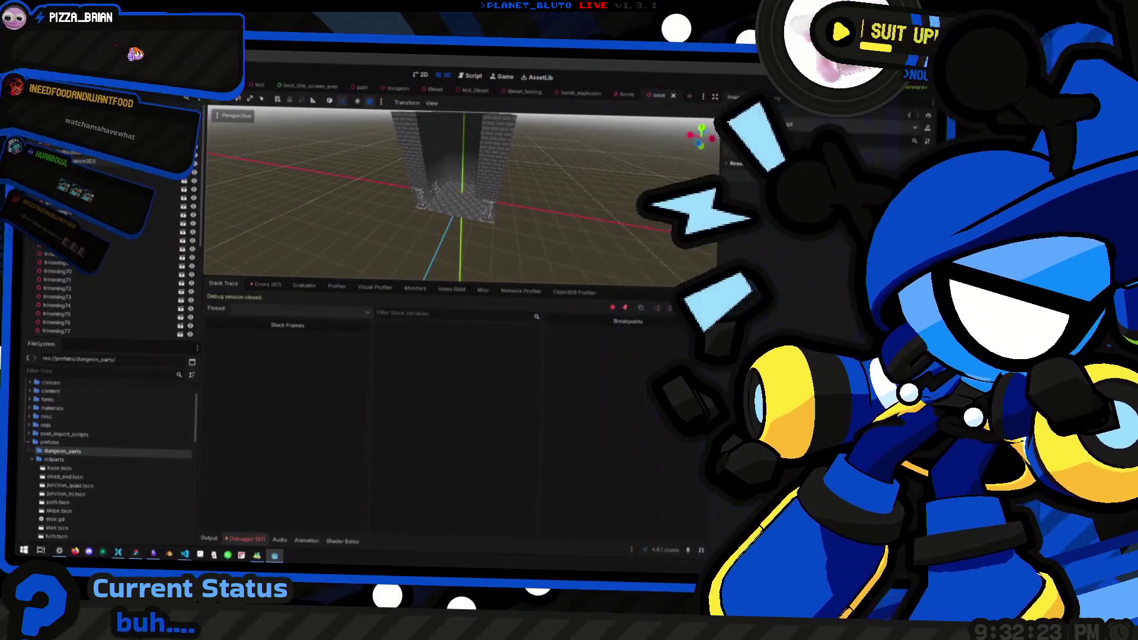
Run the project, host a lobby and maximize the game window.
{"action": "key", "text": "F5"}
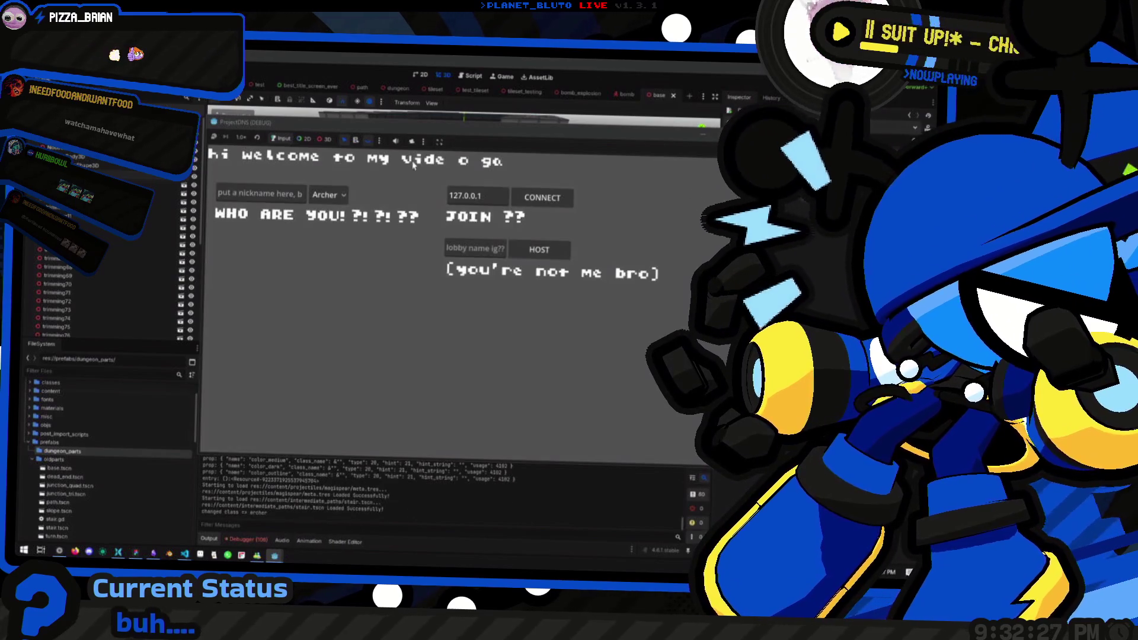
{"action": "left_click", "coordinate": [529, 257]}
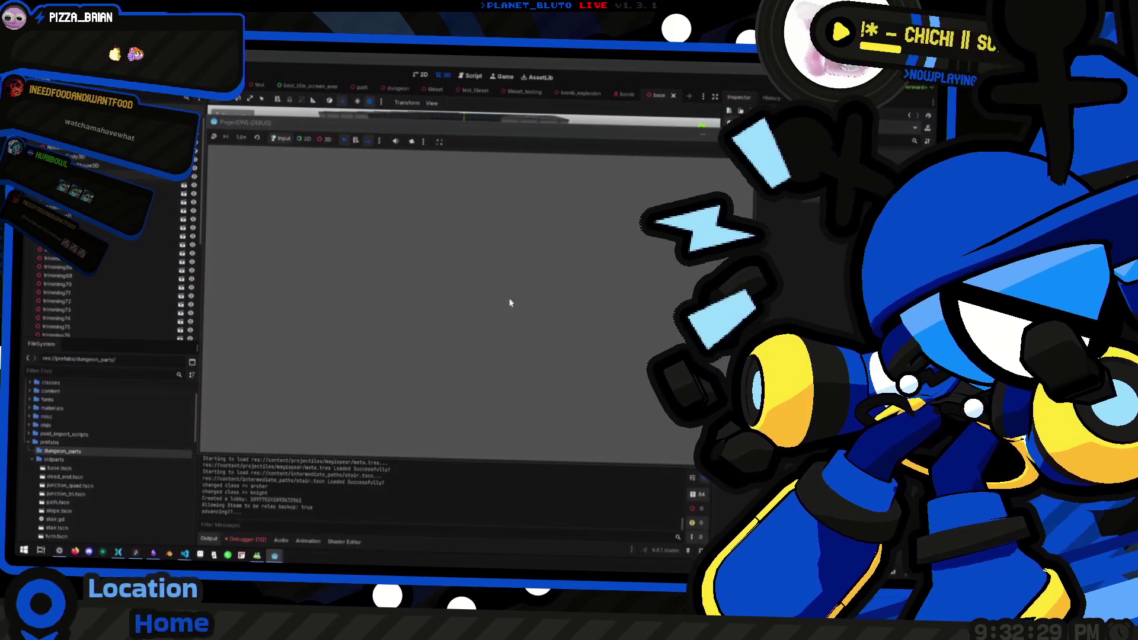
{"action": "left_click", "coordinate": [725, 136]}
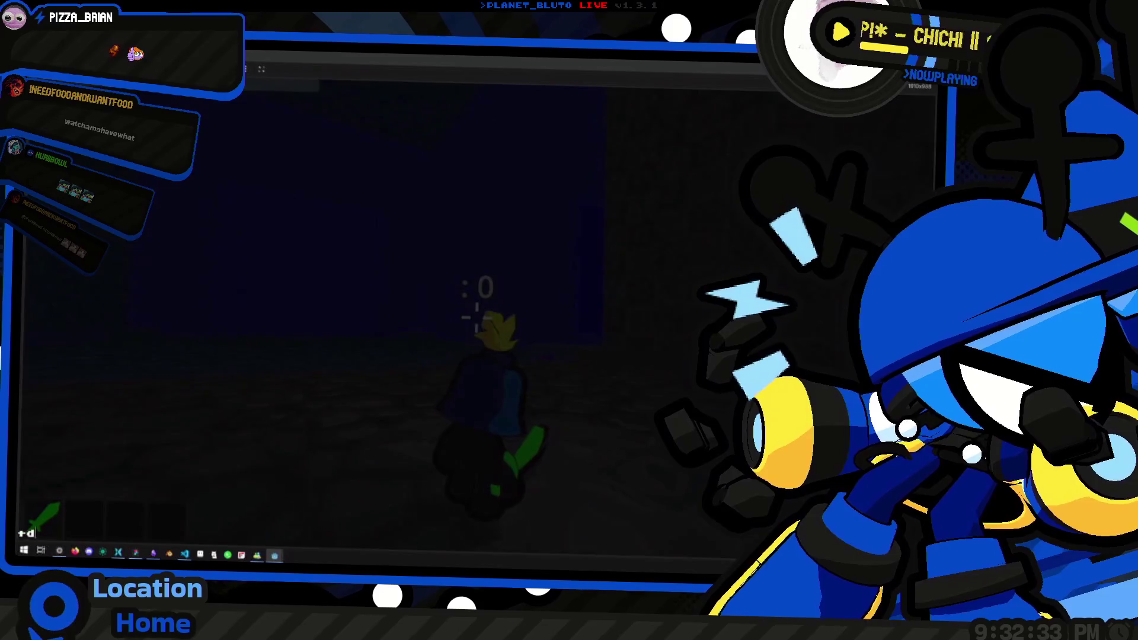
{"action": "key", "text": "Escape"}
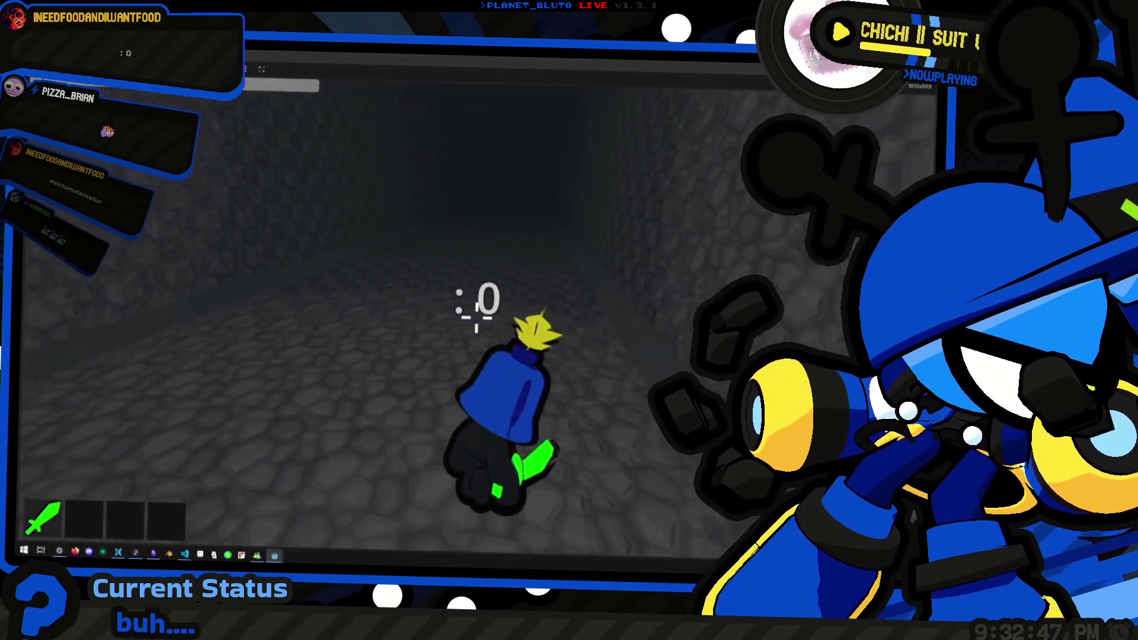
Spawn slimes with 'mon slime 2' in the DungeonConsole and walk the knight among them.
{"action": "key", "text": "grave"}
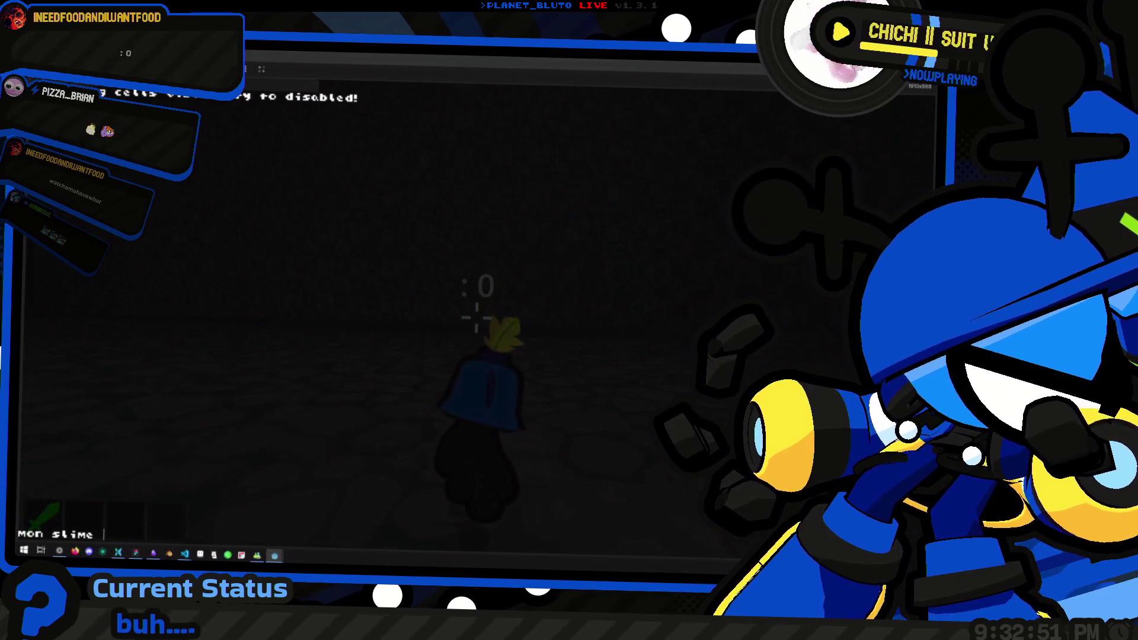
{"action": "key", "text": "Return"}
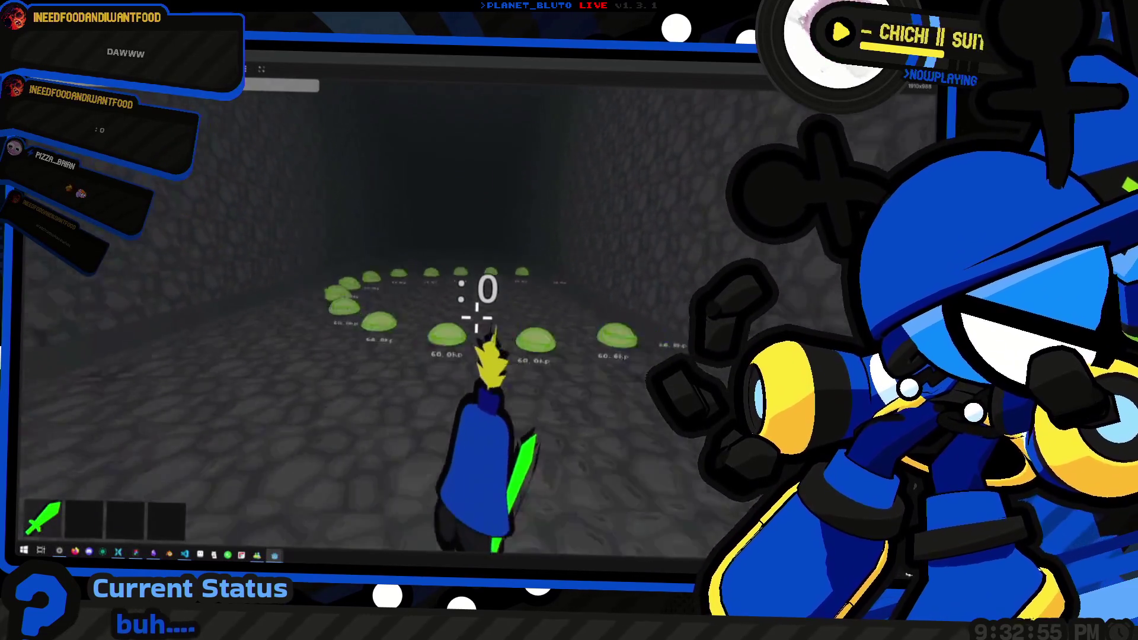
{"action": "key", "text": "w"}
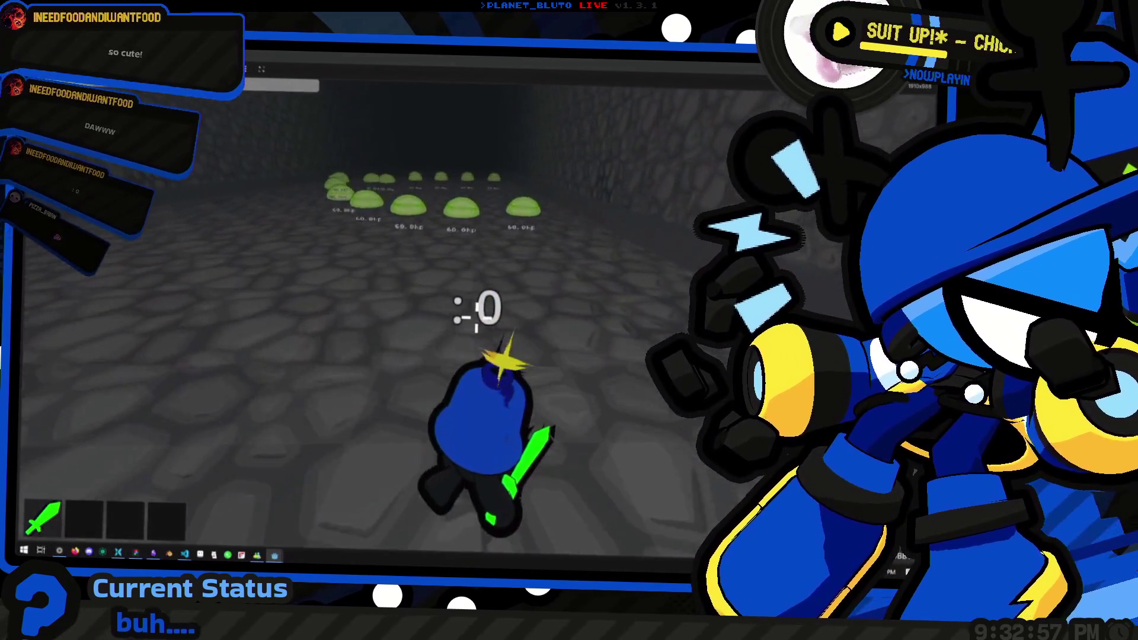
{"action": "key", "text": "w"}
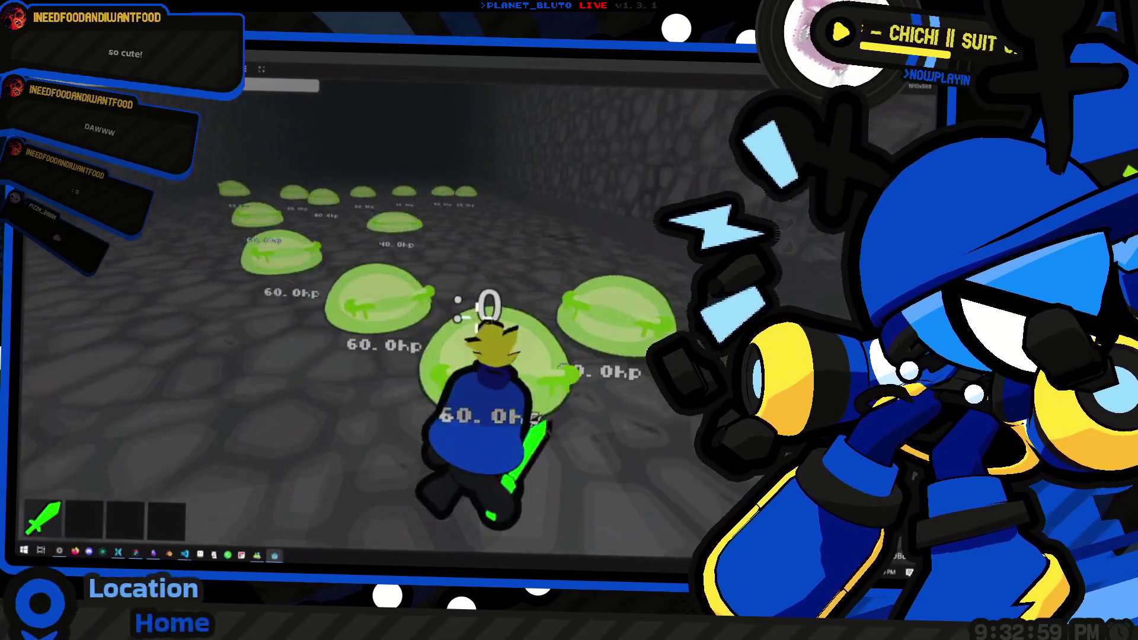
{"action": "key", "text": "w"}
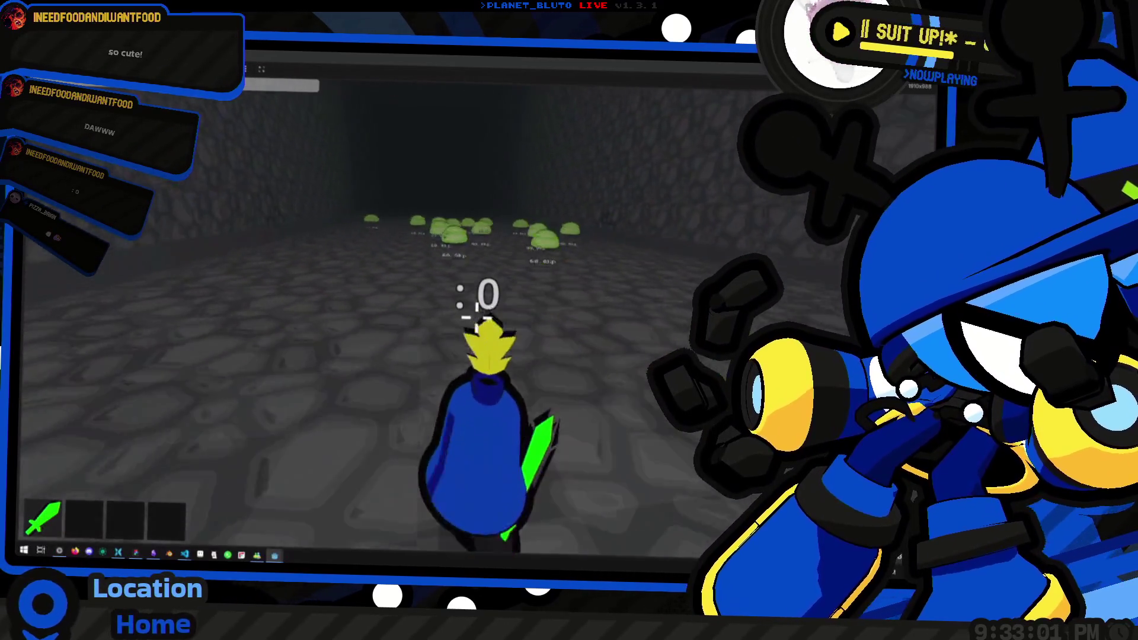
{"action": "type", "text": "td"}
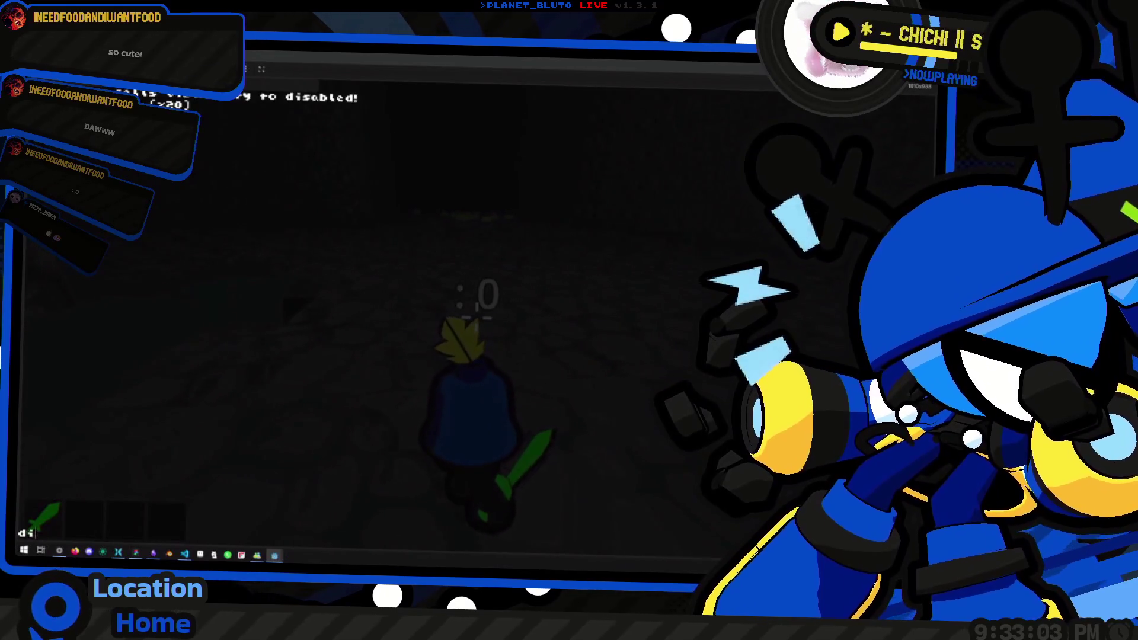
Walk the knight through the stone corridors around the slimes and into the dark corridor.
{"action": "key", "text": "Escape"}
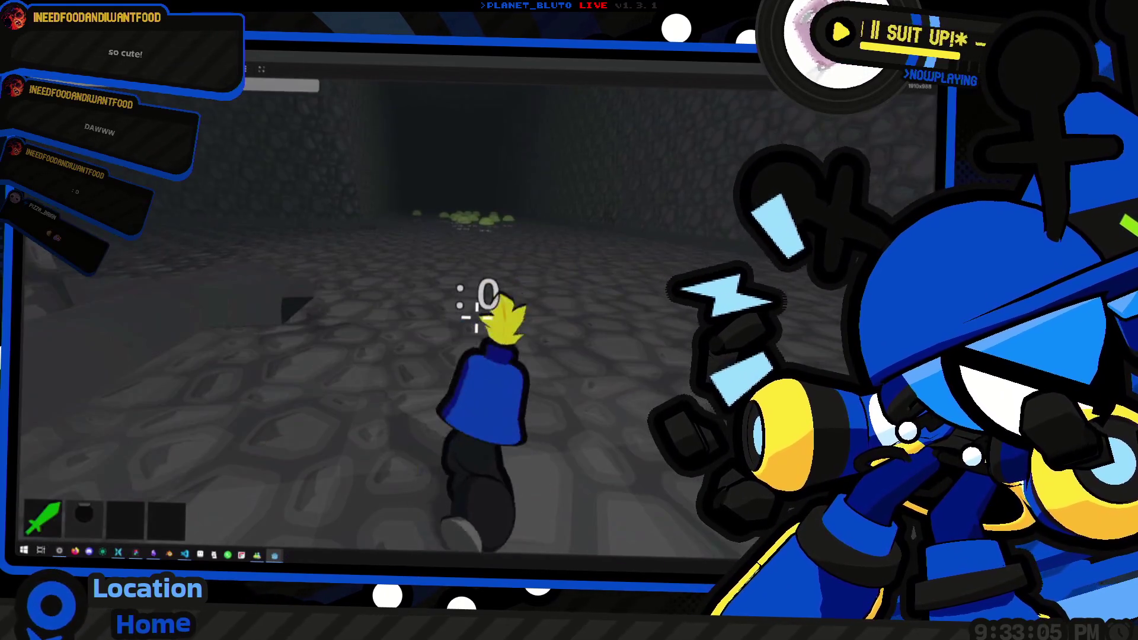
{"action": "key", "text": "w"}
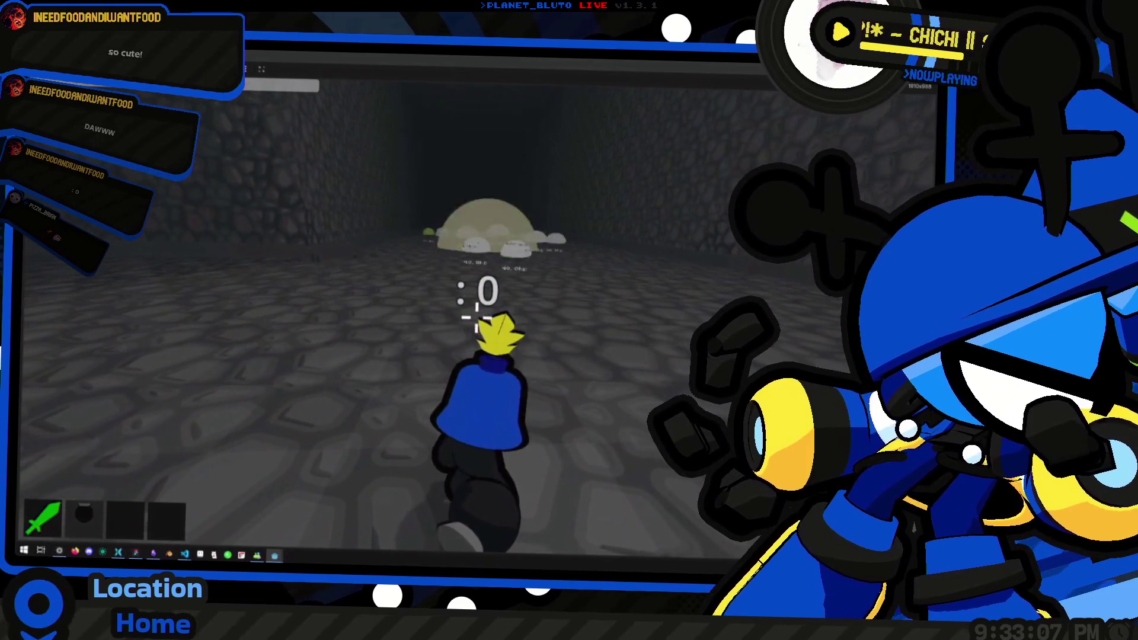
{"action": "key", "text": "w"}
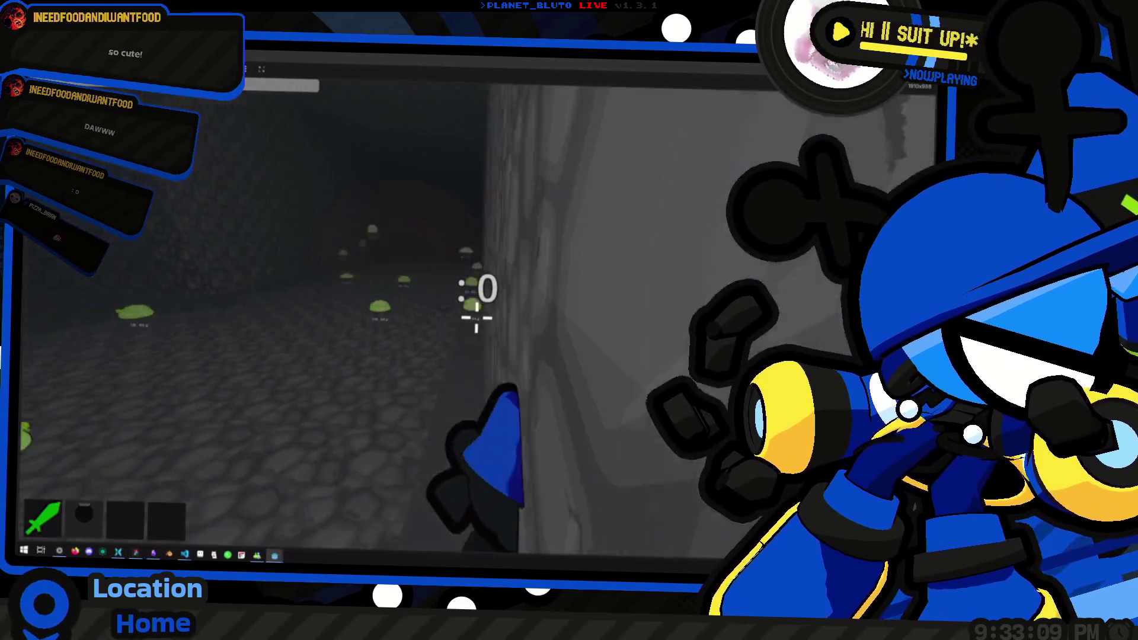
{"action": "key", "text": "w"}
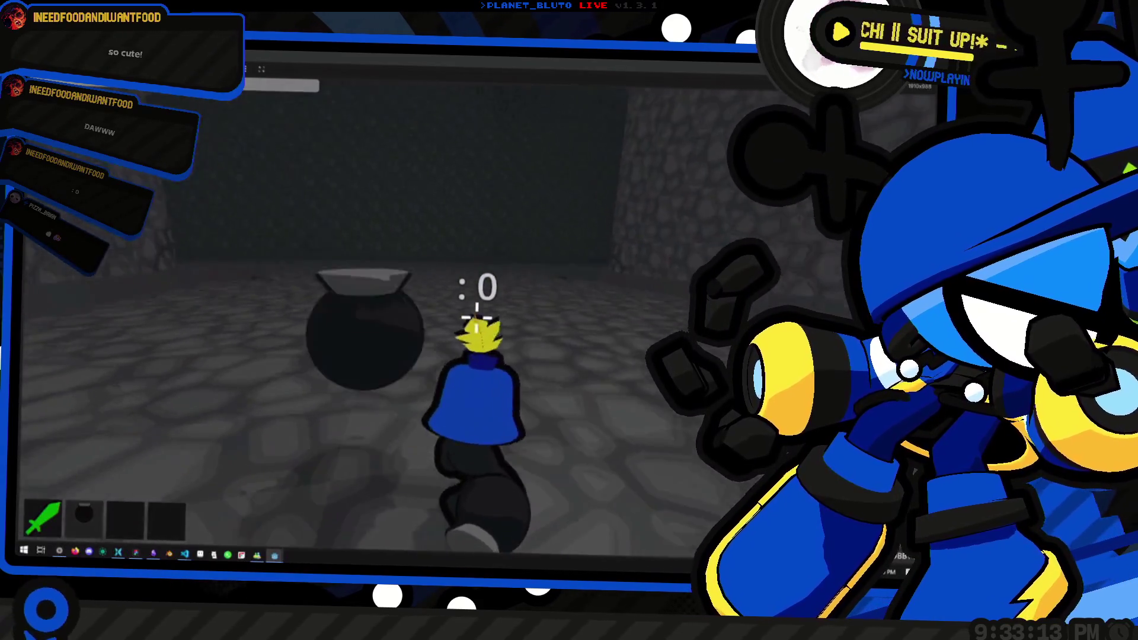
{"action": "key", "text": "w"}
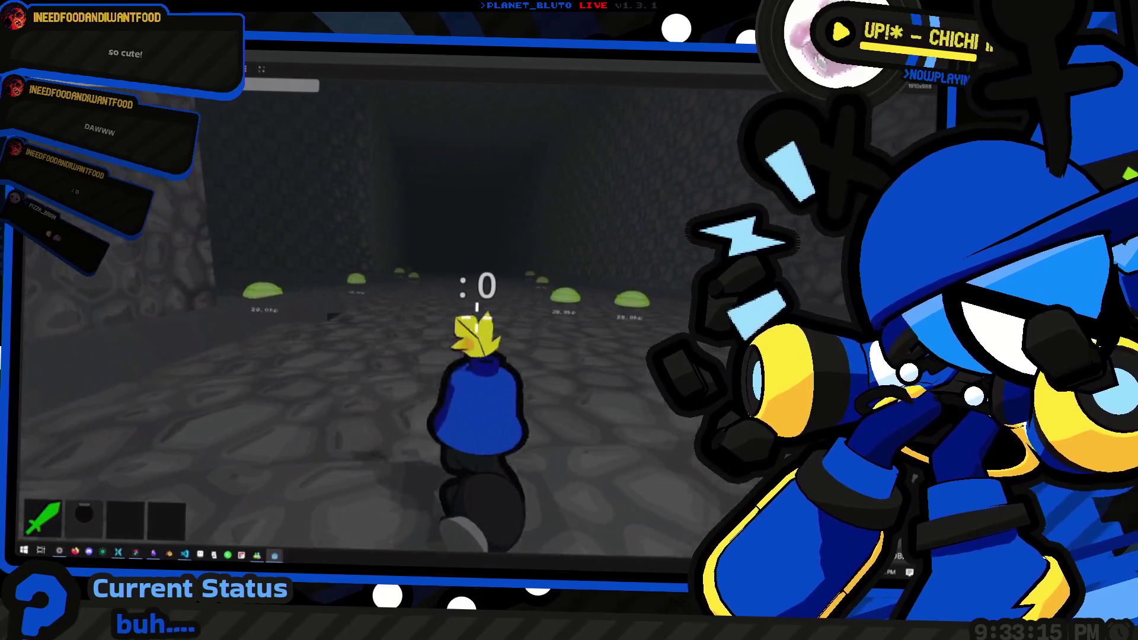
{"action": "key", "text": "w"}
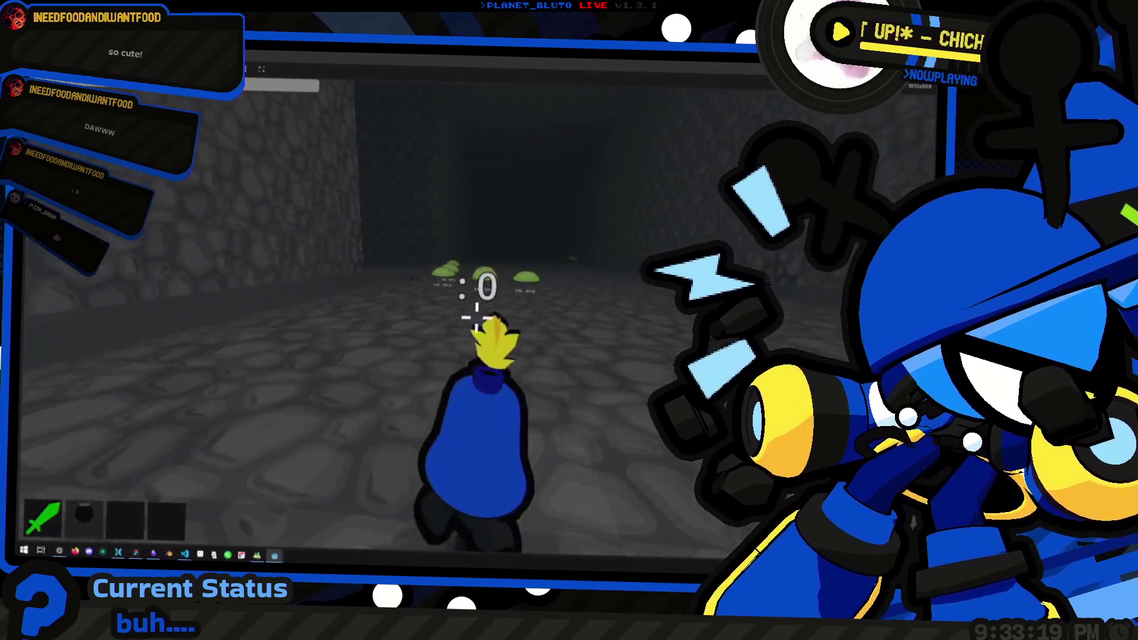
{"action": "key", "text": "w"}
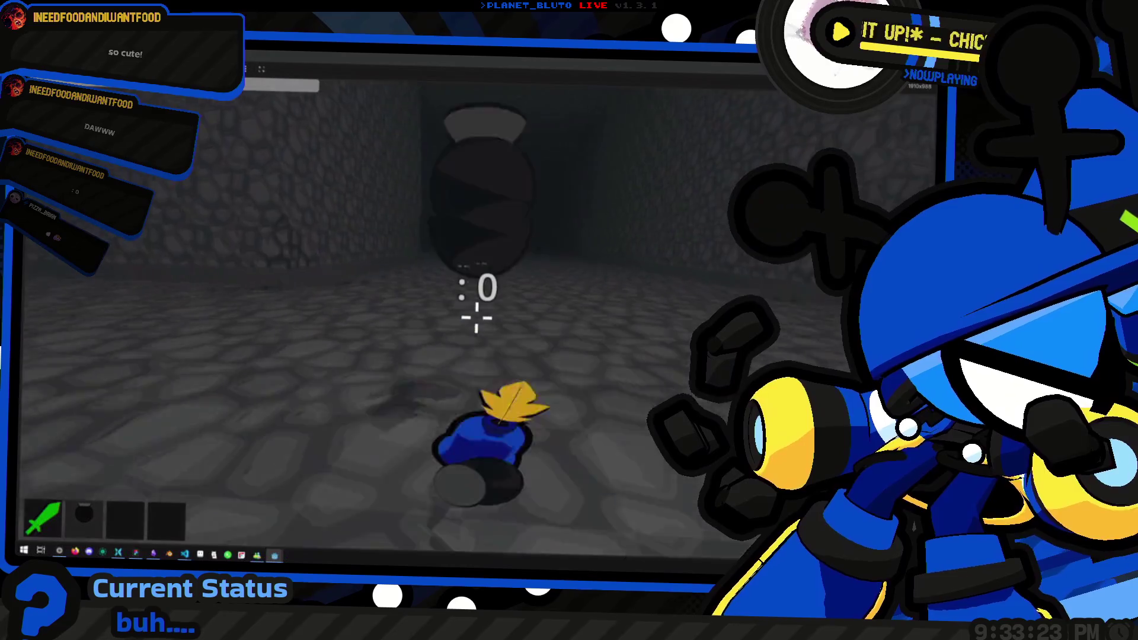
{"action": "key", "text": "w"}
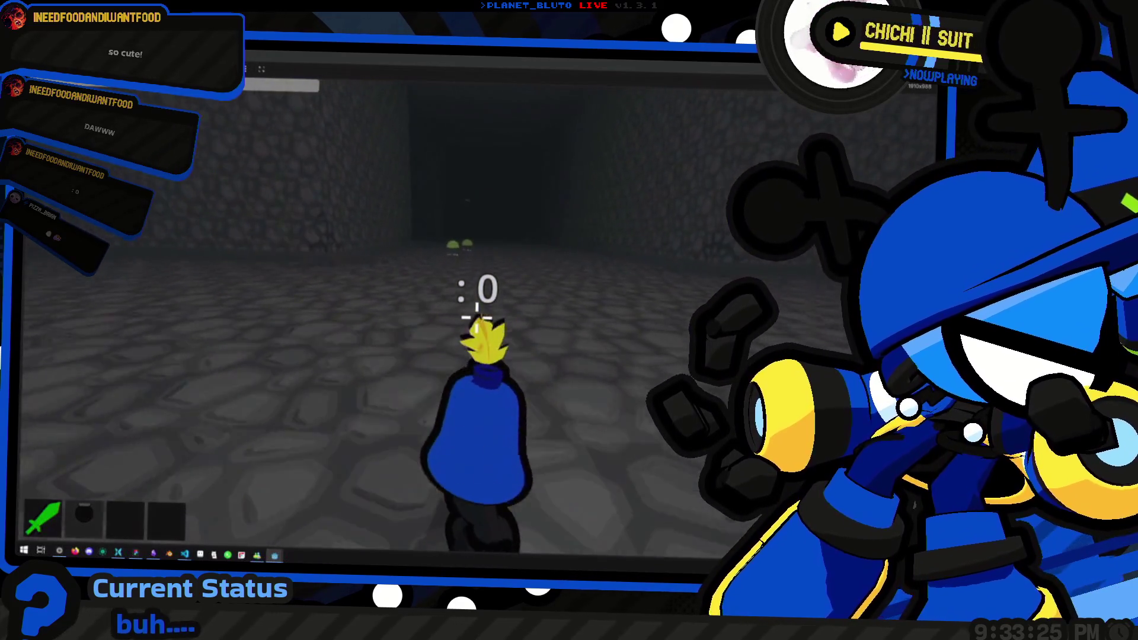
{"action": "key", "text": "w"}
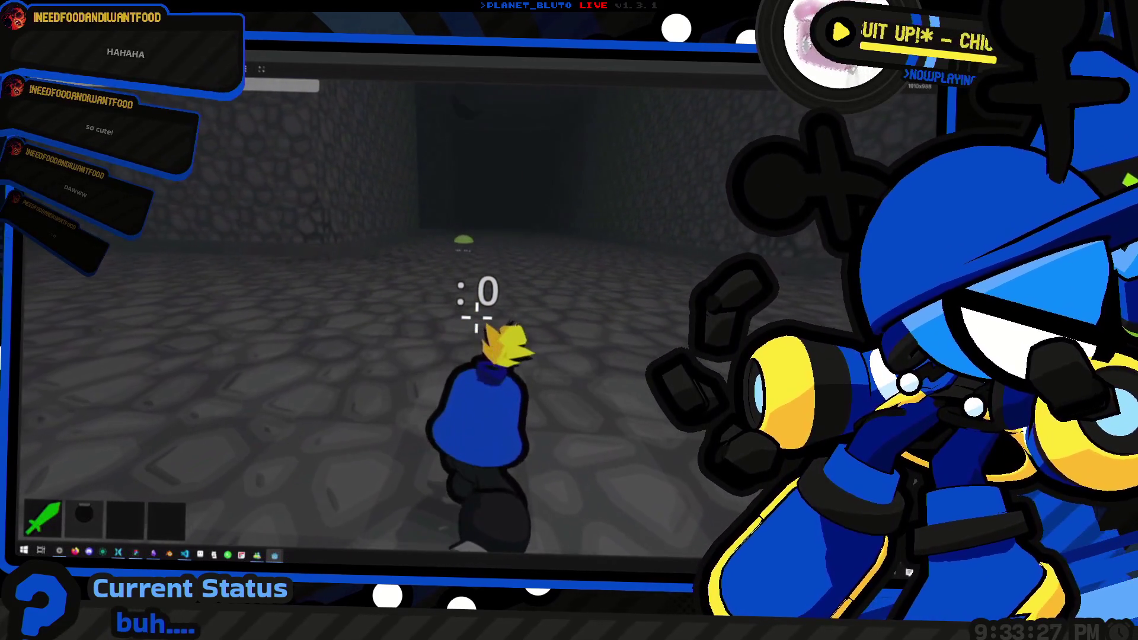
{"action": "key", "text": "w"}
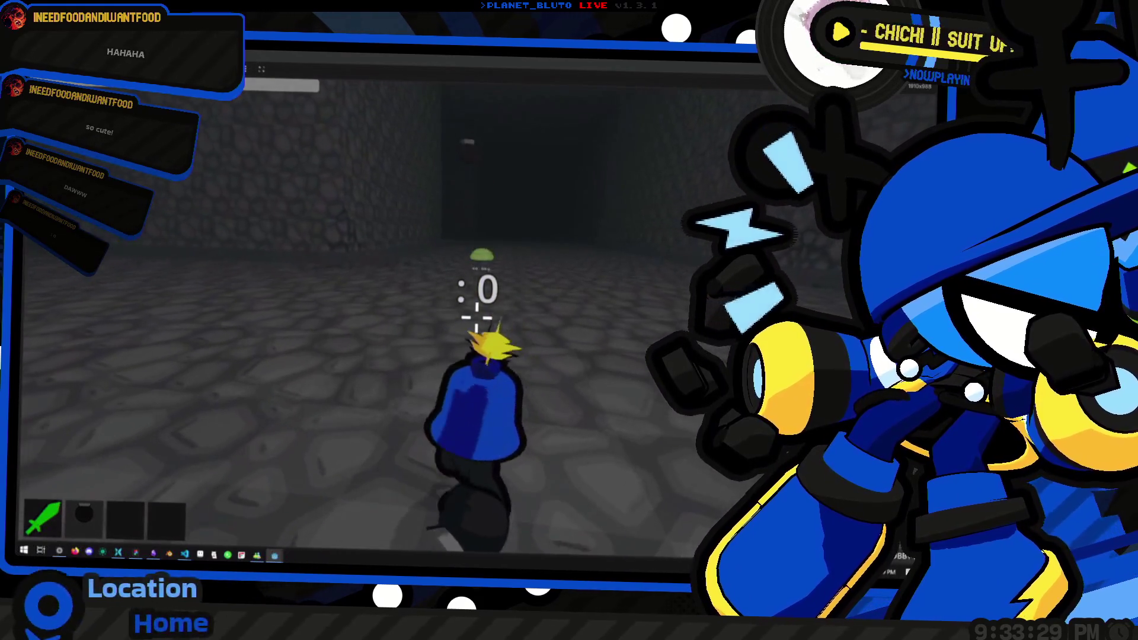
{"action": "key", "text": "w"}
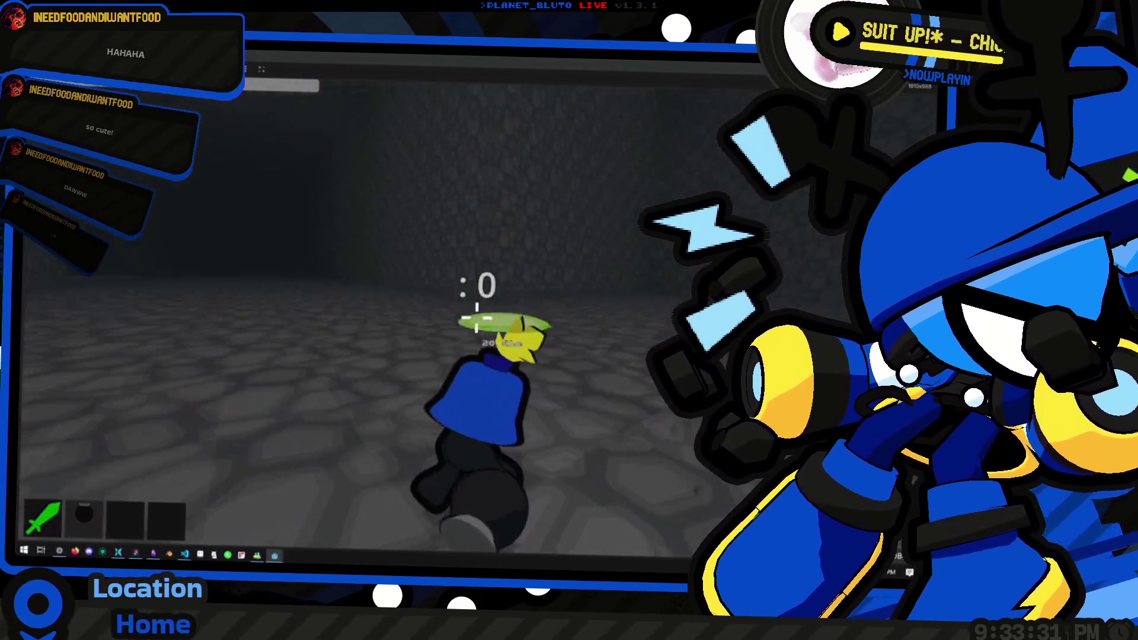
{"action": "key", "text": "w"}
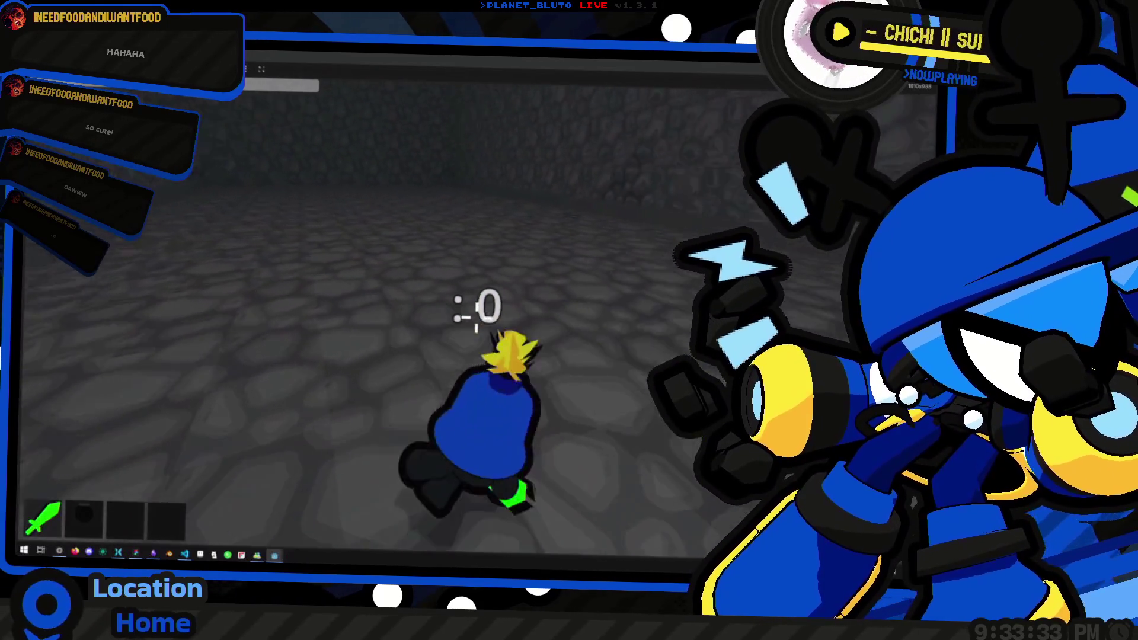
{"action": "key", "text": "w"}
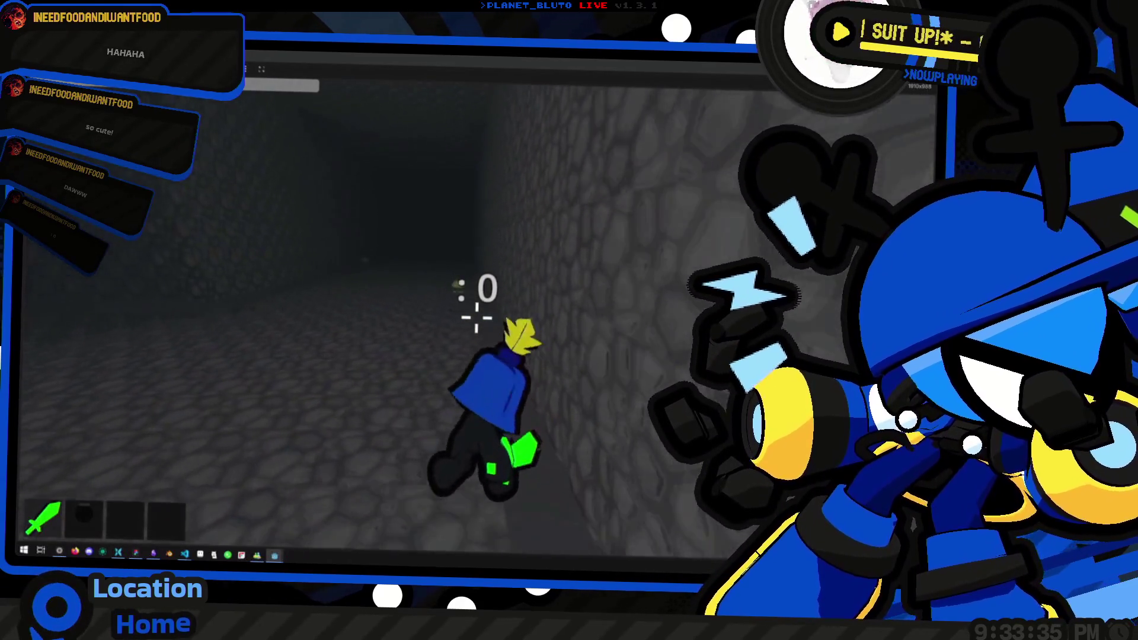
{"action": "key", "text": "w"}
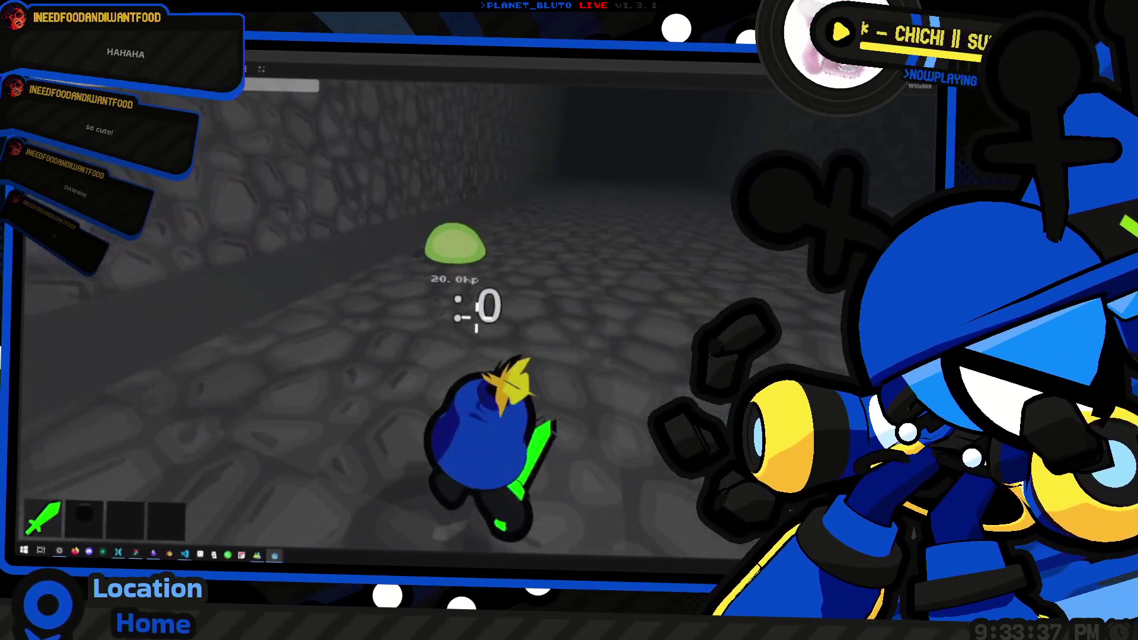
{"action": "key", "text": "w"}
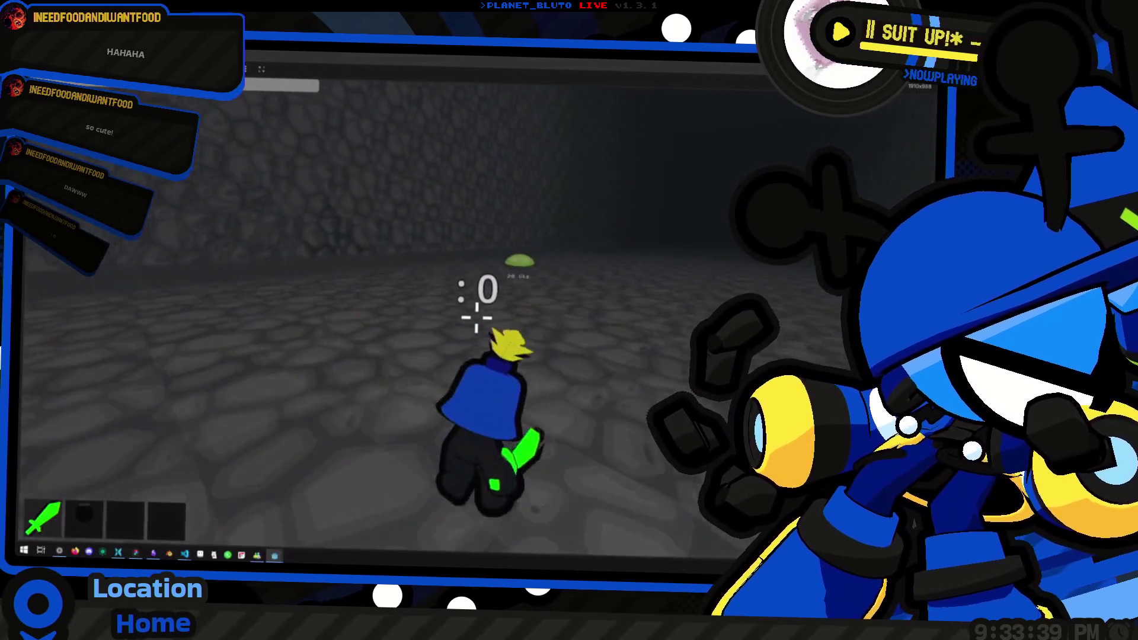
{"action": "key", "text": "w"}
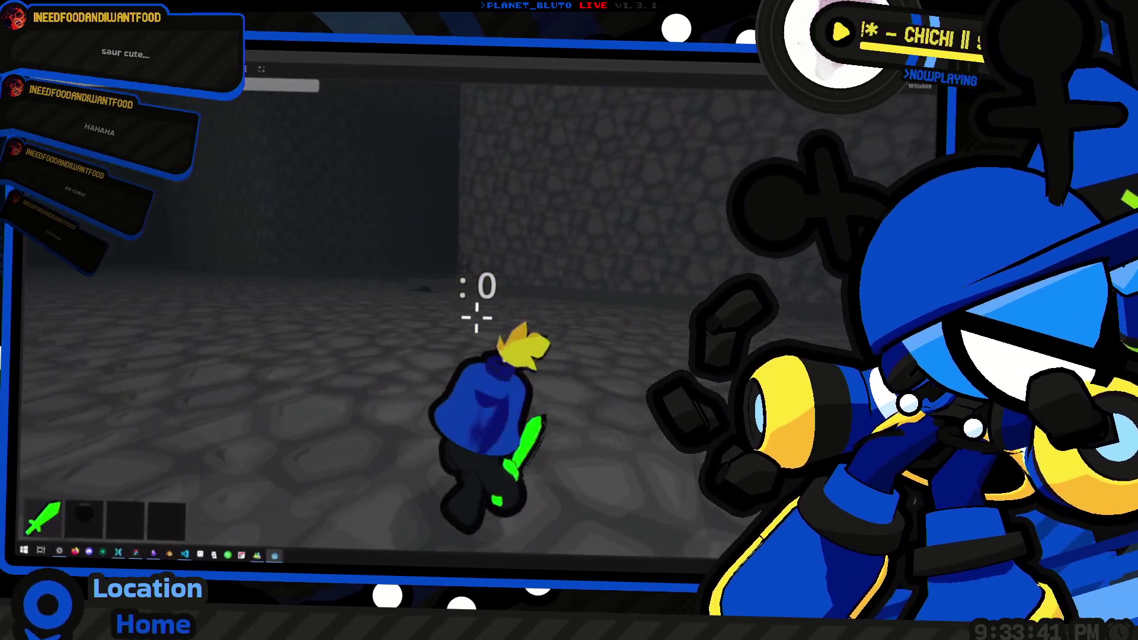
{"action": "key", "text": "w"}
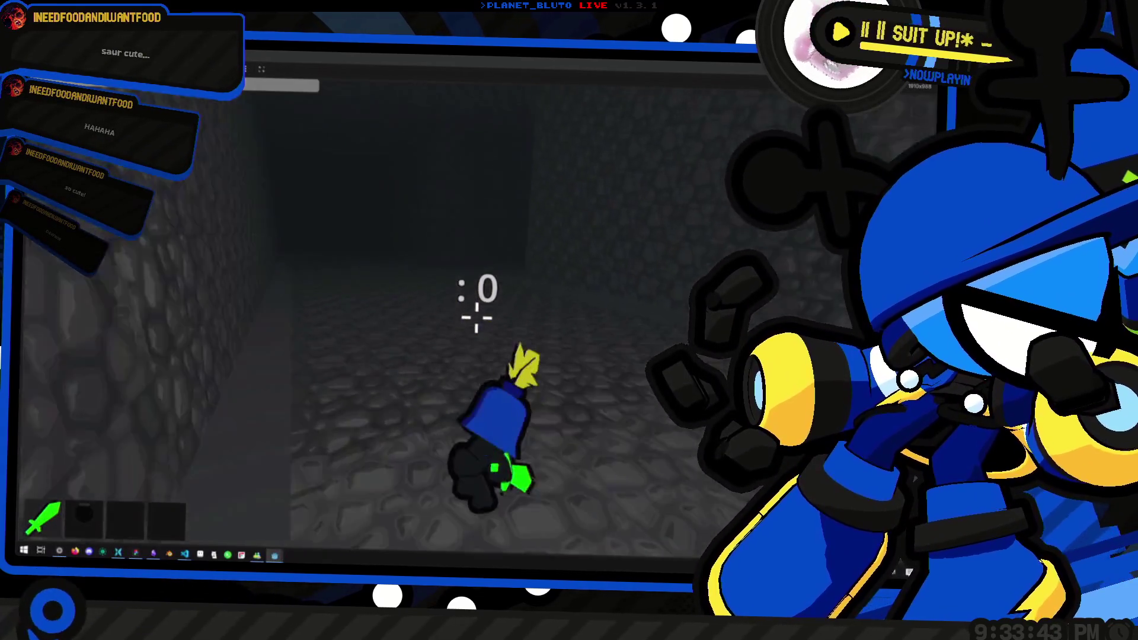
Turn back along the corridor, then exit fullscreen and minimize the game.
{"action": "key", "text": "s"}
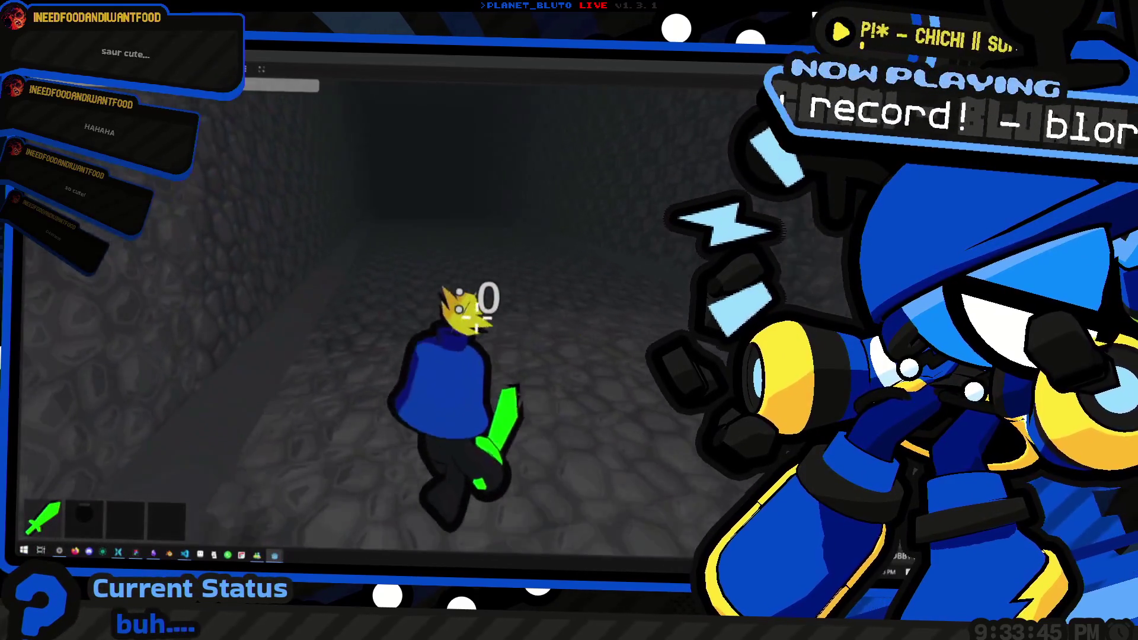
{"action": "key", "text": "w"}
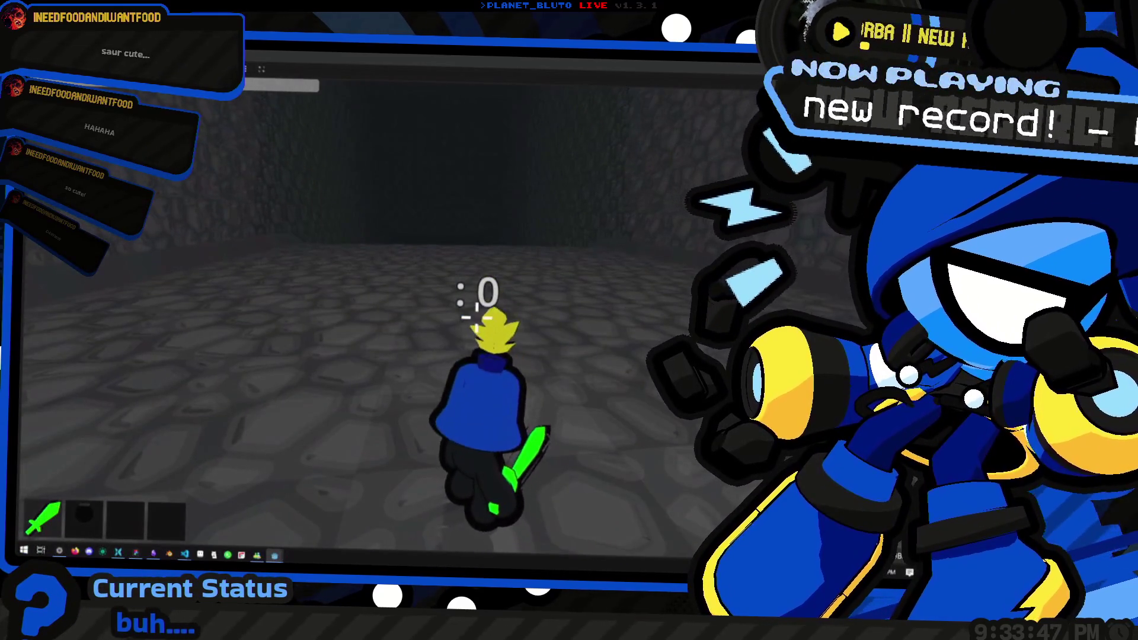
{"action": "key", "text": "Escape"}
{"action": "left_click", "coordinate": [687, 143]}
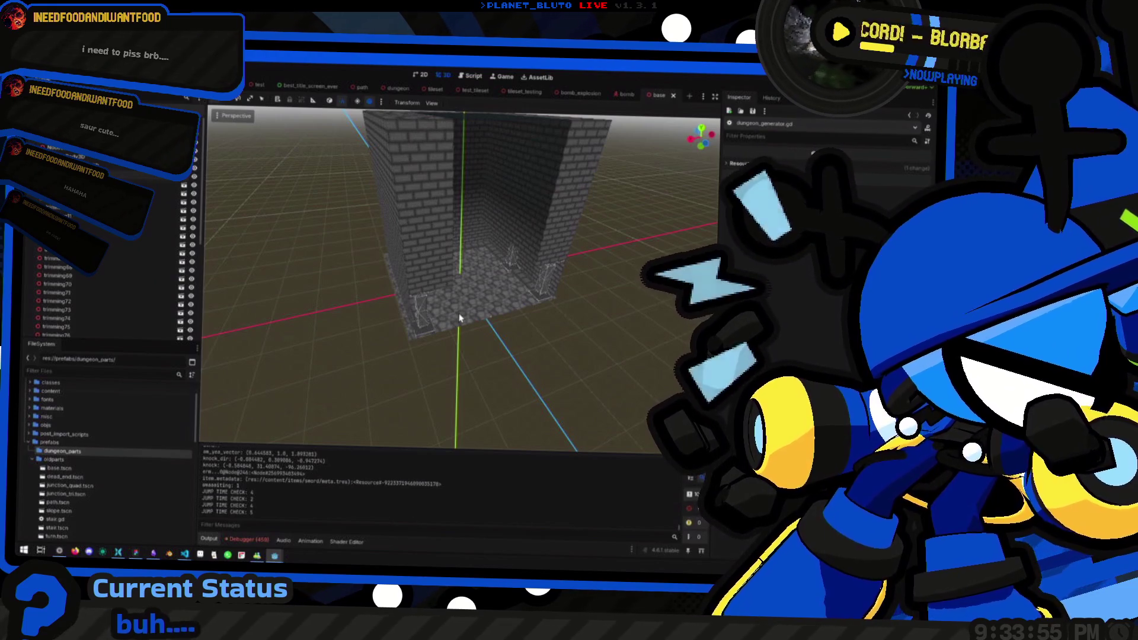
Zoom in and out on the brick base room in the 3D viewport.
{"action": "scroll", "coordinate": [459, 318], "scroll_direction": "up", "scroll_amount": 5}
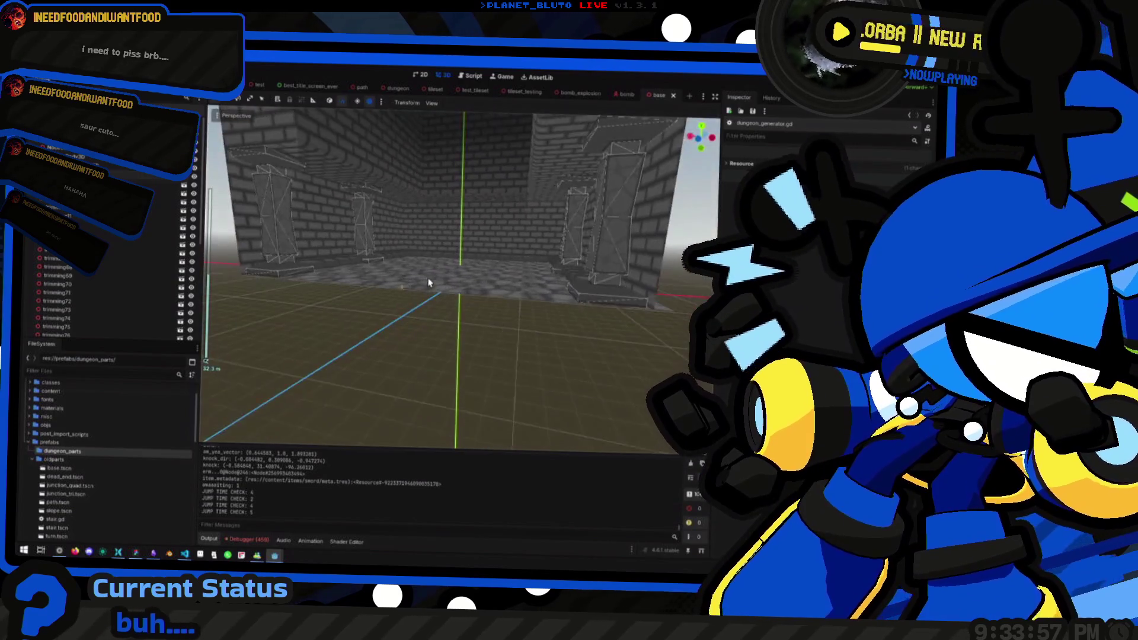
{"action": "scroll", "coordinate": [470, 323], "scroll_direction": "up", "scroll_amount": 3}
{"action": "scroll", "coordinate": [475, 295], "scroll_direction": "down", "scroll_amount": 5}
{"action": "scroll", "coordinate": [557, 323], "scroll_direction": "up", "scroll_amount": 5}
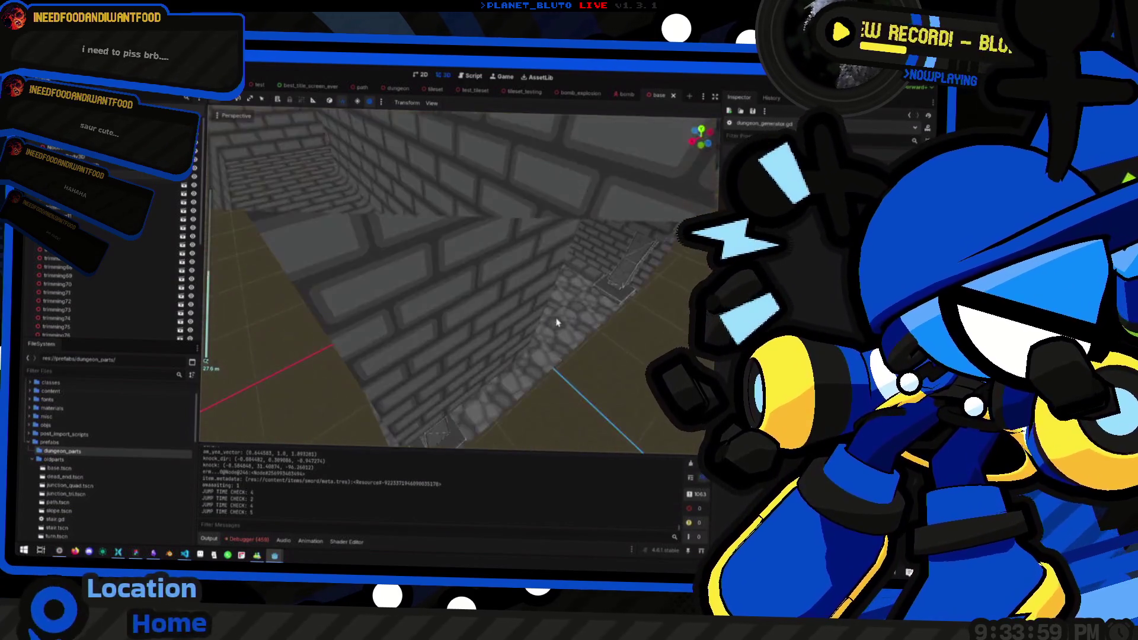
{"action": "scroll", "coordinate": [557, 323], "scroll_direction": "down", "scroll_amount": 3}
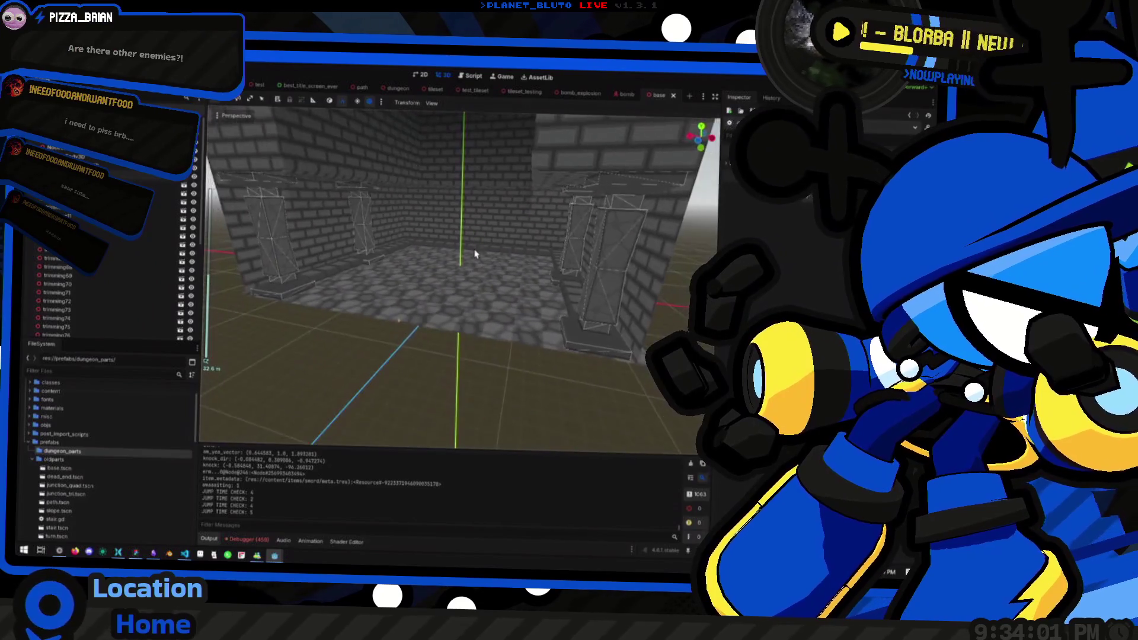
Return to the running game in fullscreen and walk into the wider stone room.
{"action": "key", "text": "F5"}
{"action": "key", "text": "alt+Tab"}
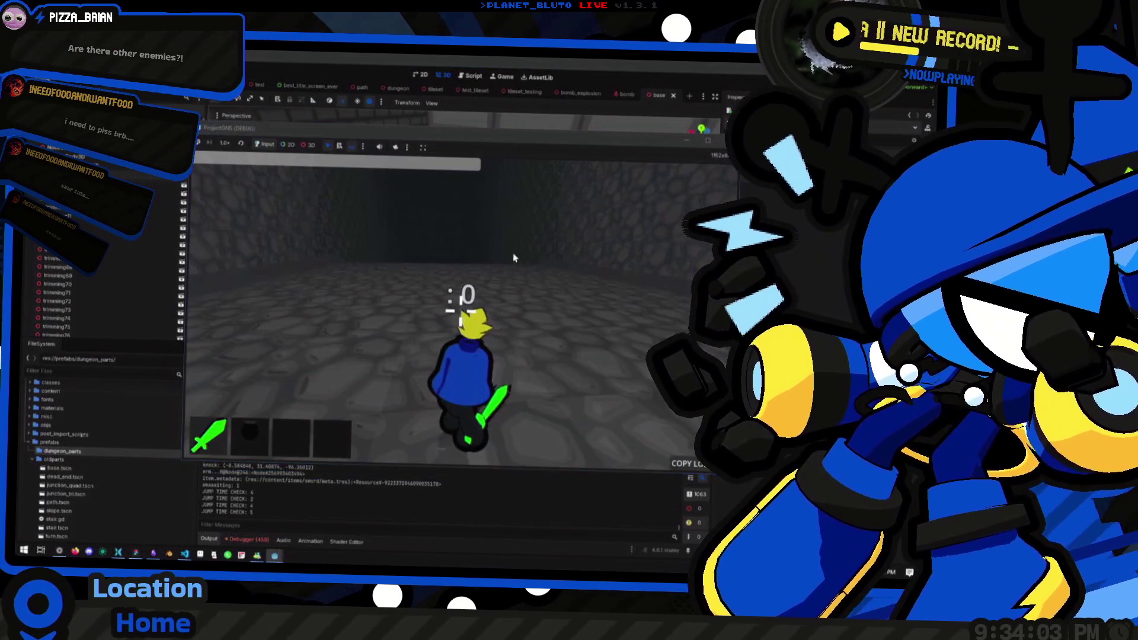
{"action": "key", "text": "grave"}
{"action": "type", "text": "Mon"}
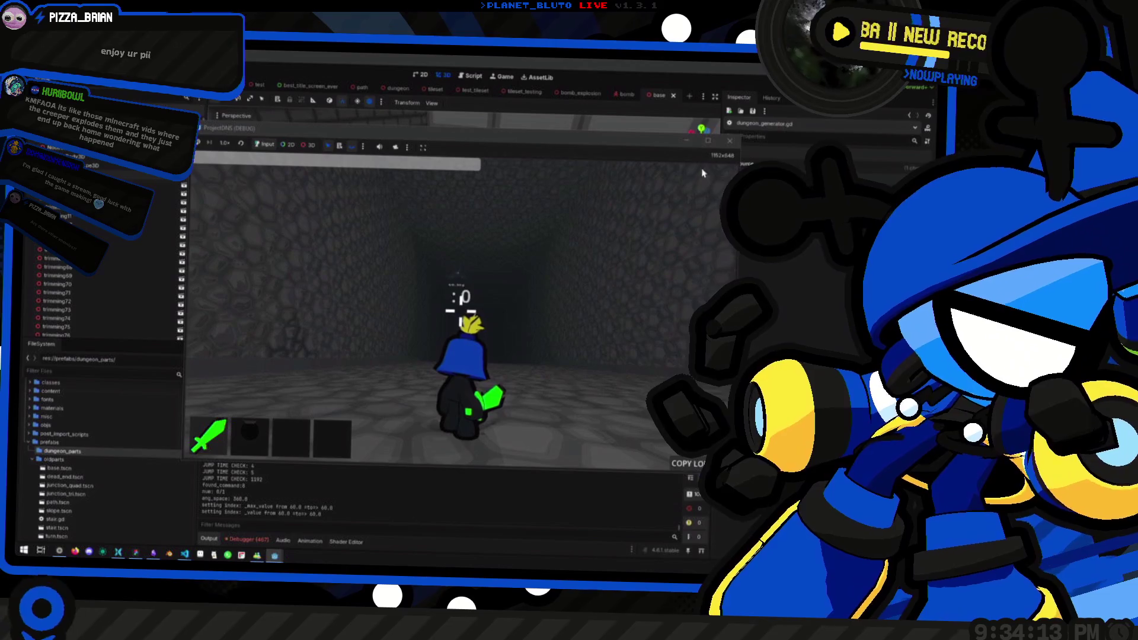
{"action": "key", "text": "F11"}
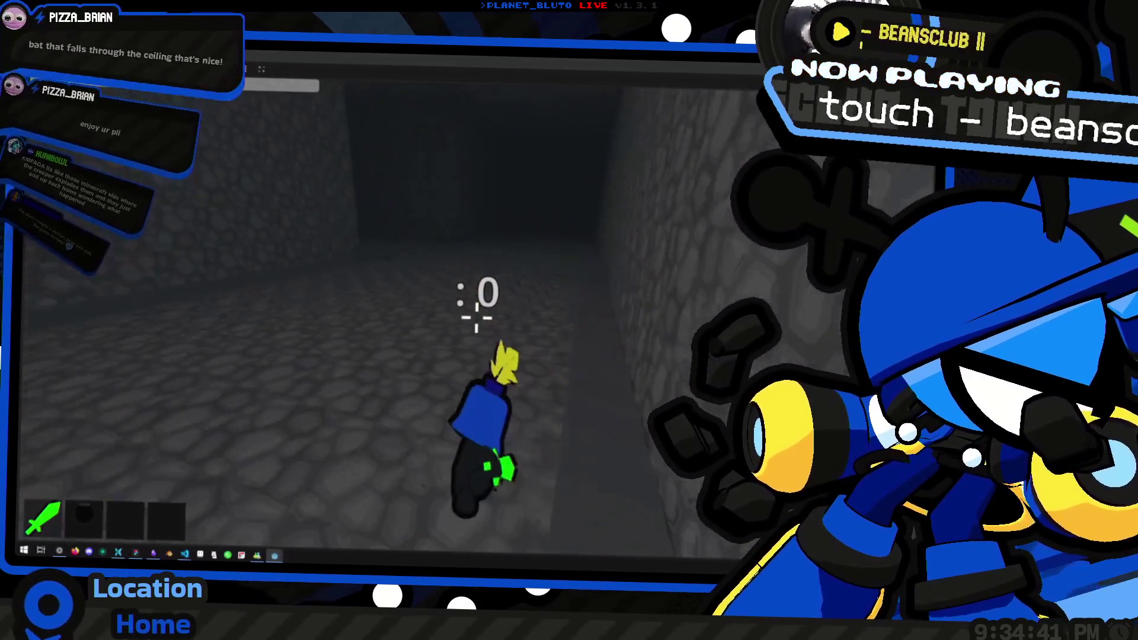
{"action": "key", "text": "w"}
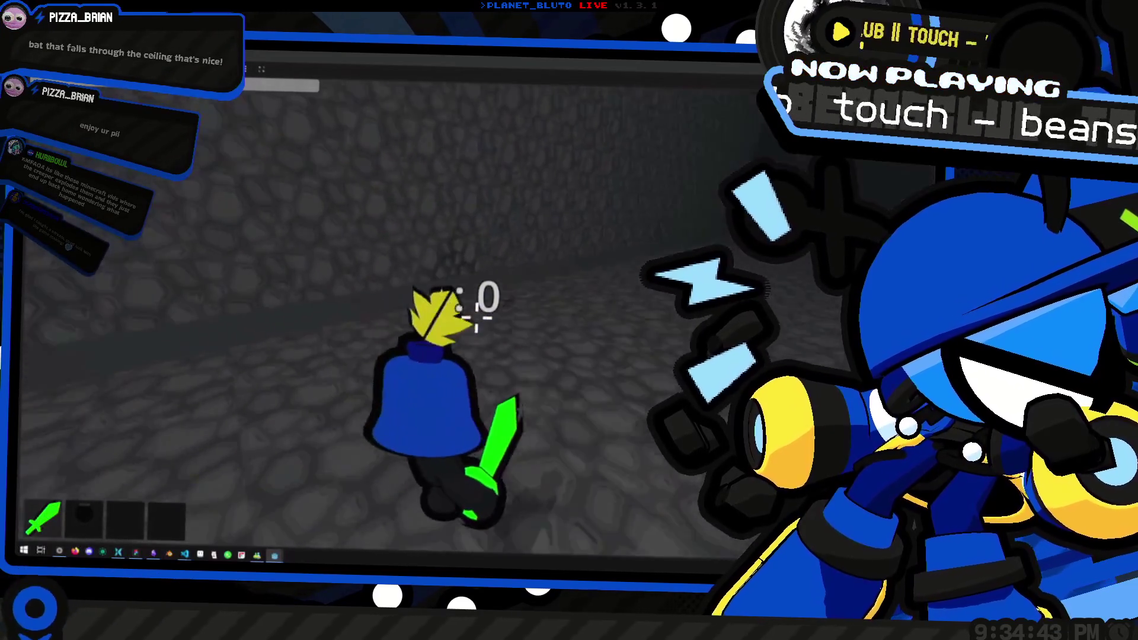
{"action": "key", "text": "w"}
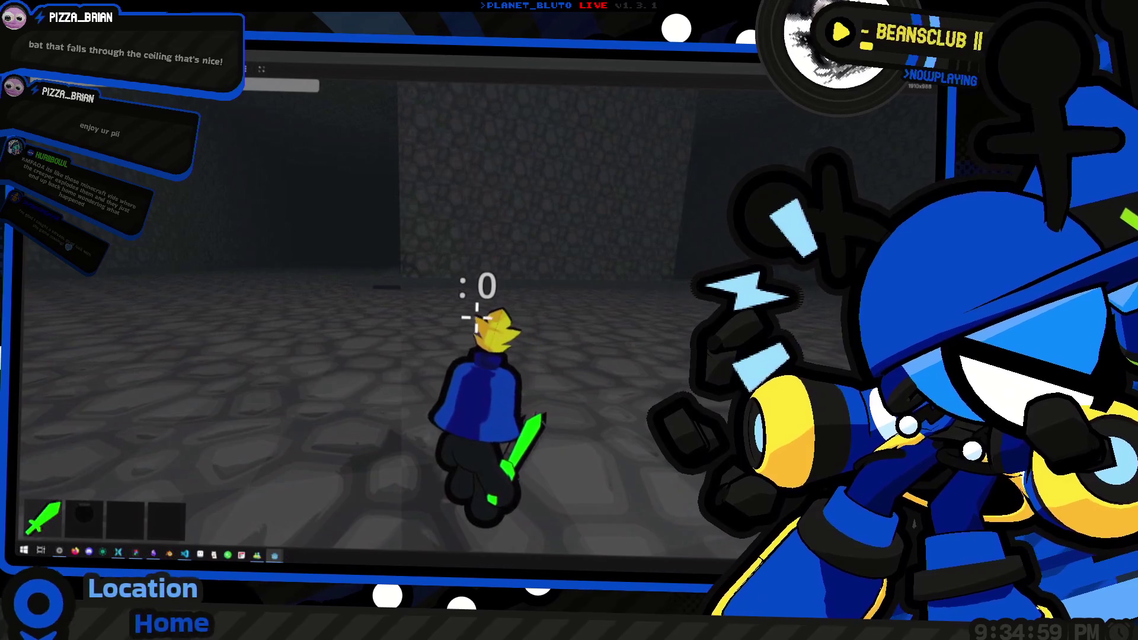
Spawn ten slimes with the 'mon slime 10' console command.
{"action": "key", "text": "slash"}
{"action": "type", "text": "mon sli"}
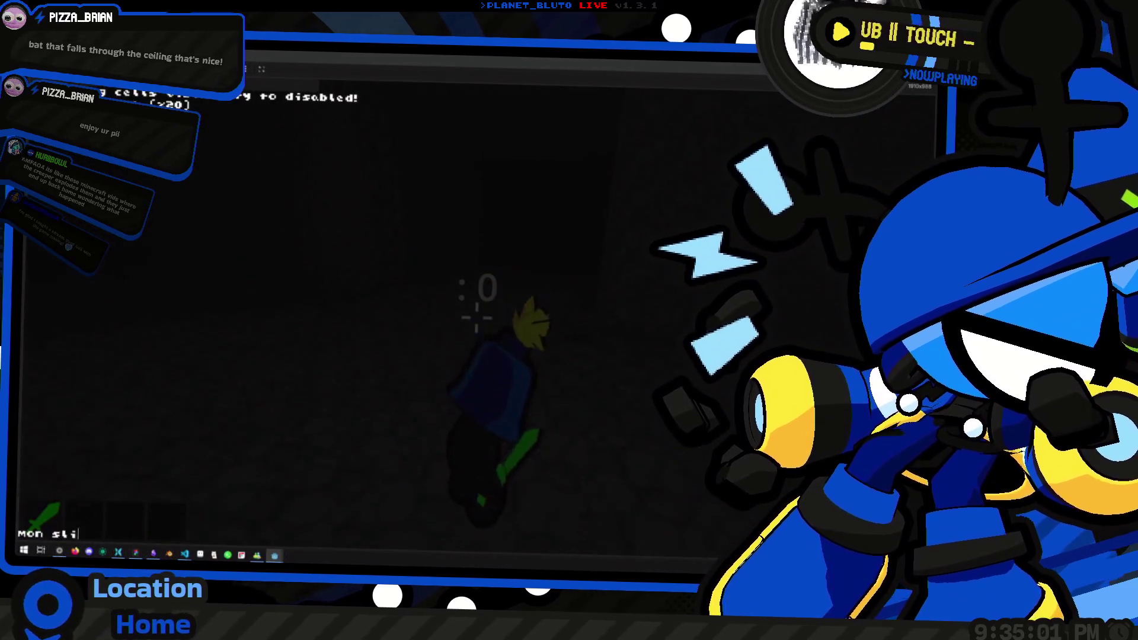
{"action": "type", "text": "me"}
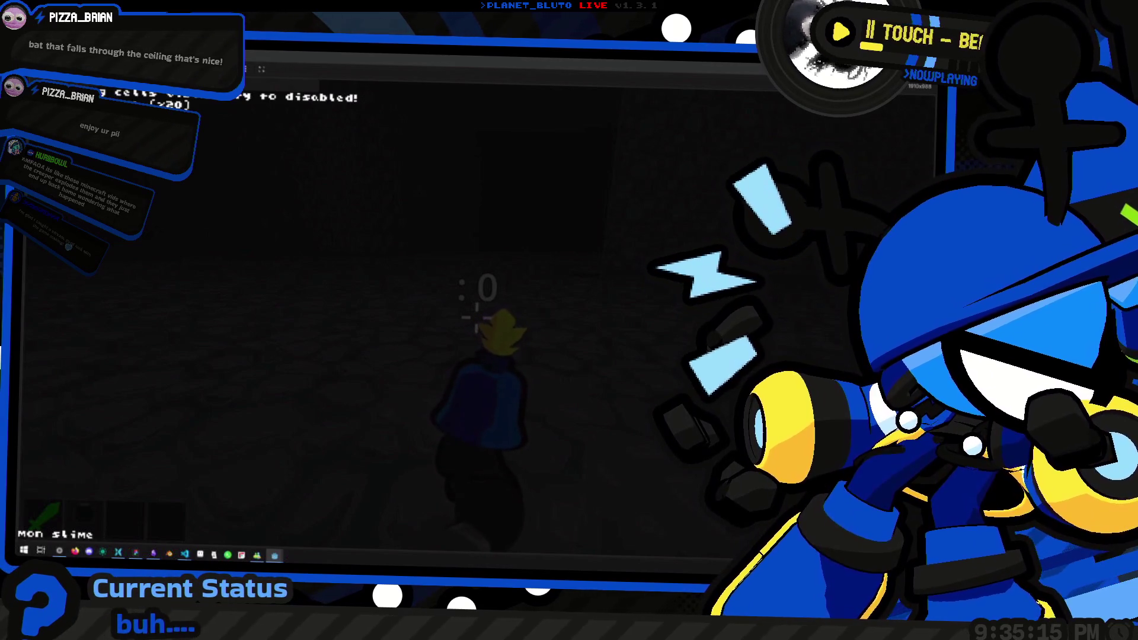
{"action": "type", "text": "10"}
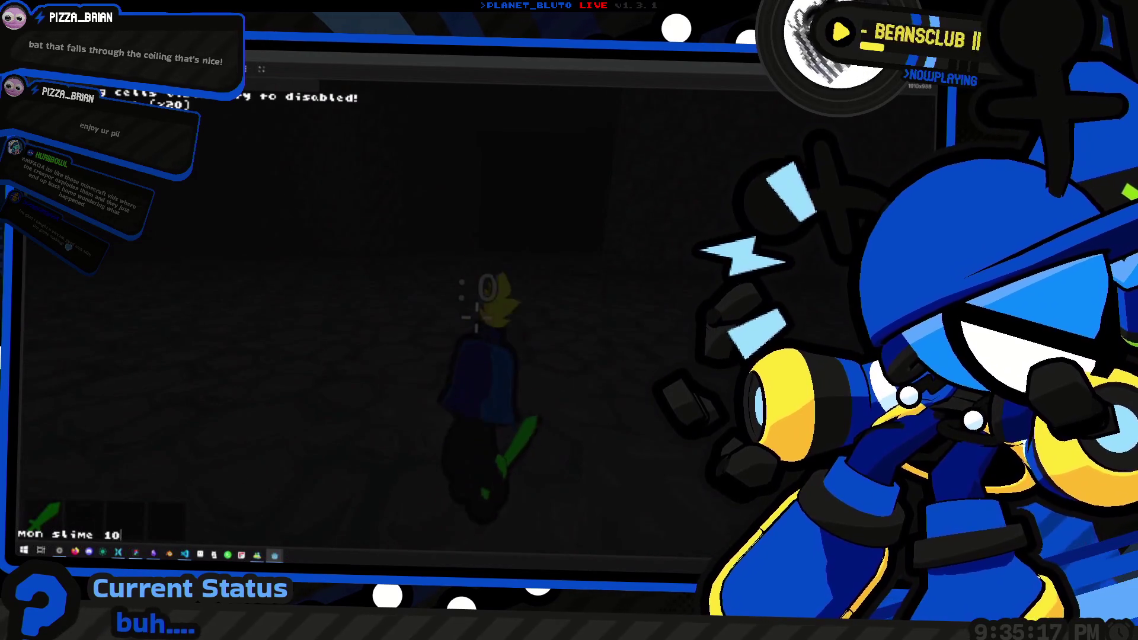
{"action": "key", "text": "Return"}
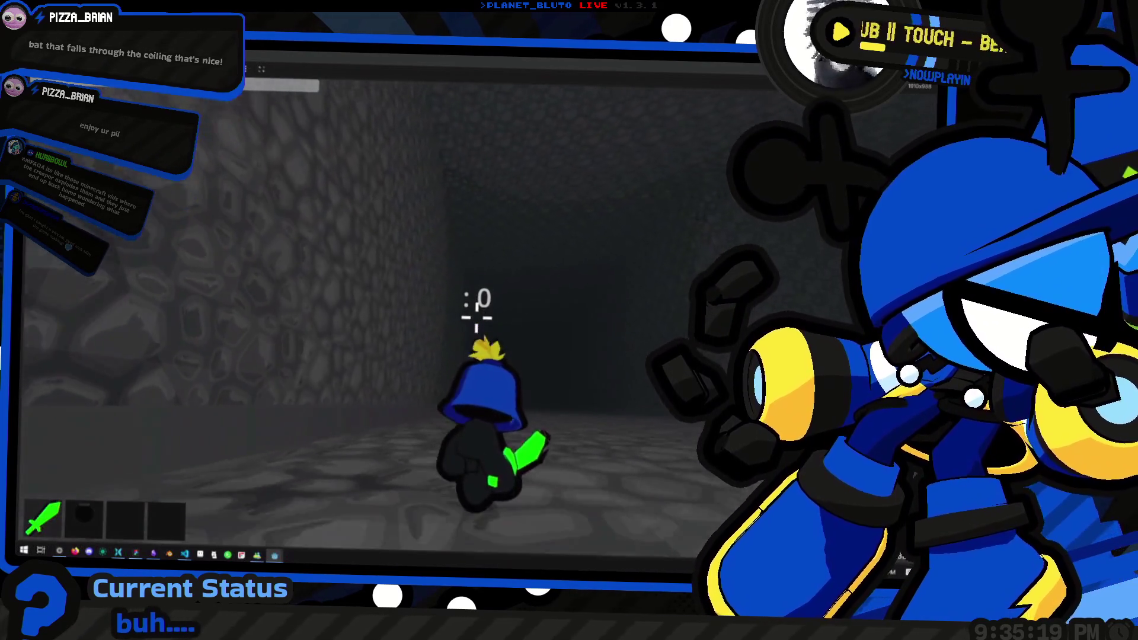
Chase the slimes through the cobblestone tunnels, then switch back to the Godot editor.
{"action": "key", "text": "w"}
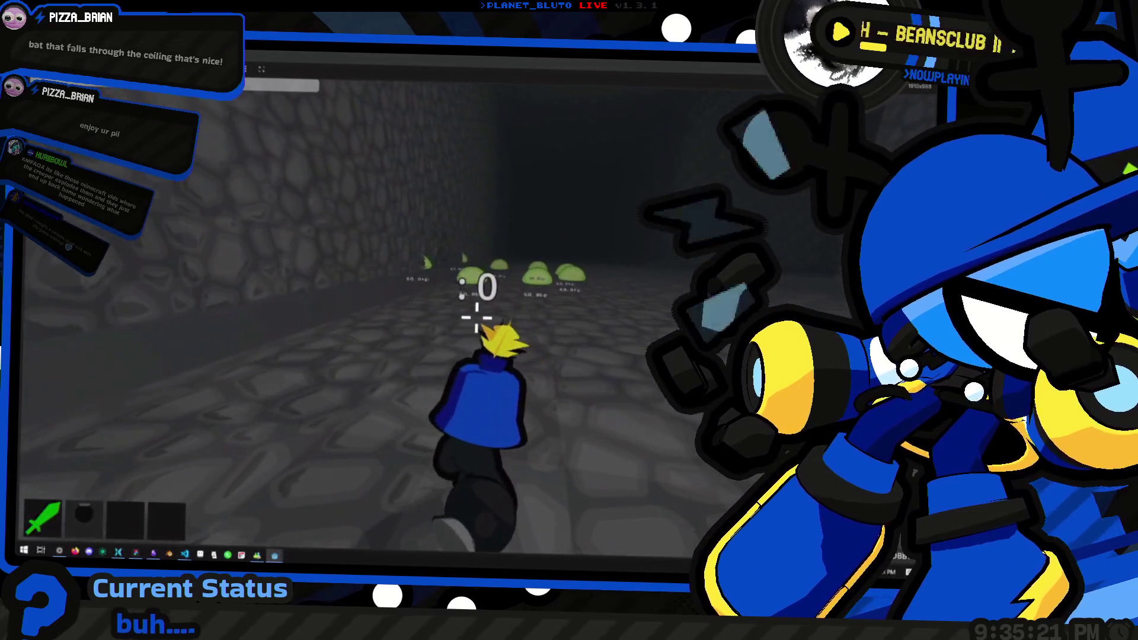
{"action": "mouse_move", "coordinate": [570, 320]}
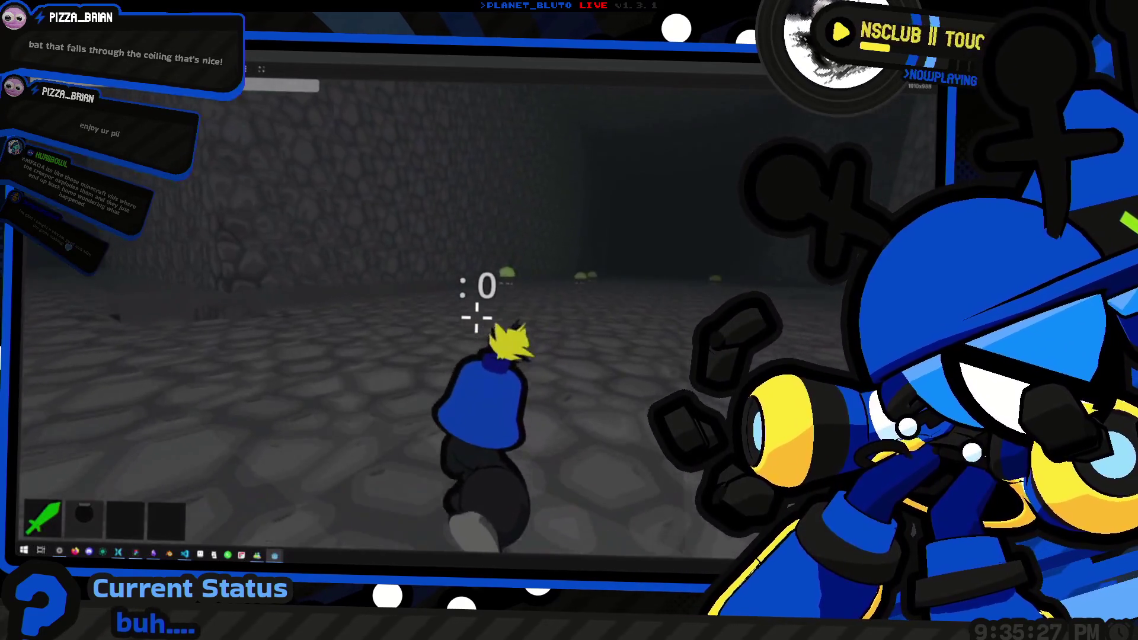
{"action": "key", "text": "w"}
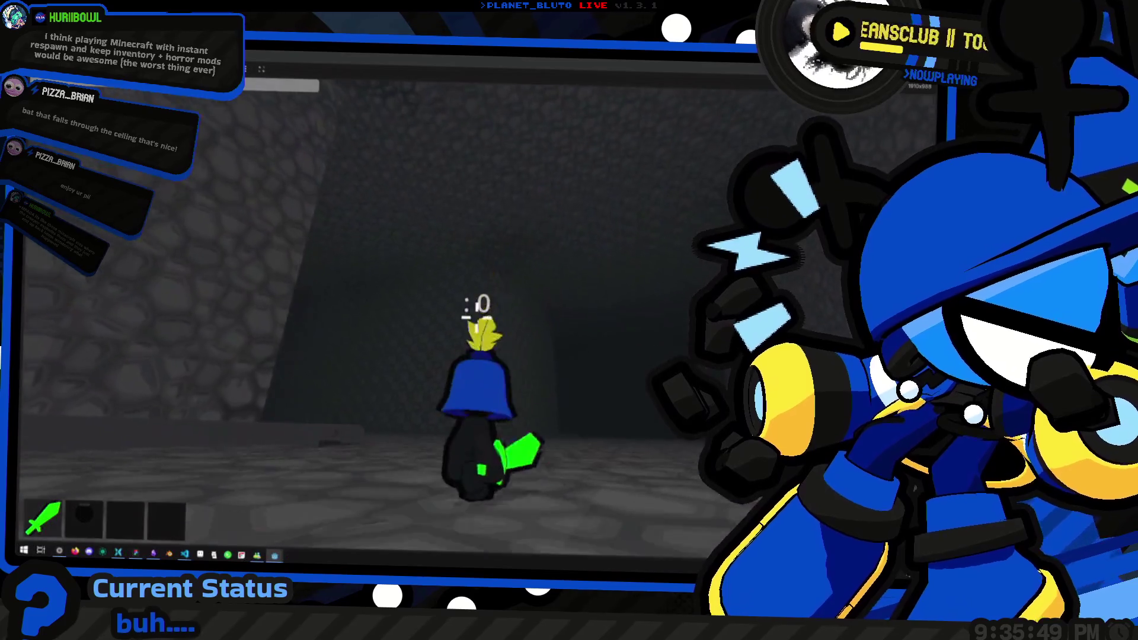
{"action": "key", "text": "w"}
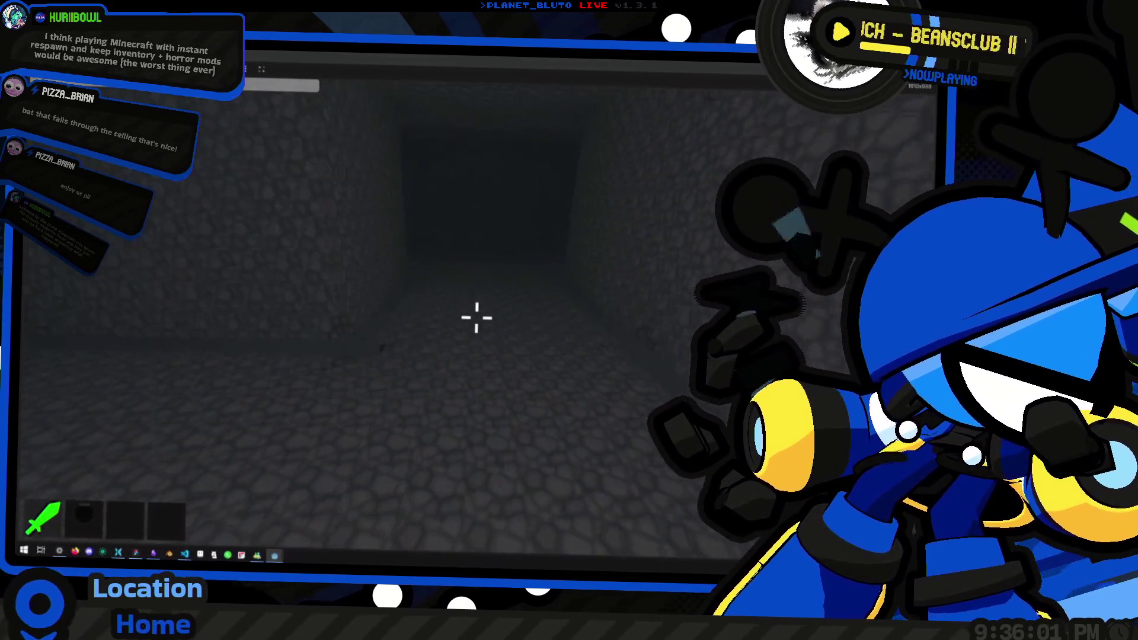
{"action": "key", "text": "w"}
{"action": "key", "text": "w"}
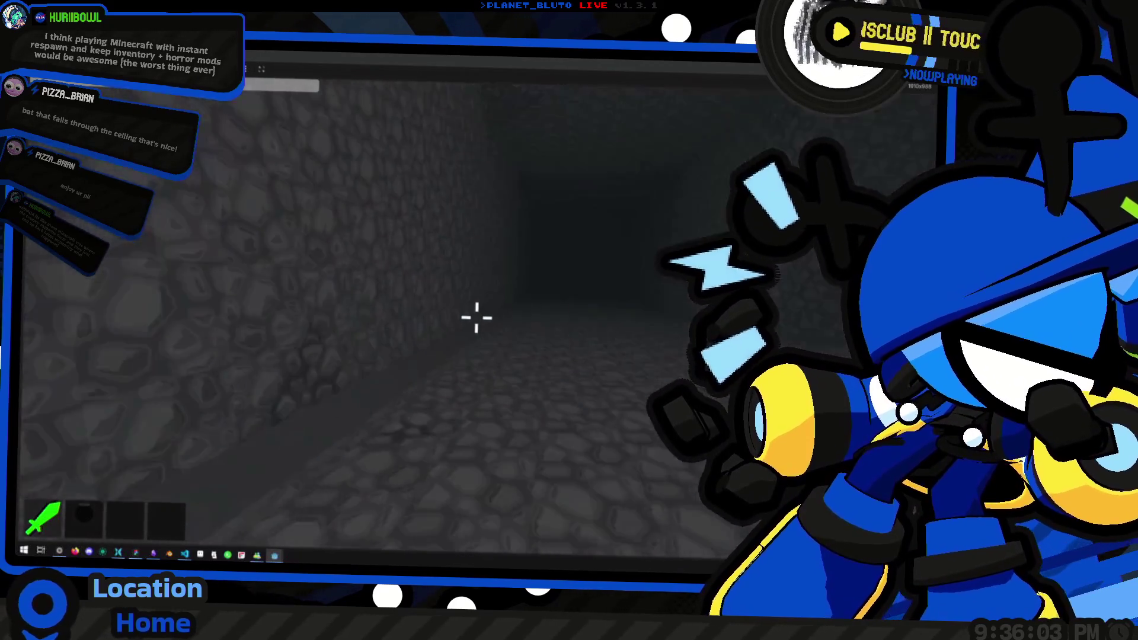
{"action": "key", "text": "w"}
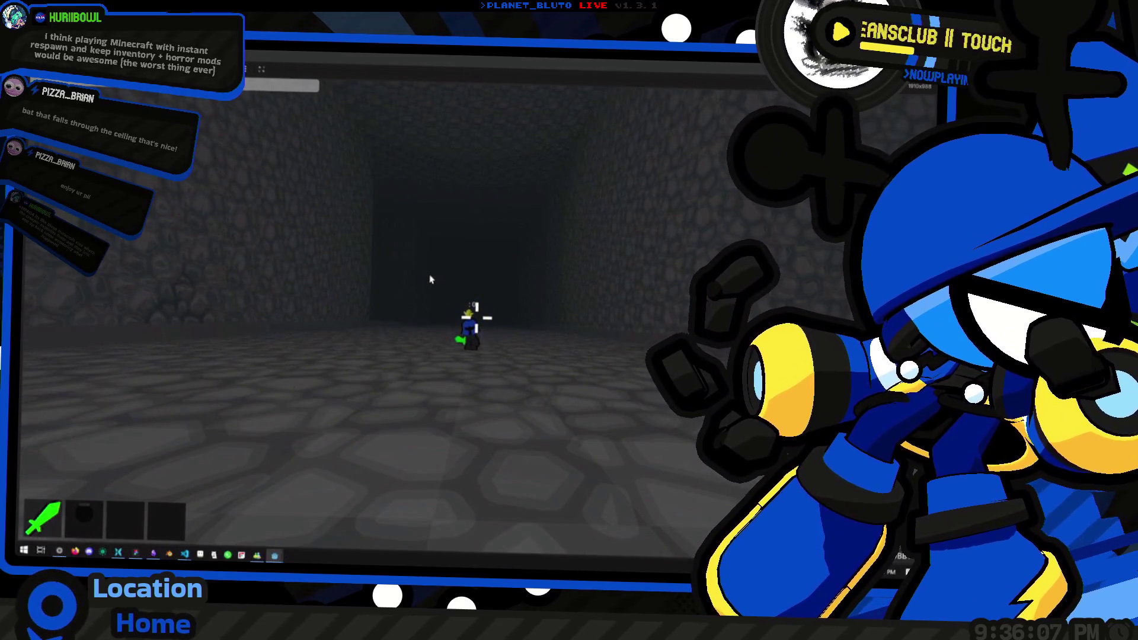
{"action": "key", "text": "alt+Tab"}
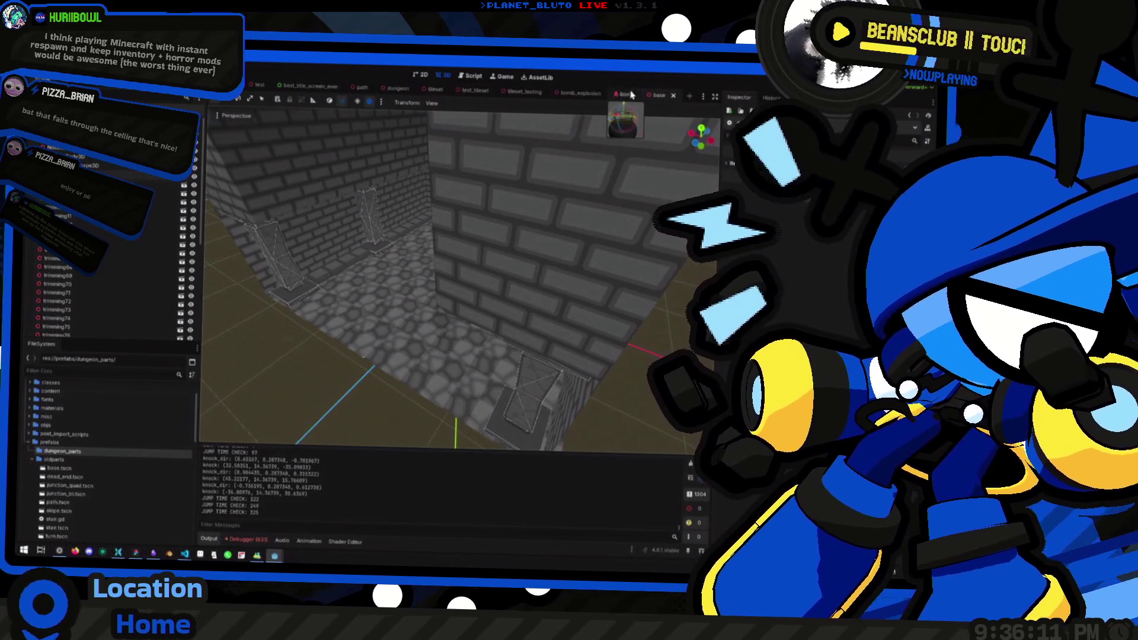
Open dev_room.tscn from the scenes folder in the FileSystem.
{"action": "scroll", "coordinate": [64, 460], "scroll_direction": "up", "scroll_amount": 2}
{"action": "scroll", "coordinate": [64, 460], "scroll_direction": "down", "scroll_amount": 8}
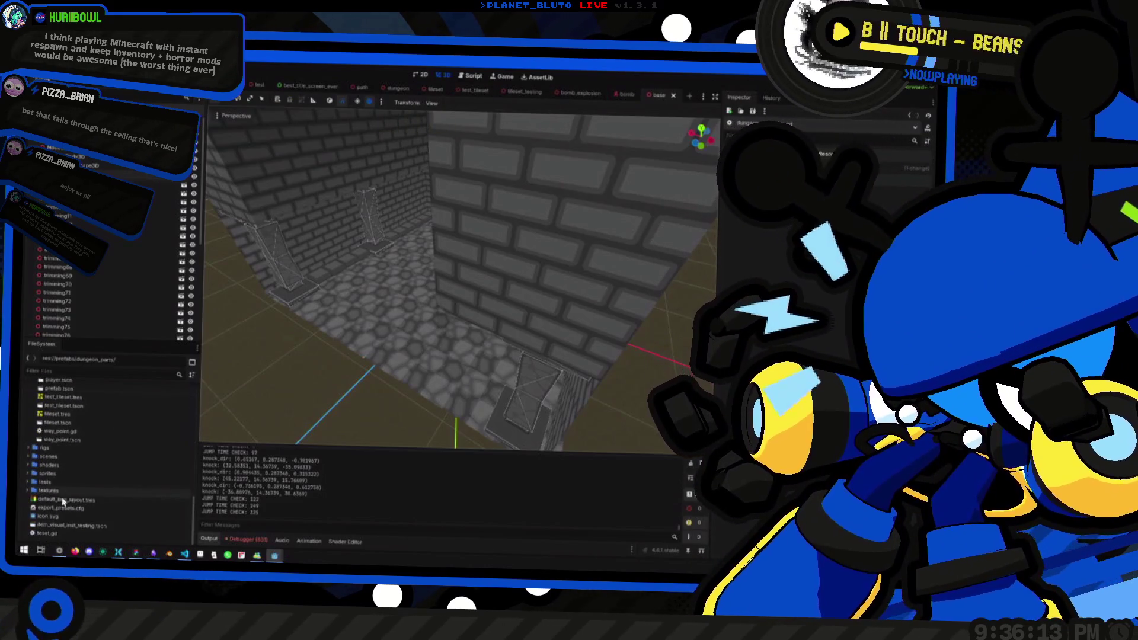
{"action": "left_click", "coordinate": [29, 457]}
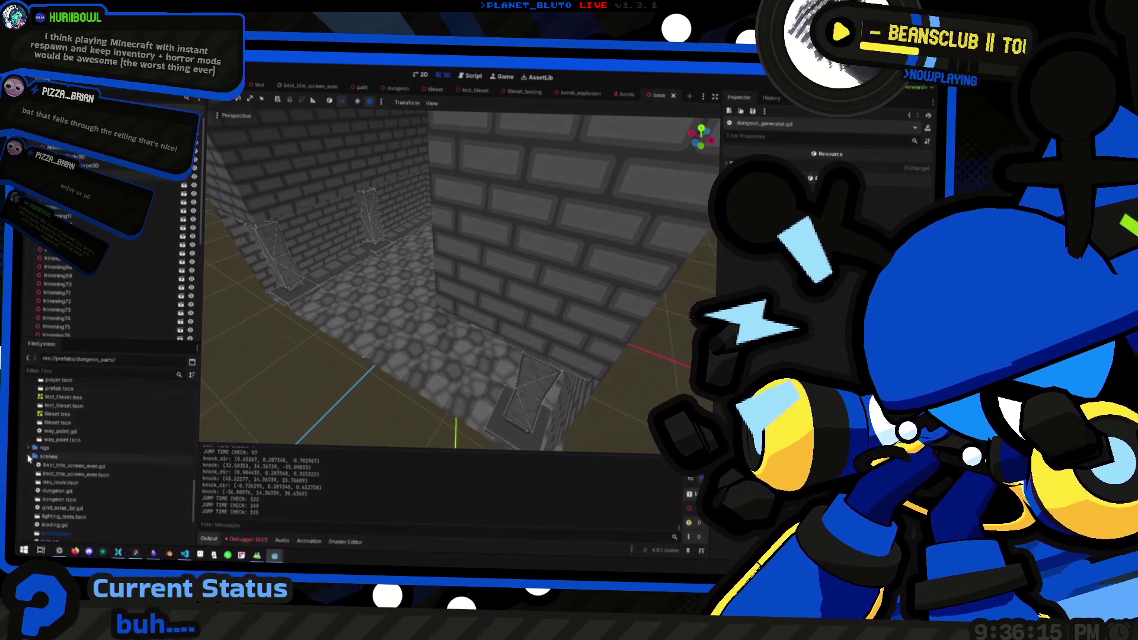
{"action": "scroll", "coordinate": [83, 451], "scroll_direction": "down", "scroll_amount": 2}
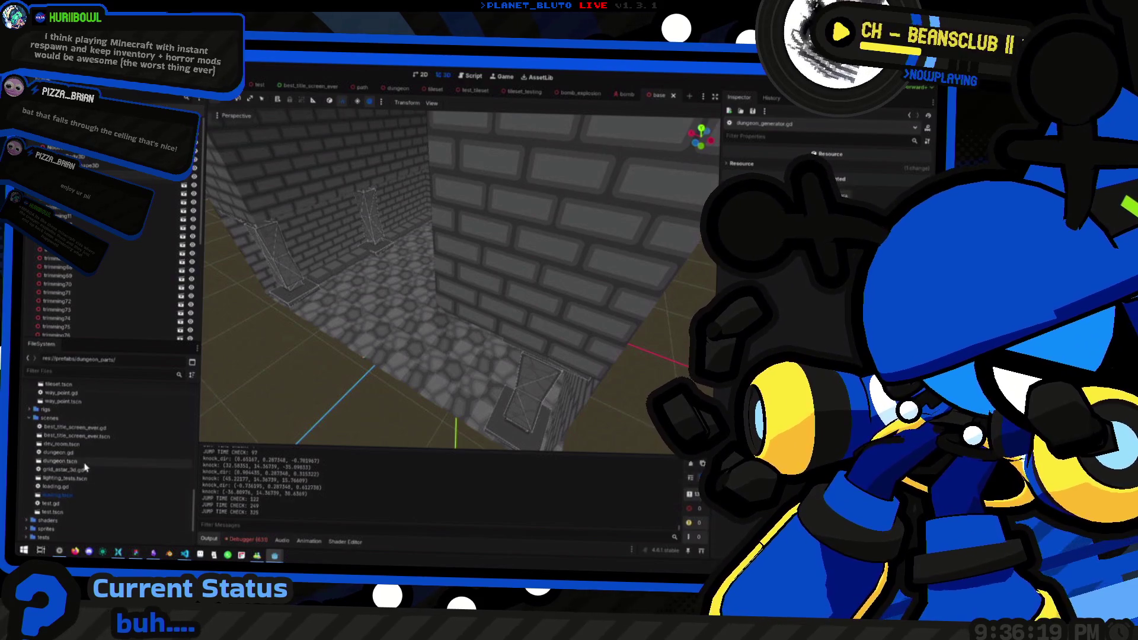
{"action": "left_click", "coordinate": [86, 444]}
{"action": "double_click", "coordinate": [86, 445]}
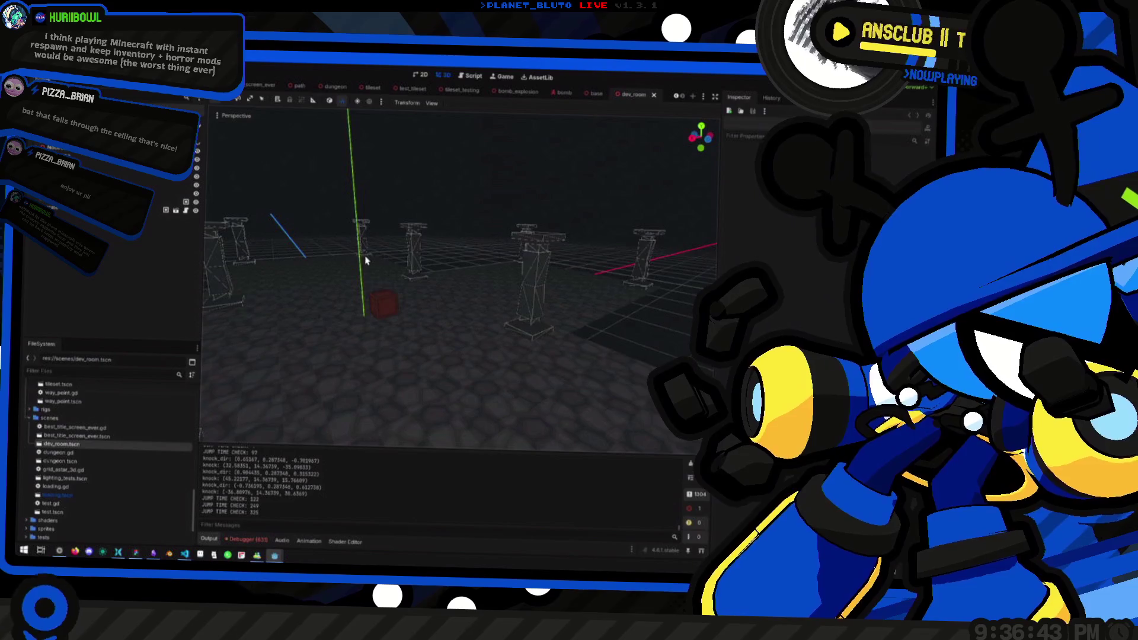
Check the running dev_room game, then close the file explorer window.
{"action": "key", "text": "alt+Tab"}
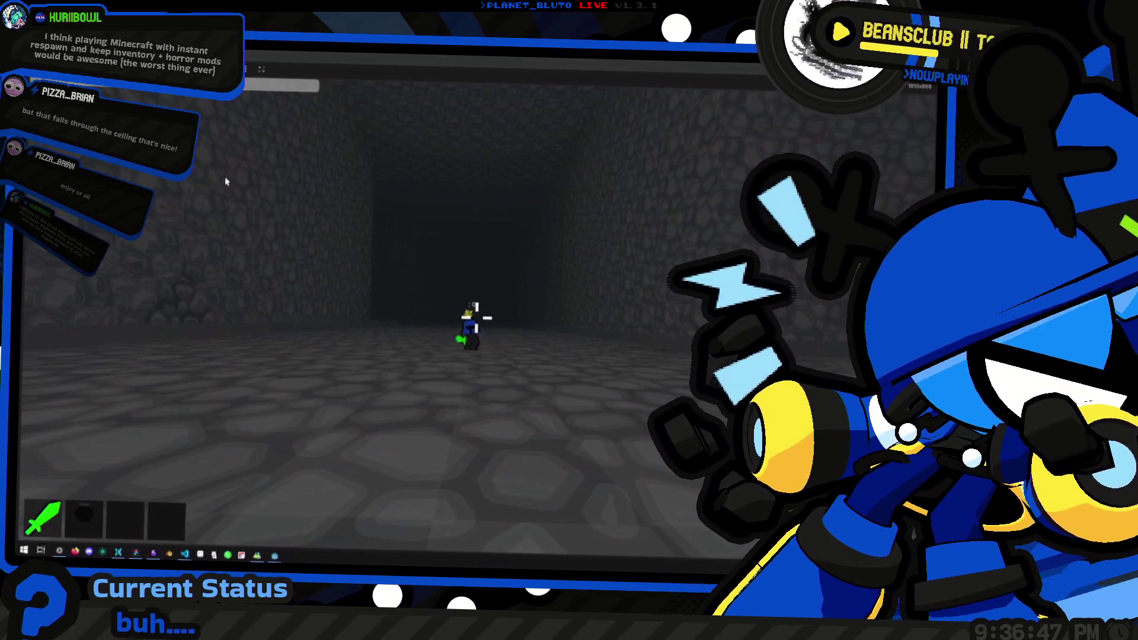
{"action": "key", "text": "alt+Tab"}
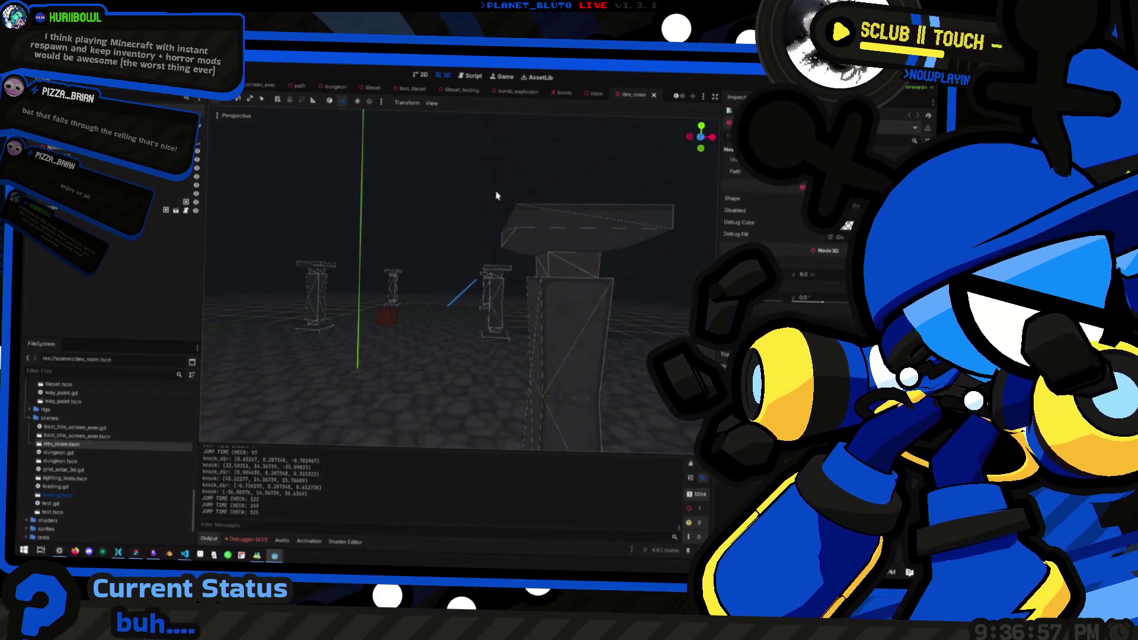
{"action": "left_click", "coordinate": [122, 553]}
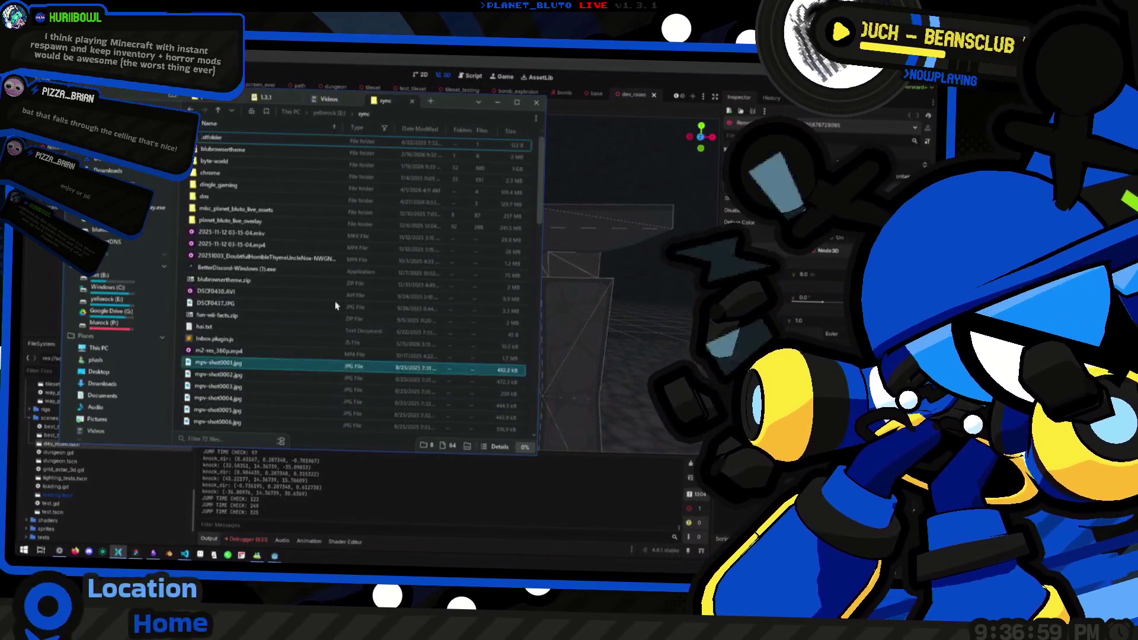
{"action": "left_click", "coordinate": [523, 500]}
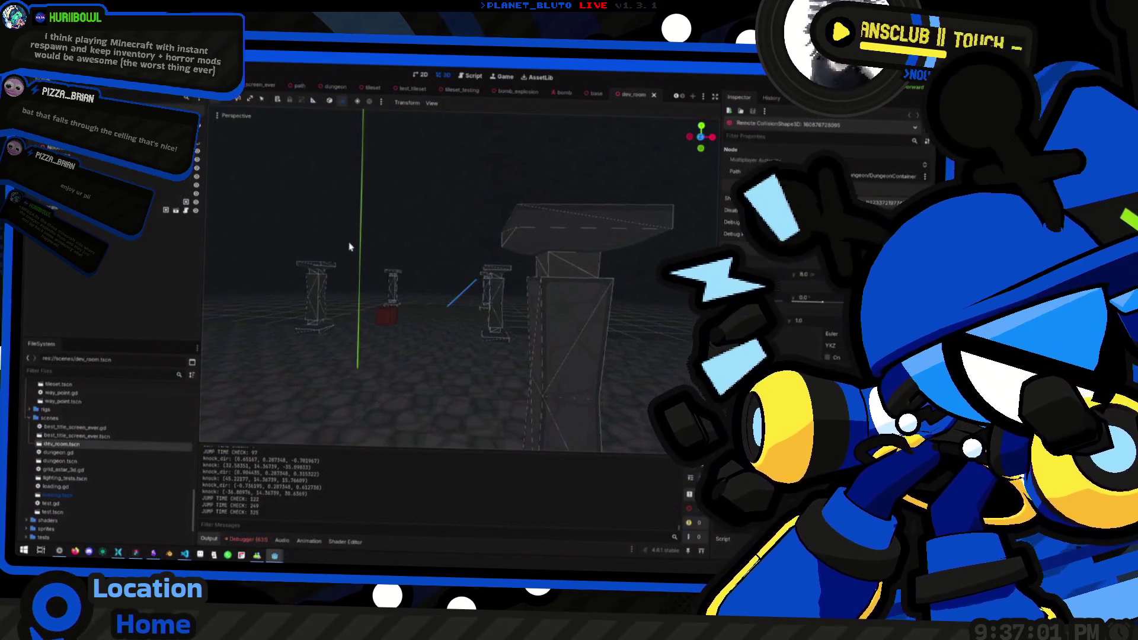
{"action": "key", "text": "alt+Tab"}
{"action": "left_click", "coordinate": [407, 300]}
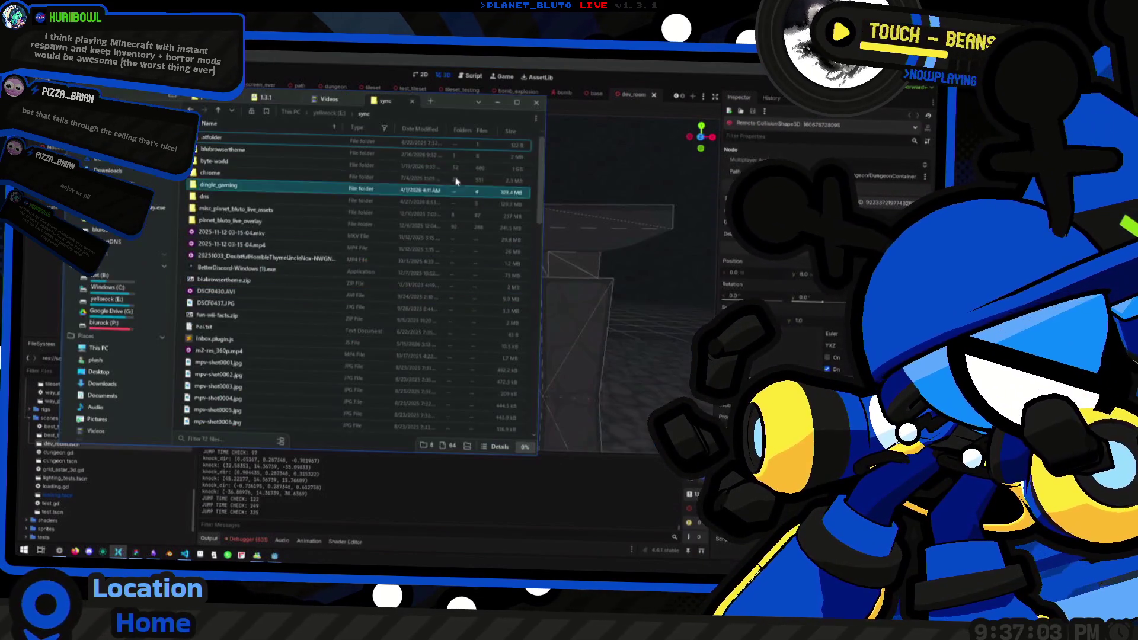
{"action": "left_click", "coordinate": [611, 228]}
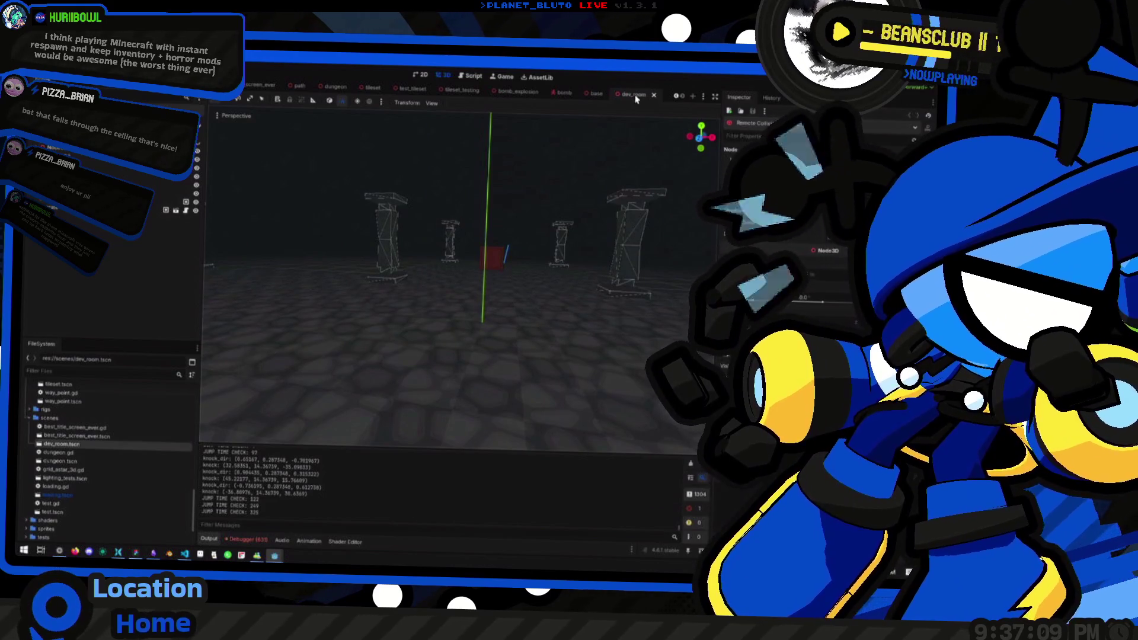
Go back to the base room scene and start a new scene in dungeon_parts.
{"action": "left_click", "coordinate": [654, 94]}
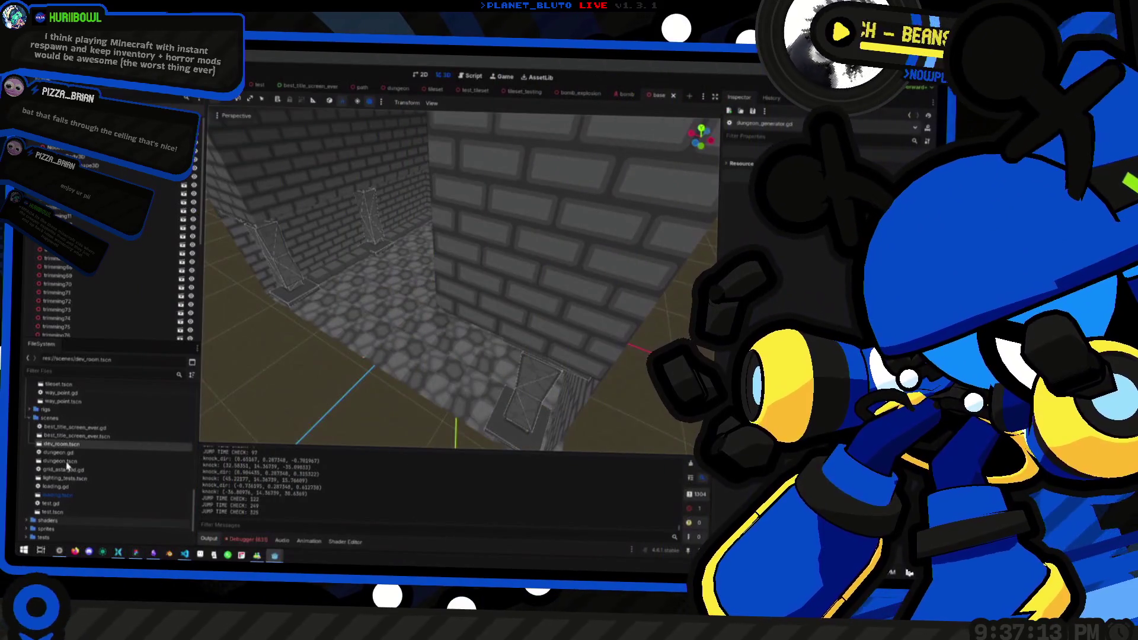
{"action": "scroll", "coordinate": [36, 427], "scroll_direction": "up", "scroll_amount": 5}
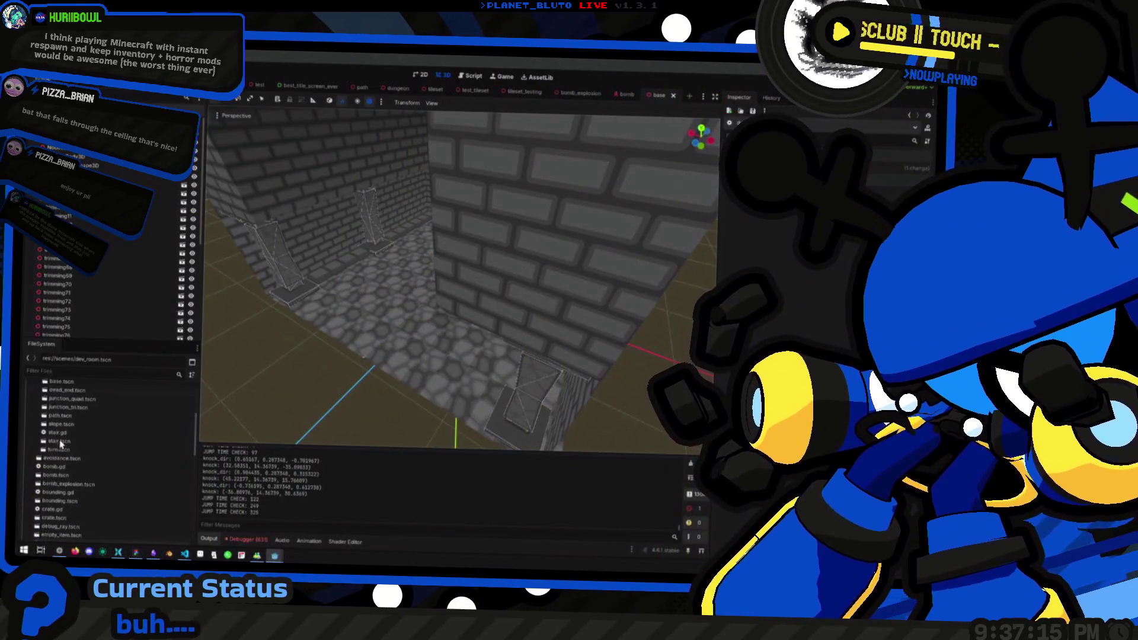
{"action": "scroll", "coordinate": [51, 460], "scroll_direction": "down", "scroll_amount": 3}
{"action": "left_click", "coordinate": [37, 394]}
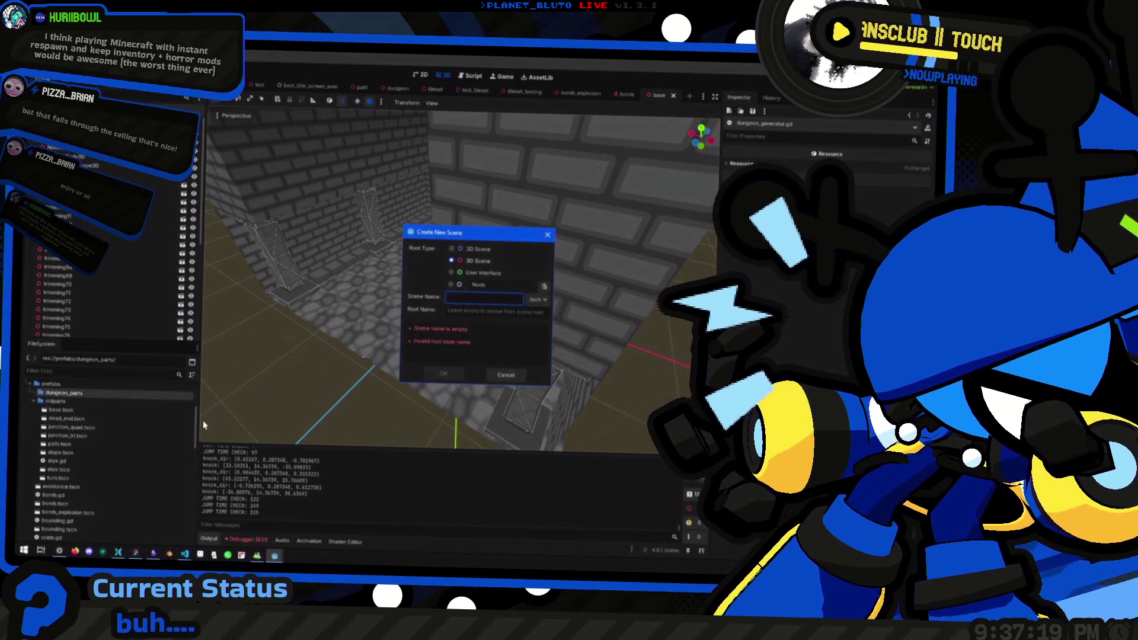
Create the 'path' scene in dungeon_parts and add a GridMap node to it.
{"action": "type", "text": "path"}
{"action": "key", "text": "Return"}
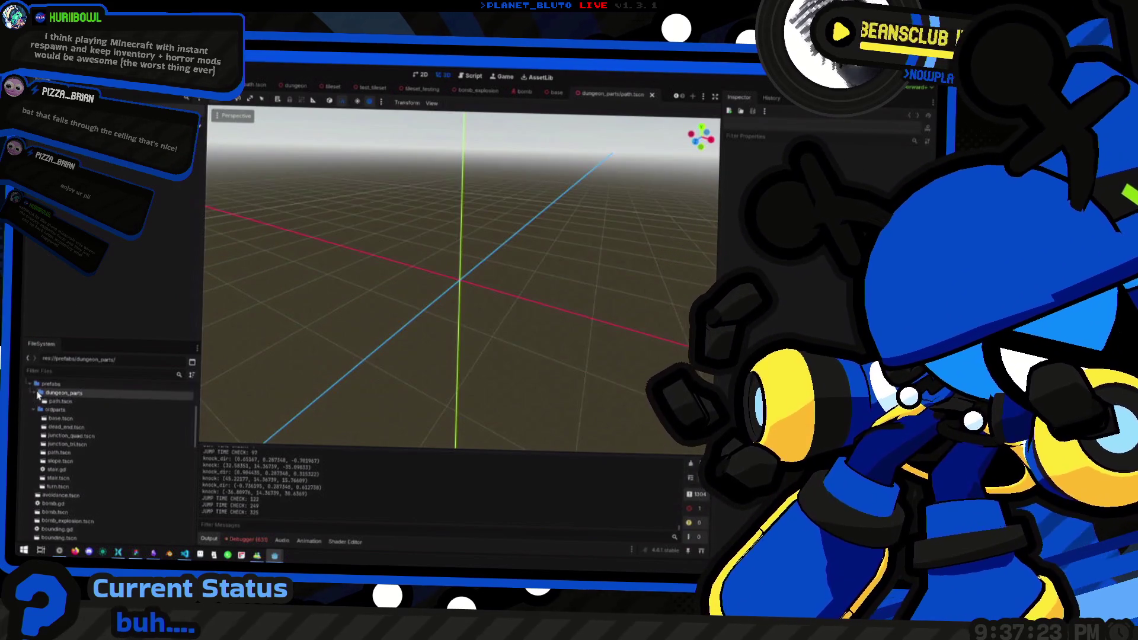
{"action": "mouse_move", "coordinate": [463, 279]}
{"action": "left_mouse_down"}
{"action": "mouse_move", "coordinate": [426, 338]}
{"action": "mouse_move", "coordinate": [451, 373]}
{"action": "mouse_move", "coordinate": [364, 270]}
{"action": "left_mouse_up"}
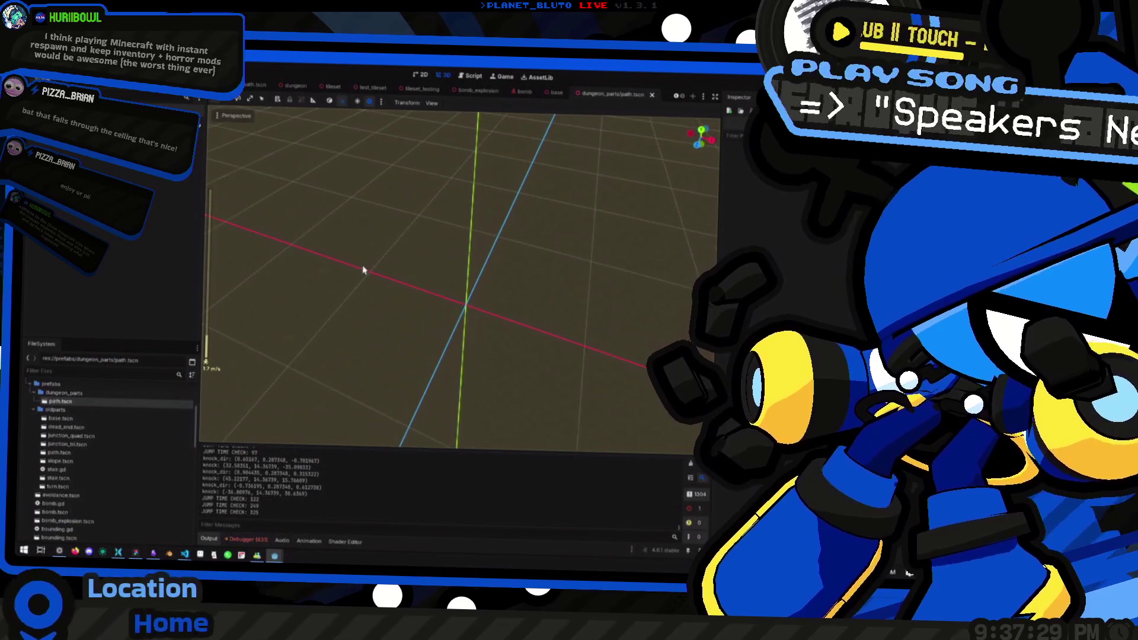
{"action": "key", "text": "ctrl+a"}
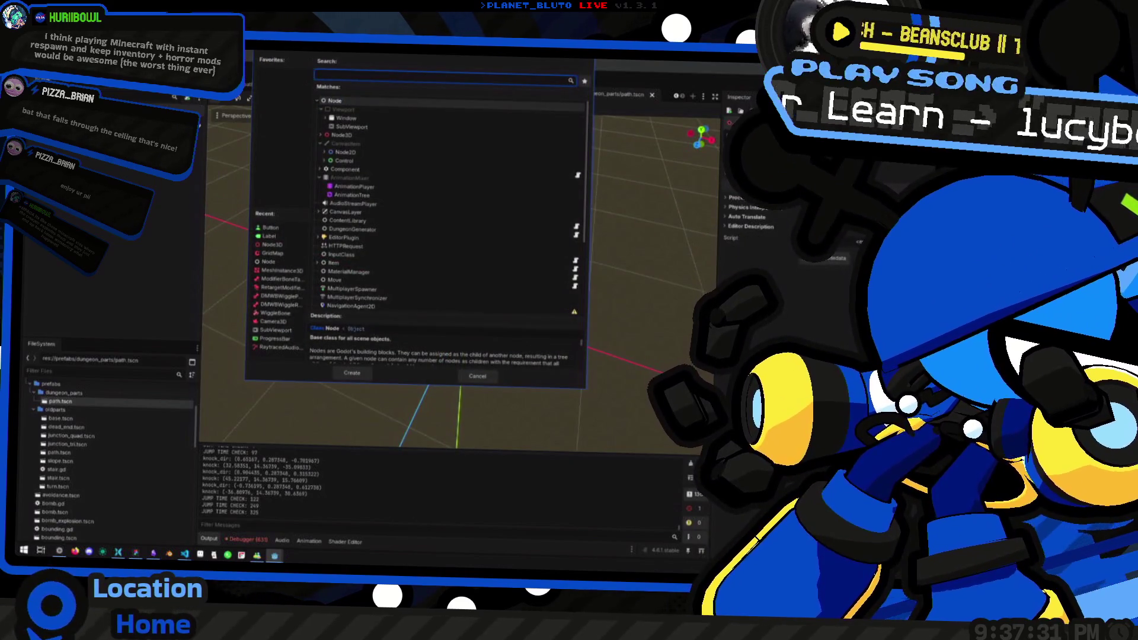
{"action": "type", "text": "cjfoato"}
{"action": "key", "text": "ctrl+a"}
{"action": "type", "text": "Grid"}
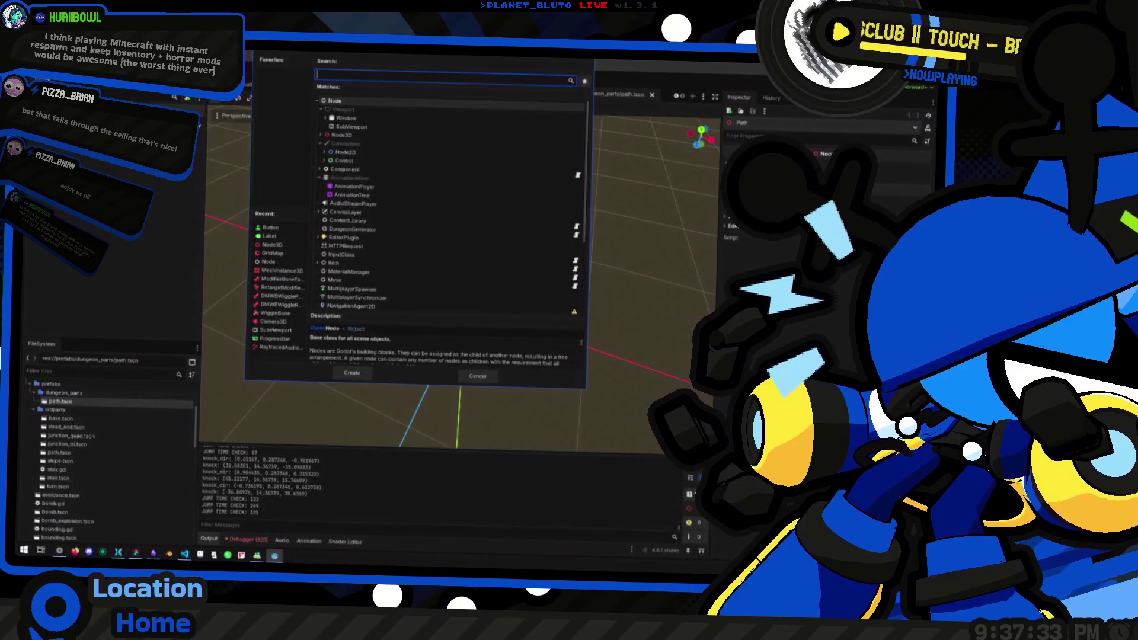
{"action": "key", "text": "Return"}
{"action": "left_click_drag", "start_coordinate": [356, 178], "coordinate": [273, 160]}
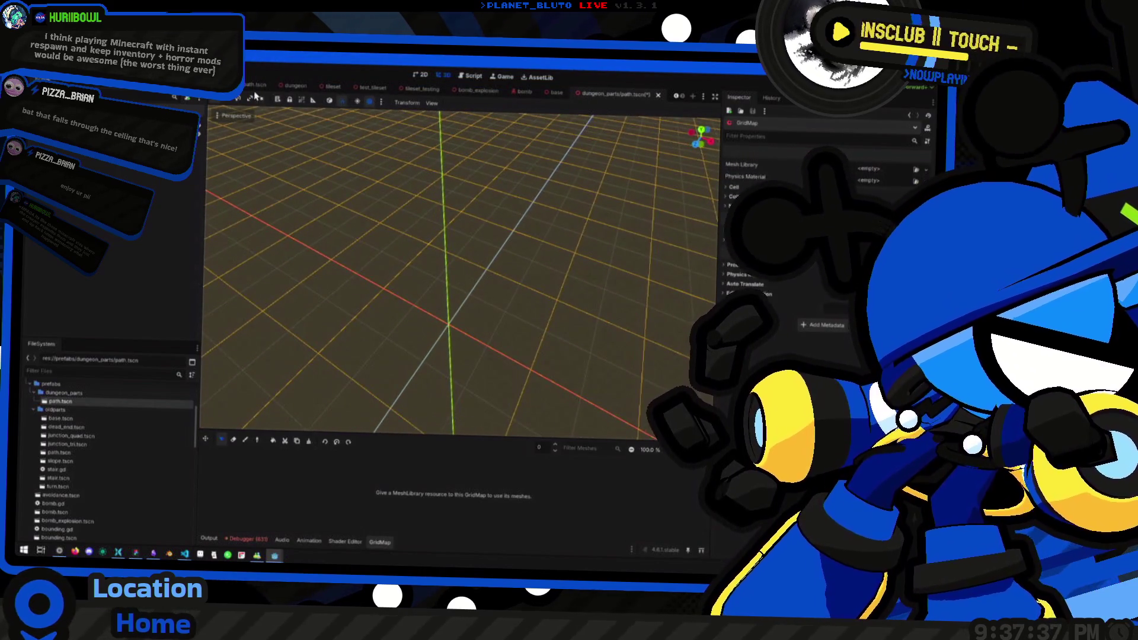
{"action": "scroll", "coordinate": [285, 89], "scroll_direction": "up", "scroll_amount": 3}
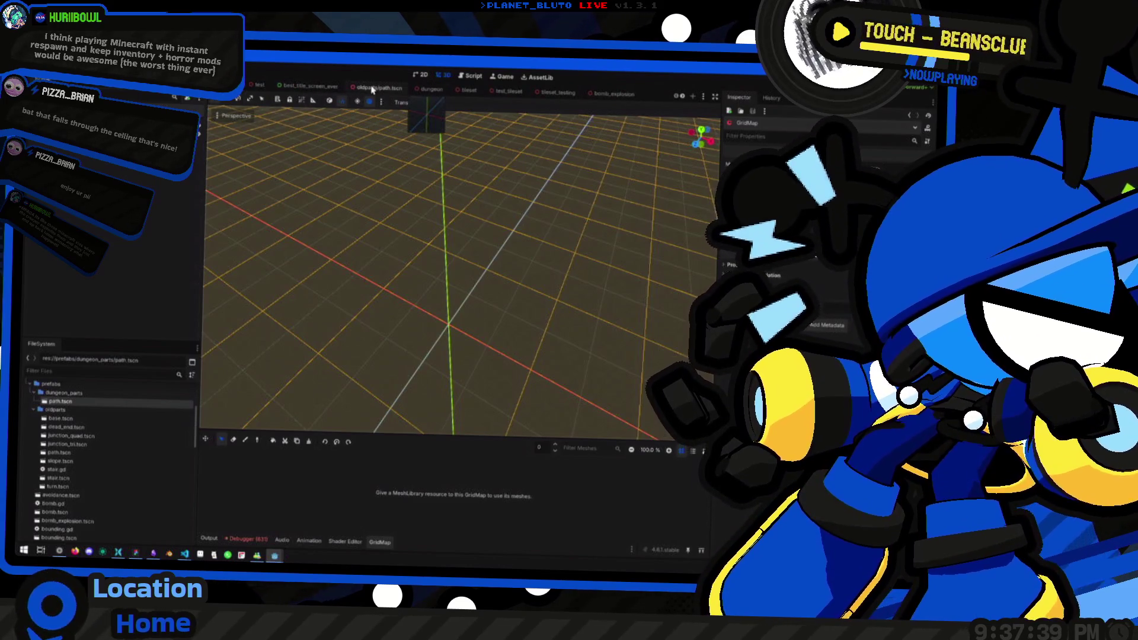
Select the GridMap in tileset_testing to view its ceiling, floor, pillar and wall tiles.
{"action": "left_click", "coordinate": [432, 88]}
{"action": "left_click", "coordinate": [508, 91]}
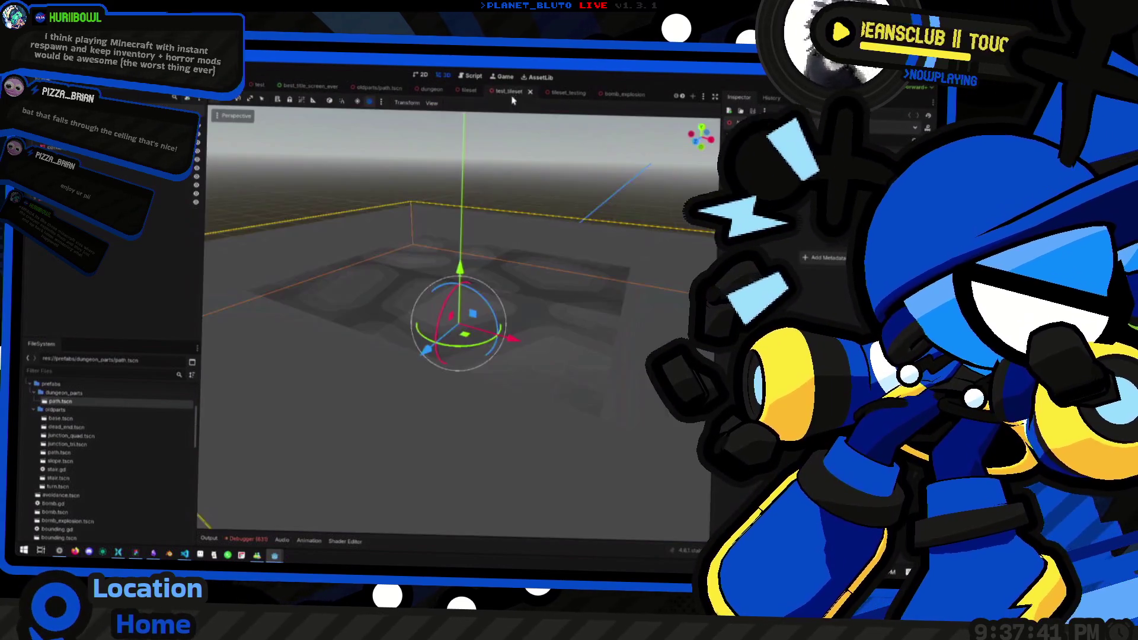
{"action": "key", "text": "f"}
{"action": "mouse_move", "coordinate": [368, 196]}
{"action": "left_mouse_down"}
{"action": "mouse_move", "coordinate": [512, 360]}
{"action": "mouse_move", "coordinate": [451, 342]}
{"action": "left_mouse_up"}
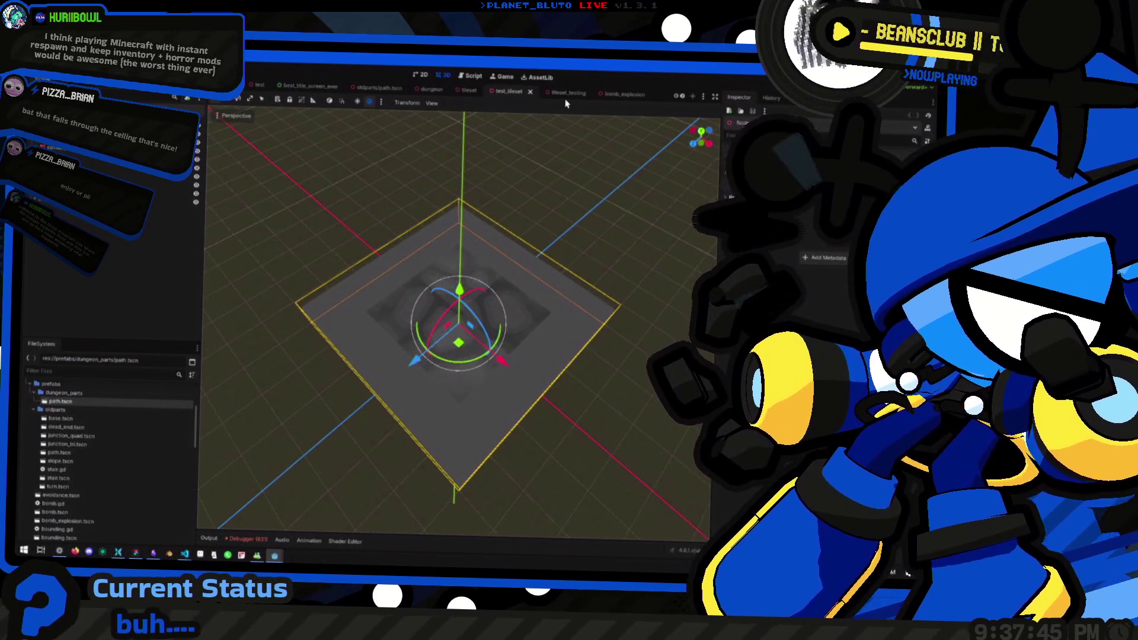
{"action": "left_click", "coordinate": [566, 93]}
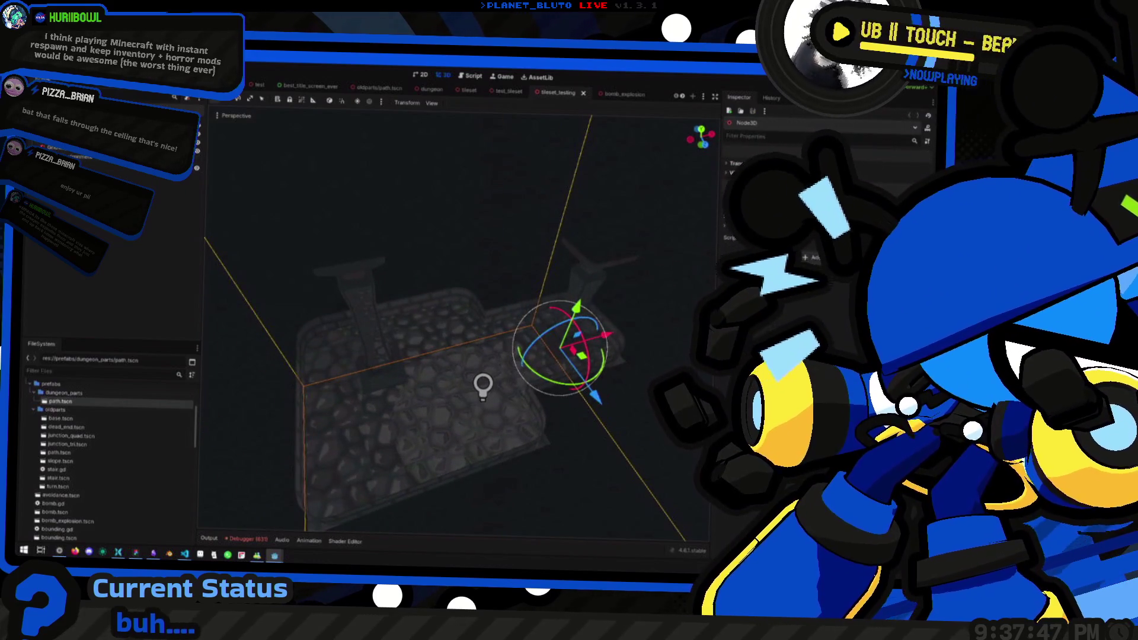
{"action": "left_click", "coordinate": [507, 330]}
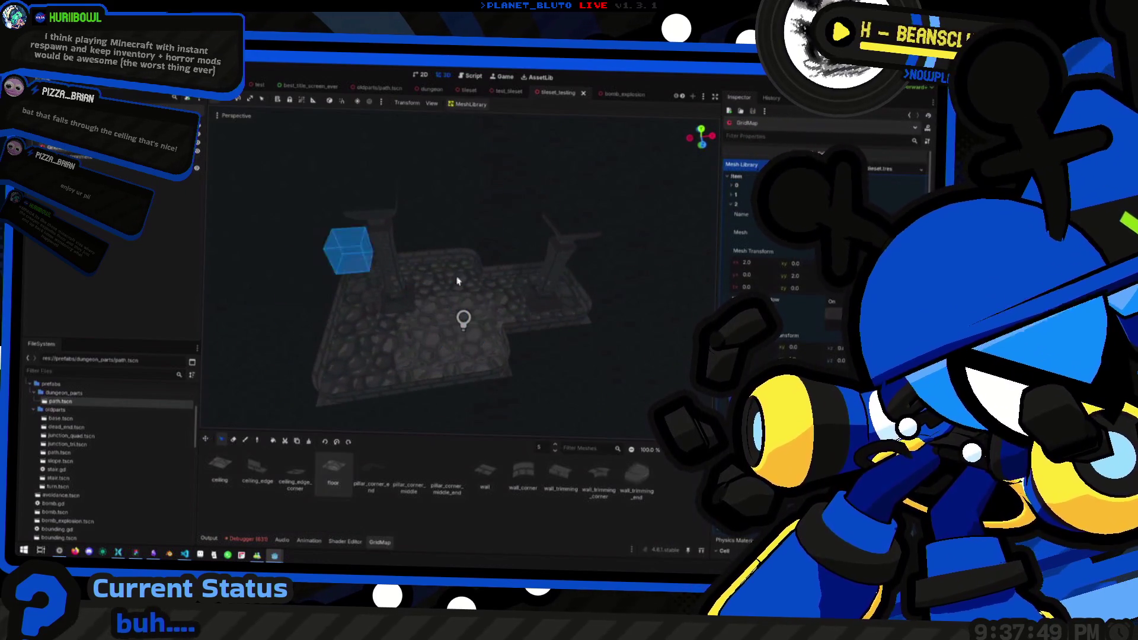
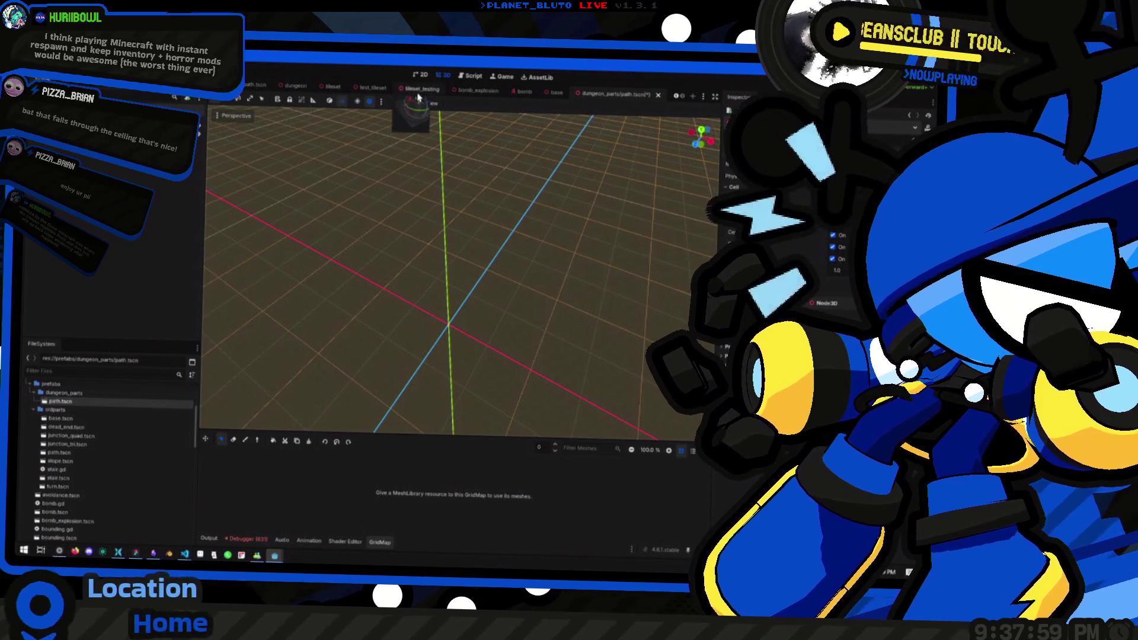
Open path.tscn, give the GridMap the tileset MeshLibrary, and paint the first floor tiles.
{"action": "left_click", "coordinate": [419, 92]}
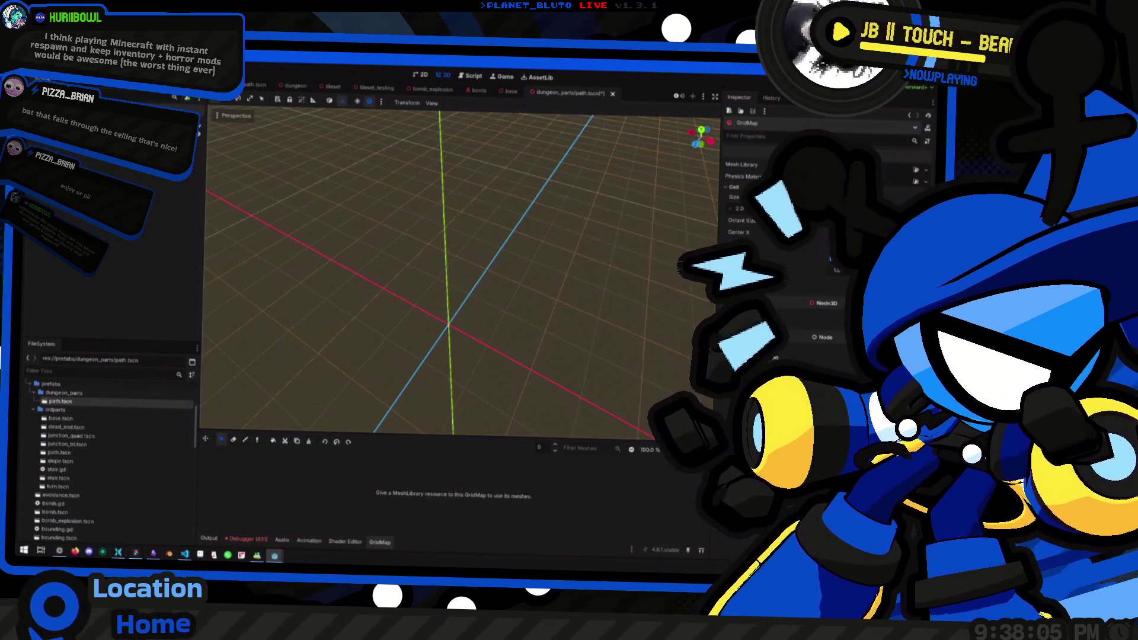
{"action": "left_click", "coordinate": [904, 186]}
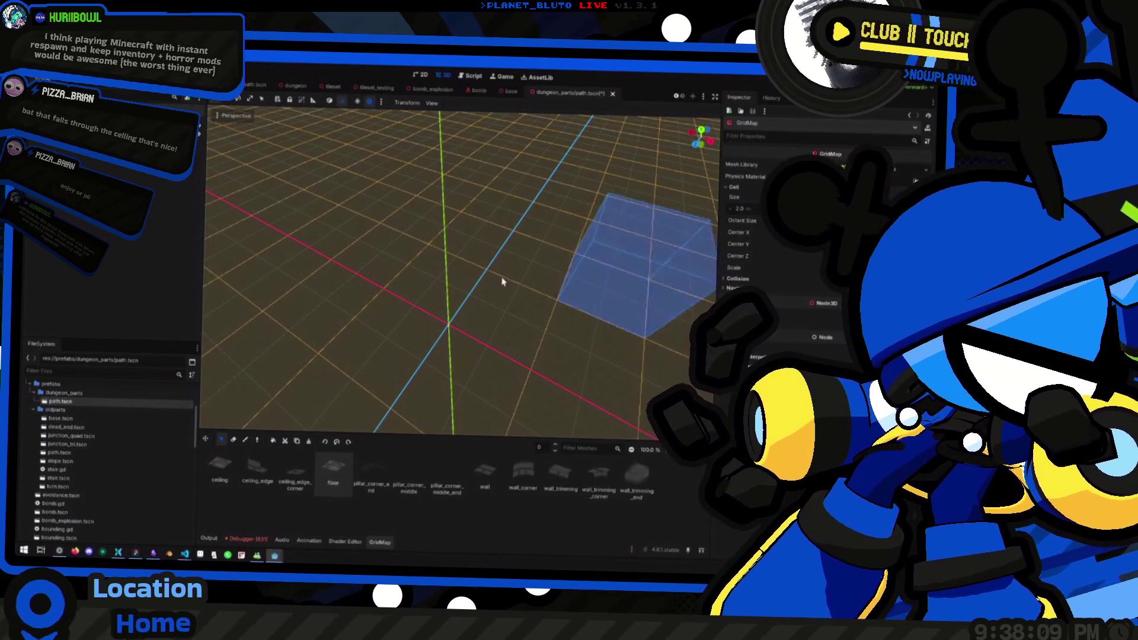
{"action": "mouse_move", "coordinate": [437, 300]}
{"action": "left_mouse_down"}
{"action": "mouse_move", "coordinate": [376, 286]}
{"action": "mouse_move", "coordinate": [445, 330]}
{"action": "mouse_move", "coordinate": [249, 415]}
{"action": "left_mouse_up"}
{"action": "left_click", "coordinate": [246, 441]}
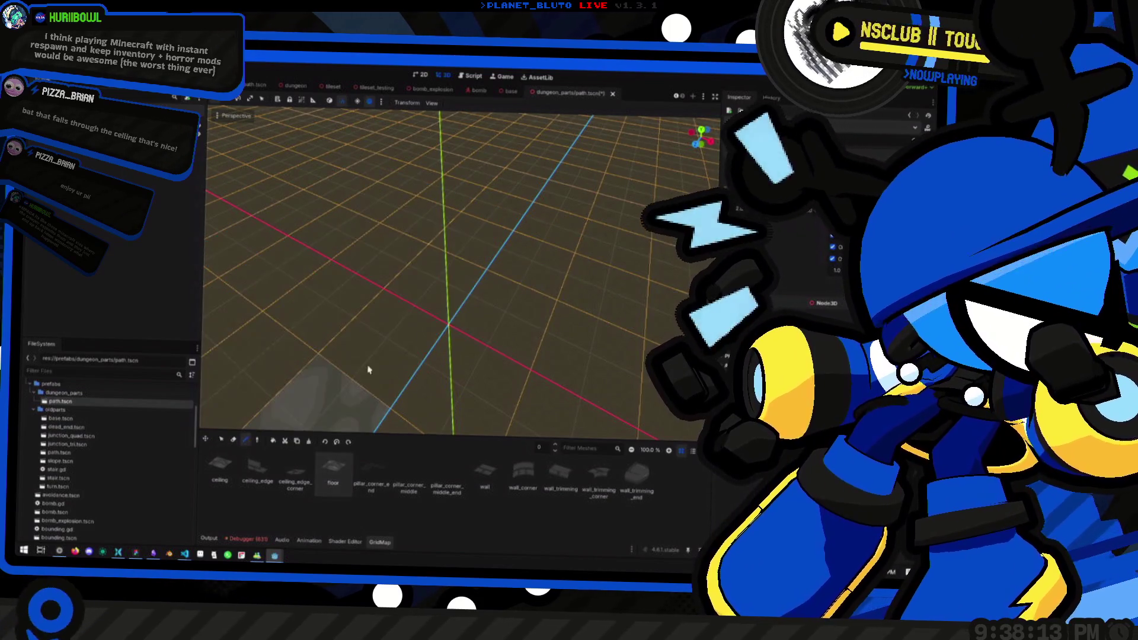
{"action": "left_click_drag", "start_coordinate": [368, 374], "coordinate": [457, 356]}
Drop the painting level to -1 and paint a small cobblestone floor patch, then show the script editor.
{"action": "mouse_move", "coordinate": [449, 252]}
{"action": "left_mouse_down"}
{"action": "mouse_move", "coordinate": [478, 287]}
{"action": "mouse_move", "coordinate": [473, 330]}
{"action": "mouse_move", "coordinate": [483, 330]}
{"action": "left_mouse_up"}
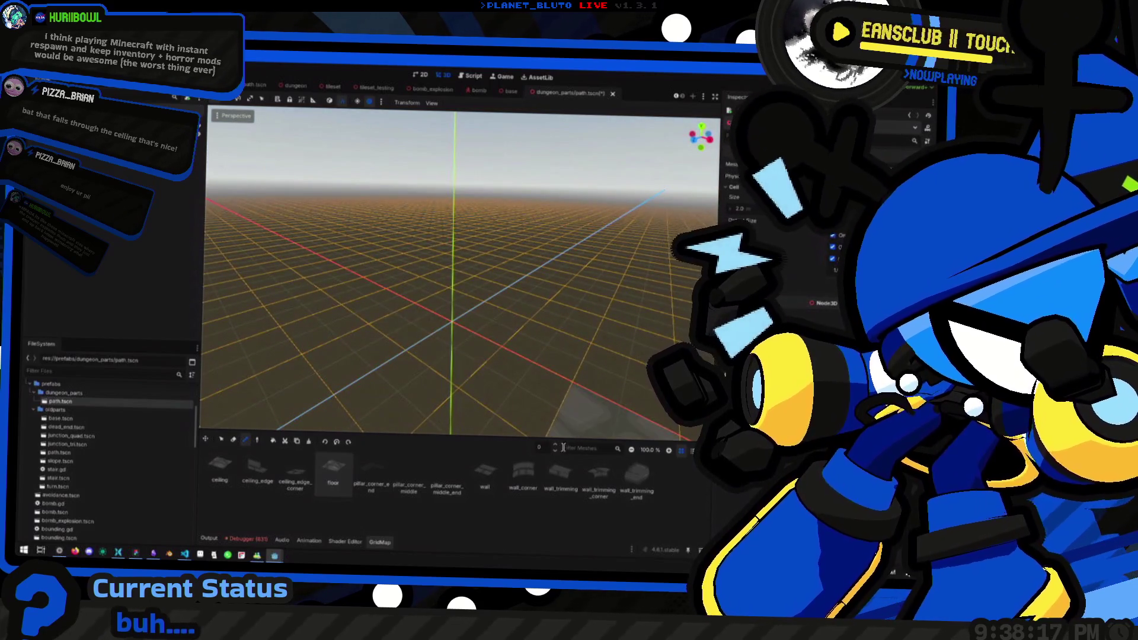
{"action": "key", "text": "q"}
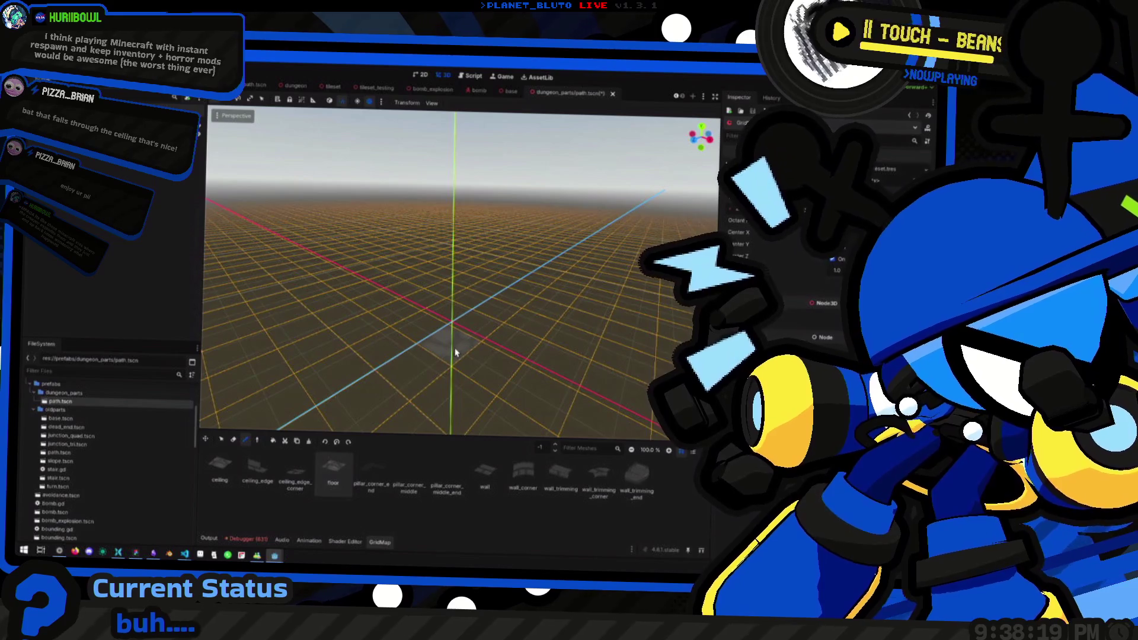
{"action": "mouse_move", "coordinate": [442, 326]}
{"action": "left_mouse_down"}
{"action": "mouse_move", "coordinate": [539, 279]}
{"action": "mouse_move", "coordinate": [356, 279]}
{"action": "mouse_move", "coordinate": [427, 249]}
{"action": "mouse_move", "coordinate": [471, 283]}
{"action": "mouse_move", "coordinate": [450, 308]}
{"action": "mouse_move", "coordinate": [513, 292]}
{"action": "mouse_move", "coordinate": [425, 376]}
{"action": "mouse_move", "coordinate": [369, 286]}
{"action": "mouse_move", "coordinate": [444, 359]}
{"action": "mouse_move", "coordinate": [359, 320]}
{"action": "left_mouse_up"}
{"action": "left_click", "coordinate": [441, 323]}
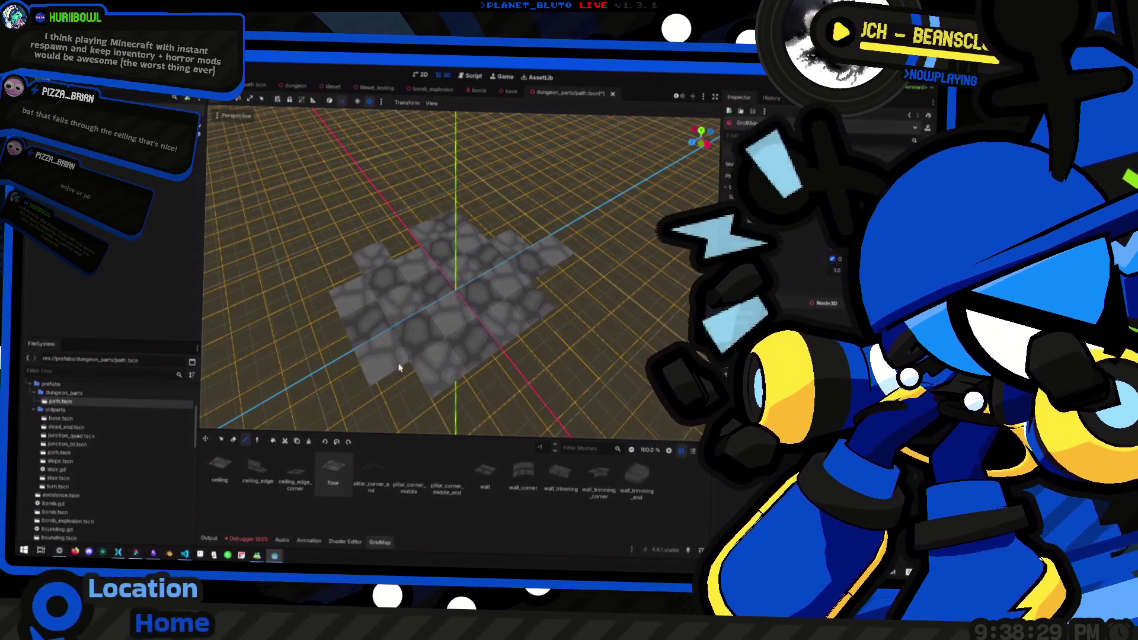
{"action": "left_click_drag", "start_coordinate": [399, 368], "coordinate": [401, 344]}
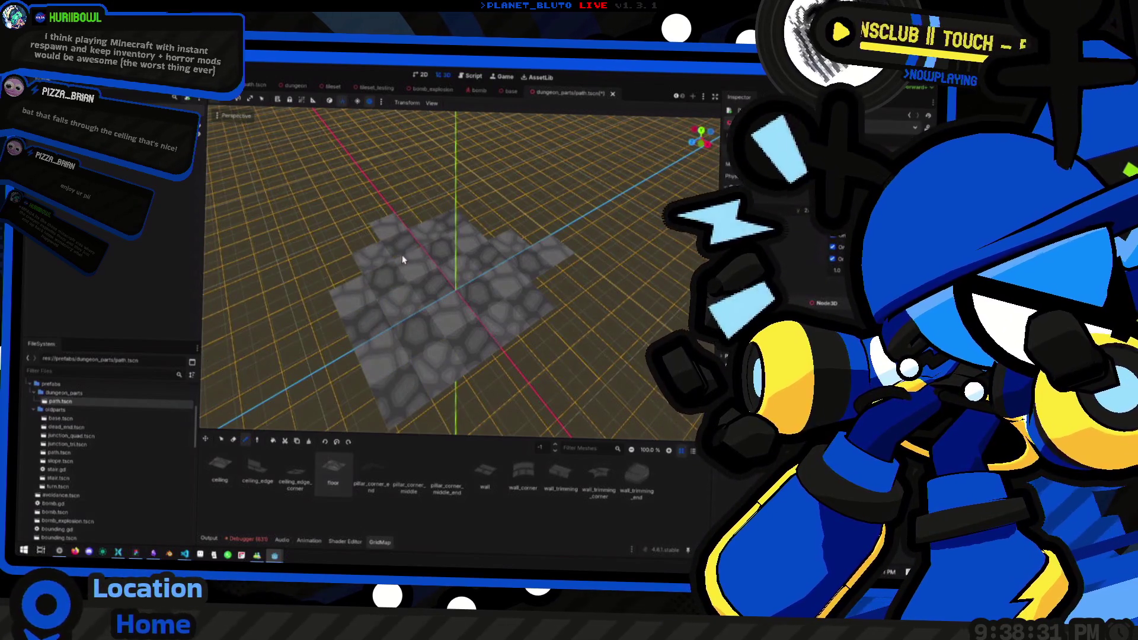
{"action": "key", "text": "ctrl+F3"}
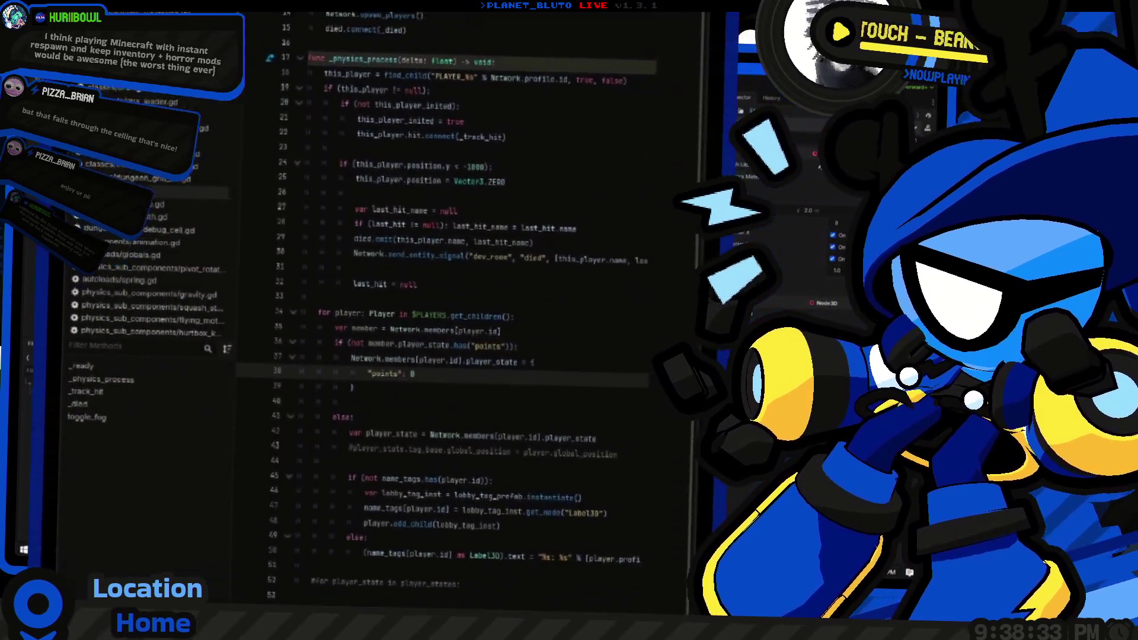
{"action": "left_click", "coordinate": [61, 525]}
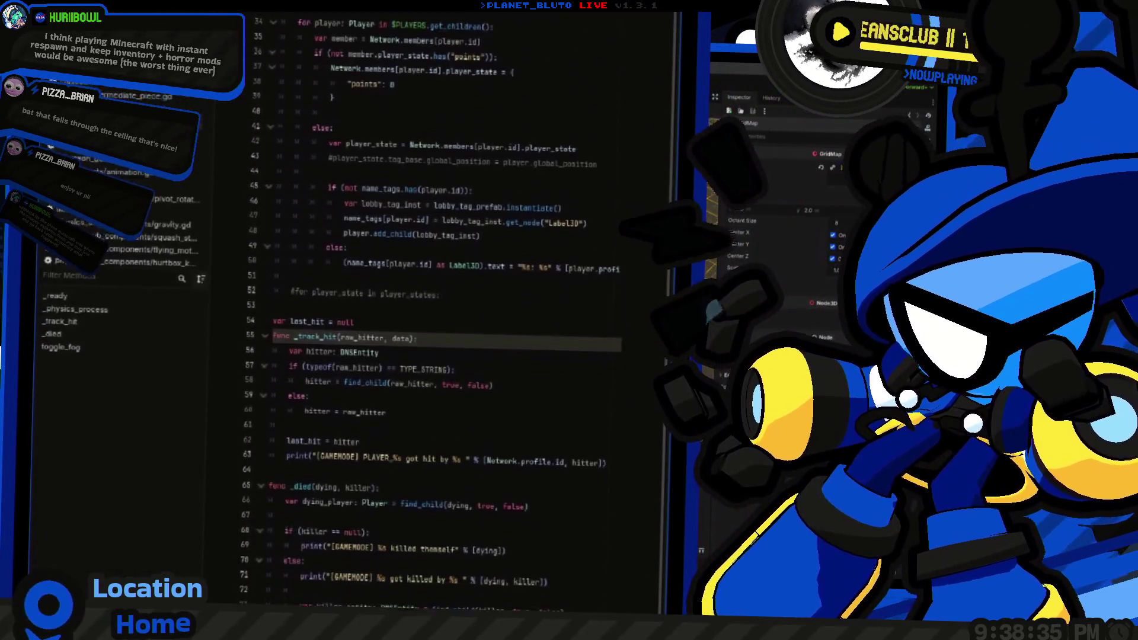
{"action": "scroll", "coordinate": [444, 326], "scroll_direction": "up", "scroll_amount": 10}
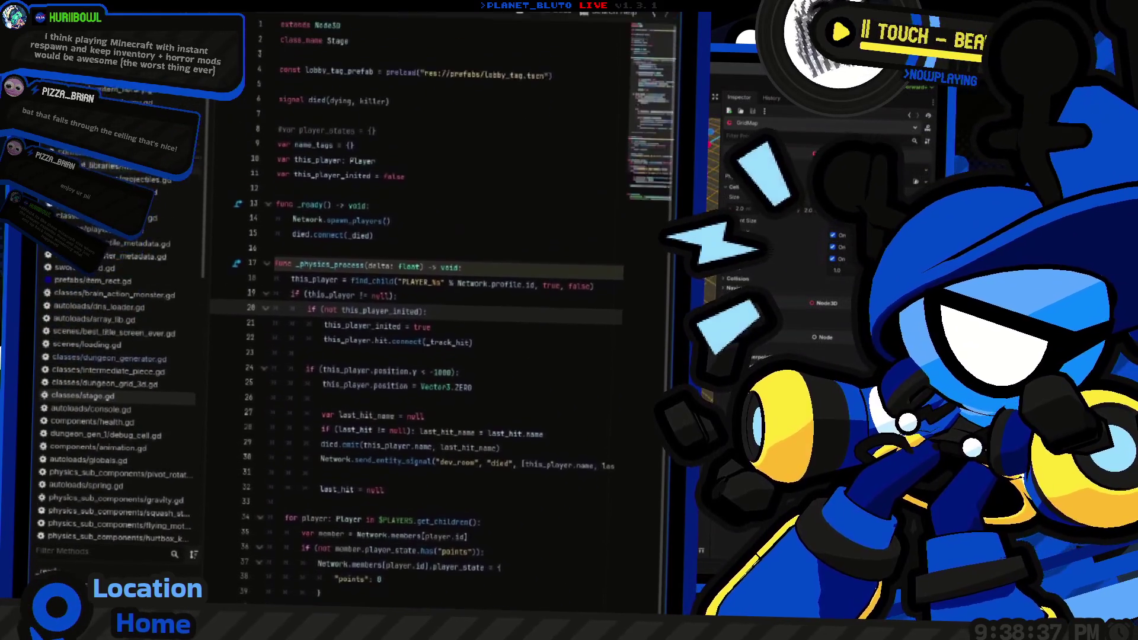
{"action": "left_click", "coordinate": [426, 369]}
{"action": "key", "text": "alt+Left"}
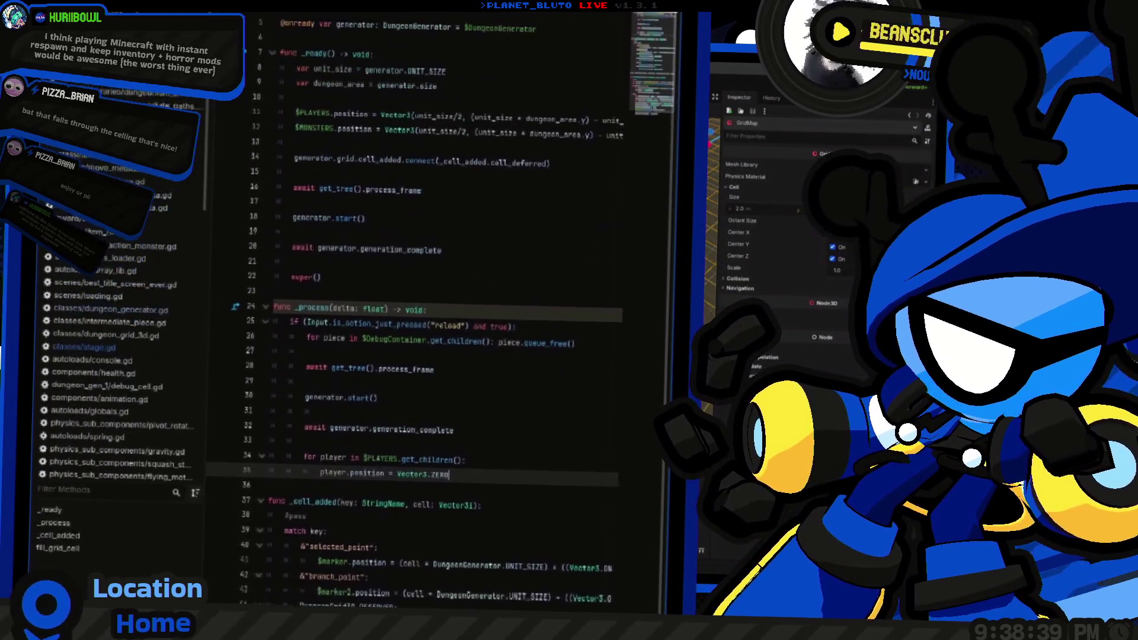
{"action": "key", "text": "alt+Left"}
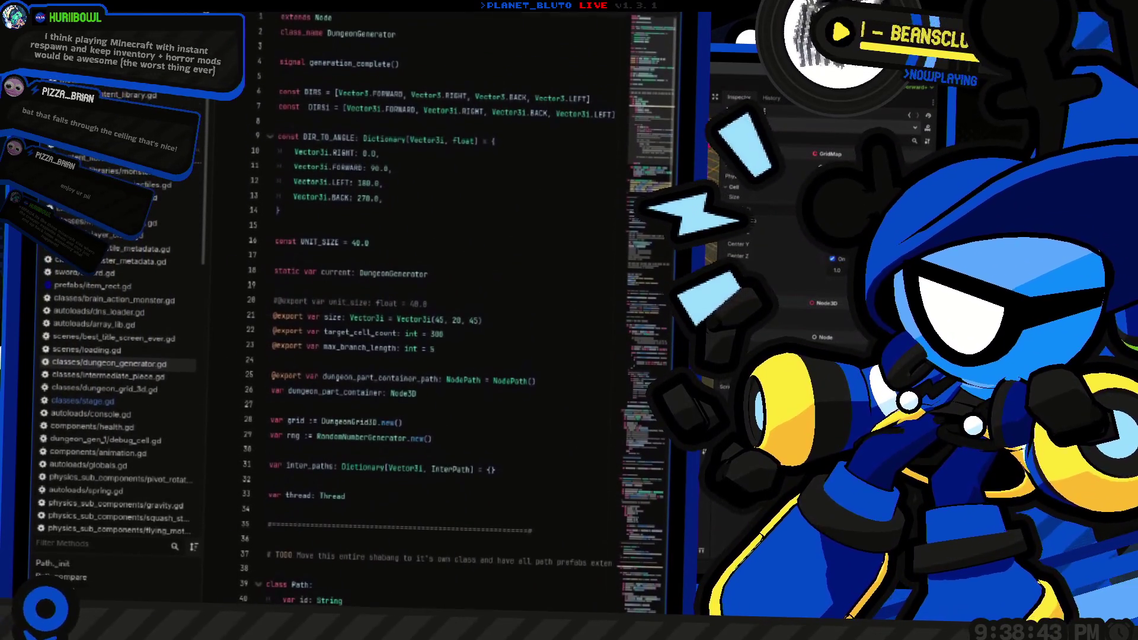
{"action": "key", "text": "ctrl+F2"}
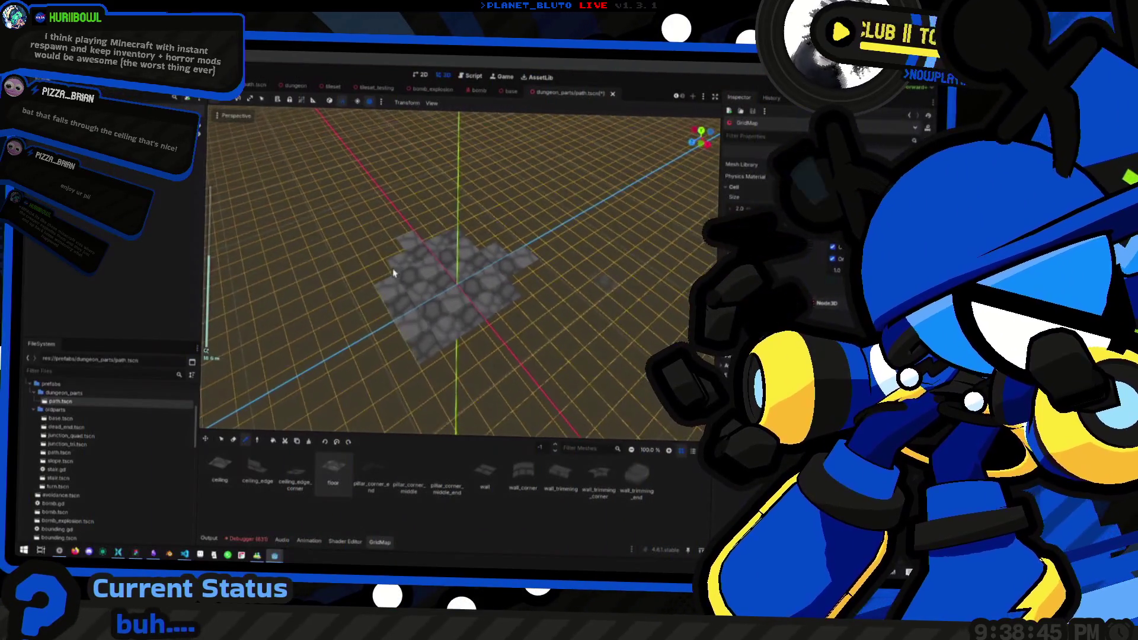
Add a row of cobblestone floor tiles extending left from the first patch.
{"action": "left_click_drag", "start_coordinate": [457, 298], "coordinate": [352, 298]}
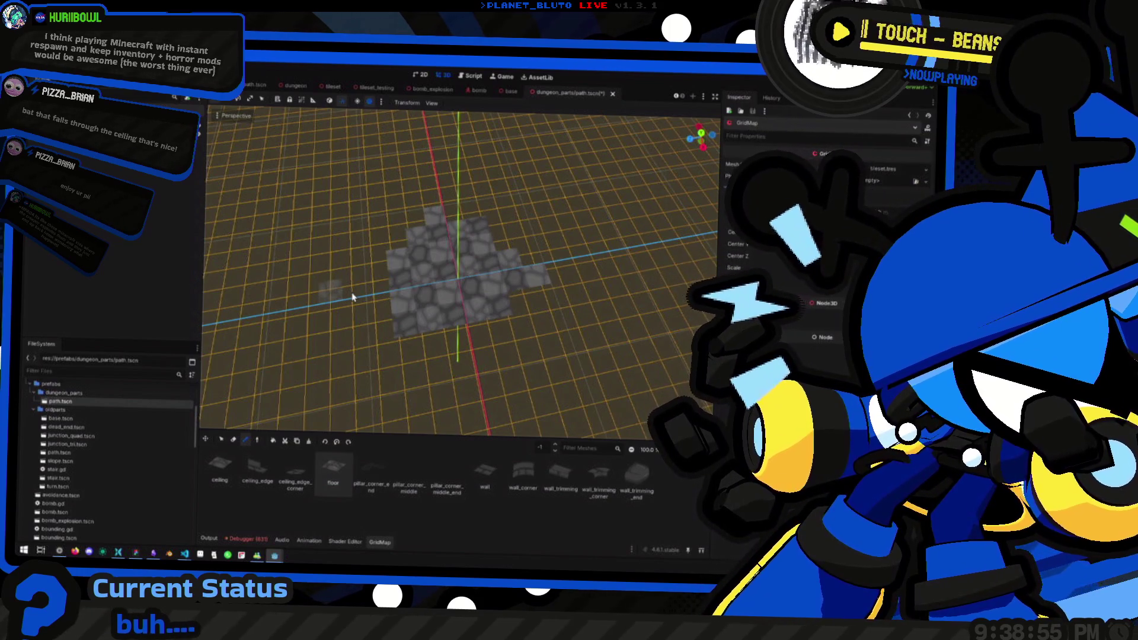
{"action": "mouse_move", "coordinate": [523, 332]}
{"action": "left_mouse_down"}
{"action": "mouse_move", "coordinate": [496, 325]}
{"action": "mouse_move", "coordinate": [525, 350]}
{"action": "left_mouse_up"}
{"action": "mouse_move", "coordinate": [444, 303]}
{"action": "left_mouse_down"}
{"action": "mouse_move", "coordinate": [564, 300]}
{"action": "mouse_move", "coordinate": [481, 229]}
{"action": "left_mouse_up"}
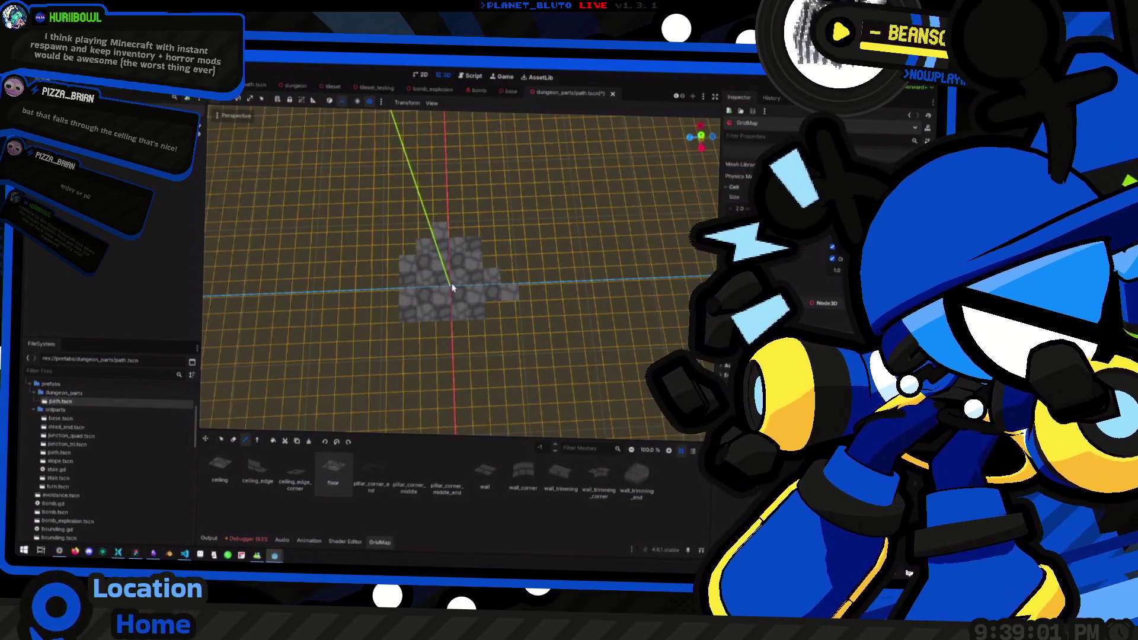
{"action": "left_click_drag", "start_coordinate": [451, 288], "coordinate": [471, 327]}
{"action": "left_click", "coordinate": [412, 319]}
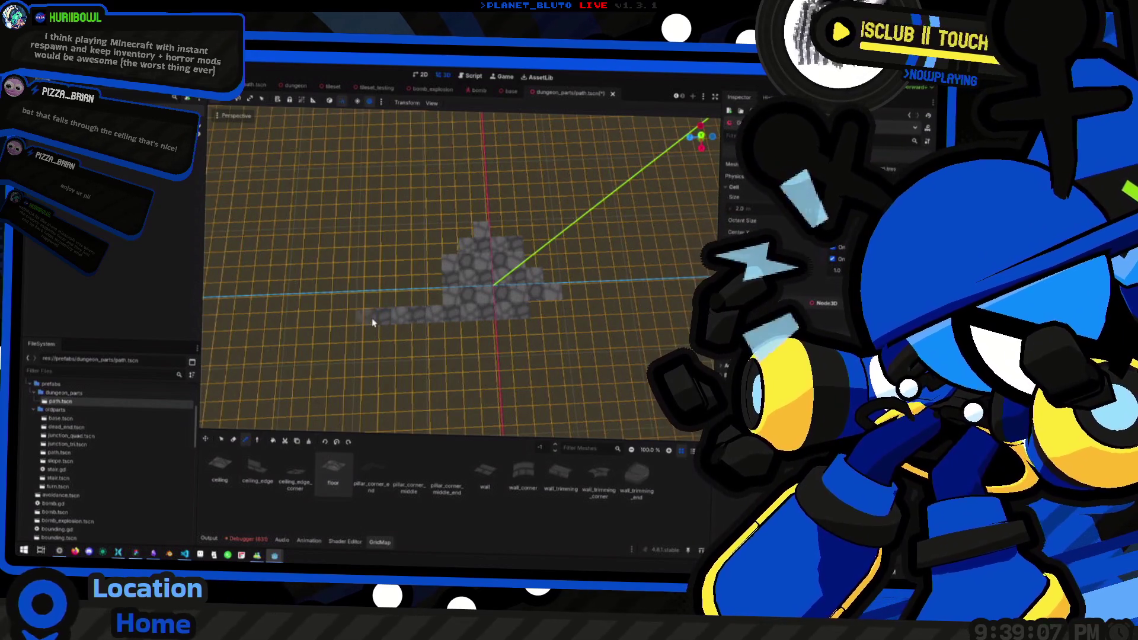
{"action": "left_click", "coordinate": [343, 325]}
{"action": "left_click", "coordinate": [314, 324]}
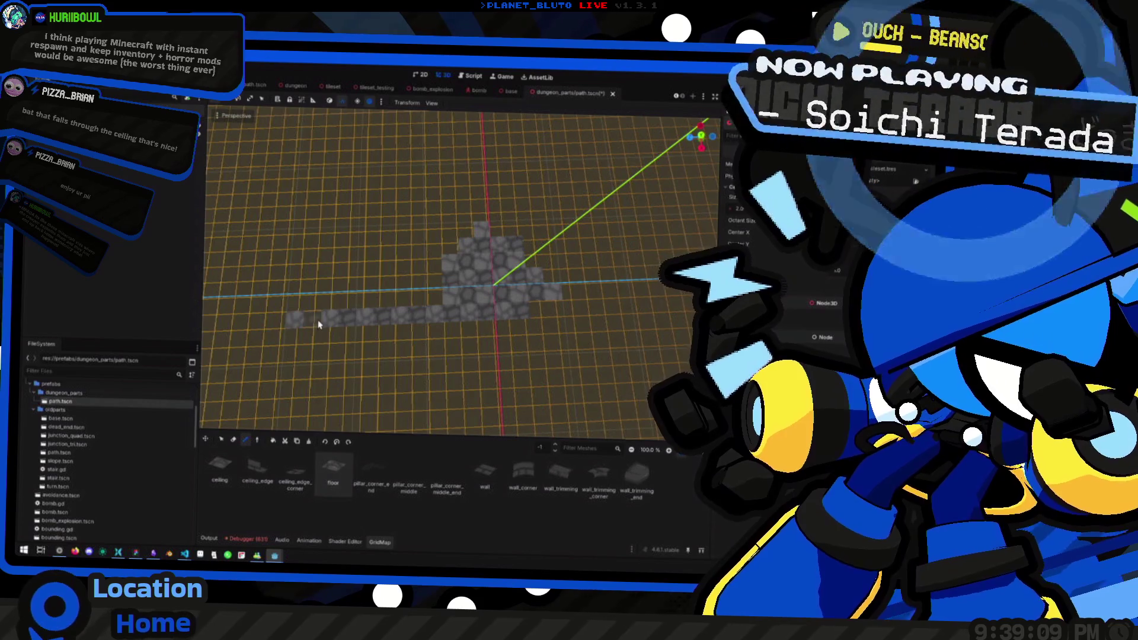
{"action": "key", "text": "w"}
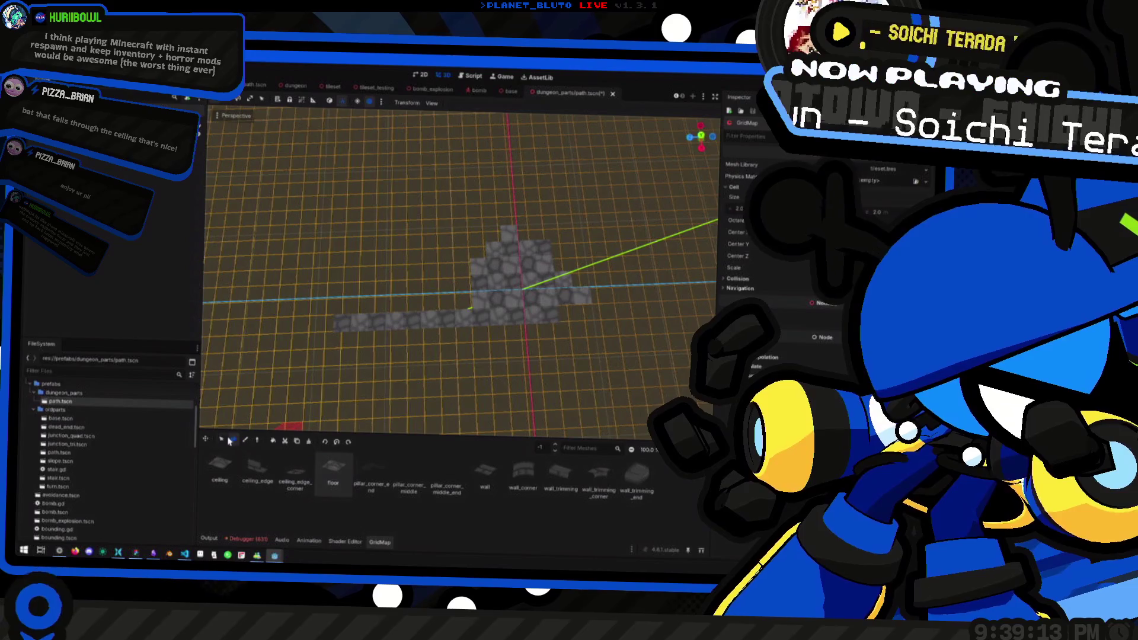
{"action": "left_click", "coordinate": [246, 440]}
Paint a cobblestone strip and U-shaped border, erasing and repainting the left column.
{"action": "mouse_move", "coordinate": [500, 353]}
{"action": "left_mouse_down"}
{"action": "mouse_move", "coordinate": [457, 331]}
{"action": "mouse_move", "coordinate": [509, 312]}
{"action": "mouse_move", "coordinate": [454, 310]}
{"action": "mouse_move", "coordinate": [474, 330]}
{"action": "left_mouse_up"}
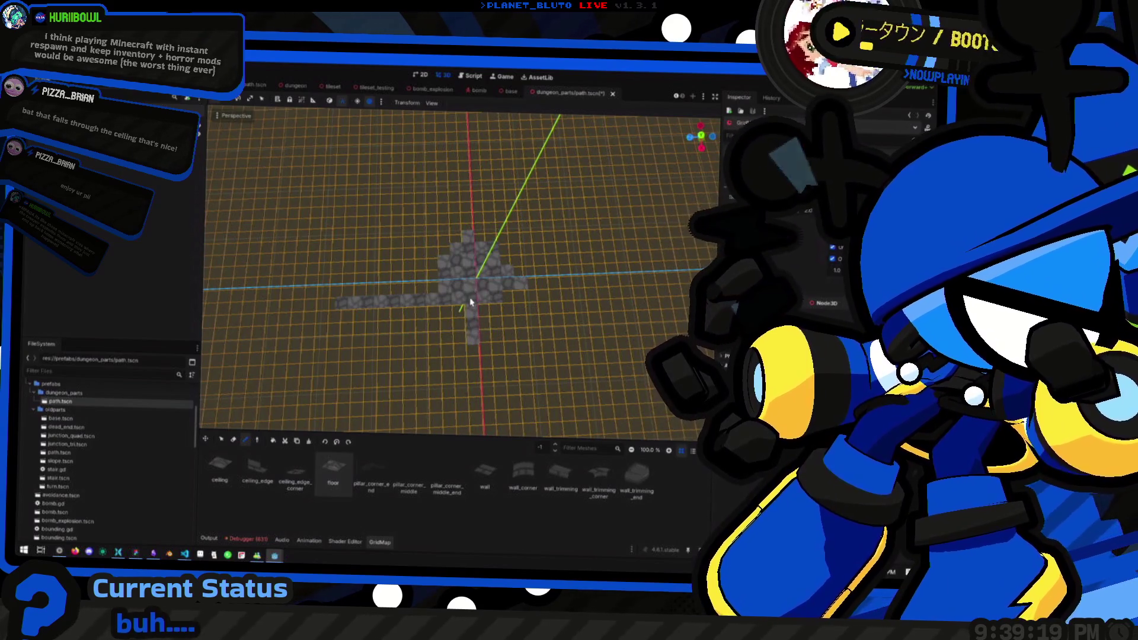
{"action": "left_click_drag", "start_coordinate": [426, 291], "coordinate": [337, 297]}
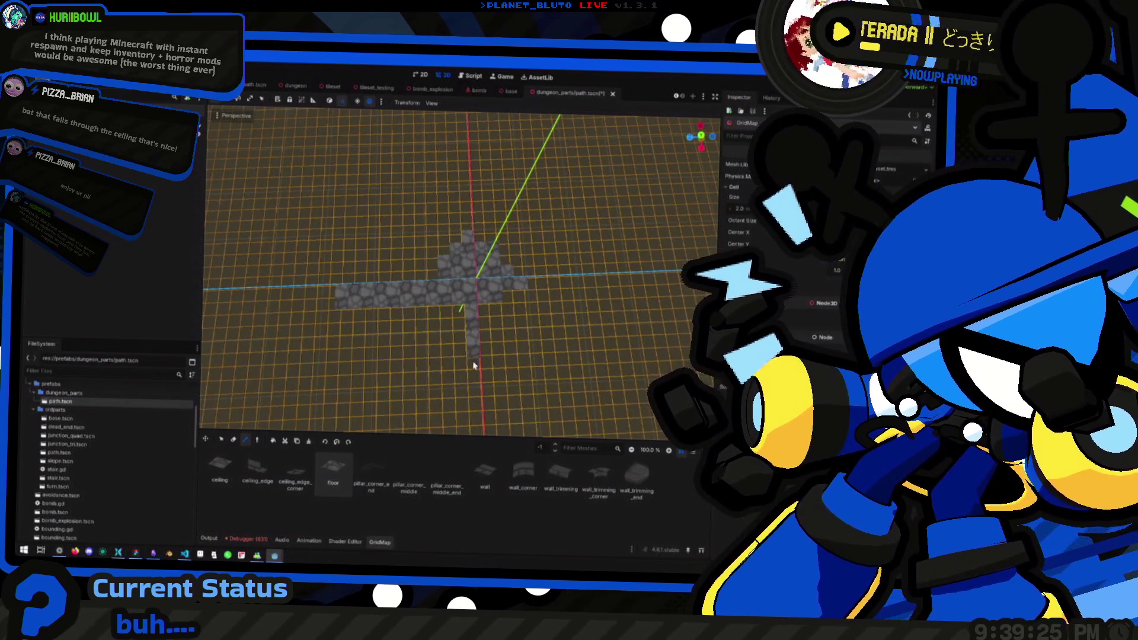
{"action": "mouse_move", "coordinate": [476, 409]}
{"action": "left_mouse_down"}
{"action": "mouse_move", "coordinate": [363, 264]}
{"action": "mouse_move", "coordinate": [351, 343]}
{"action": "left_mouse_up"}
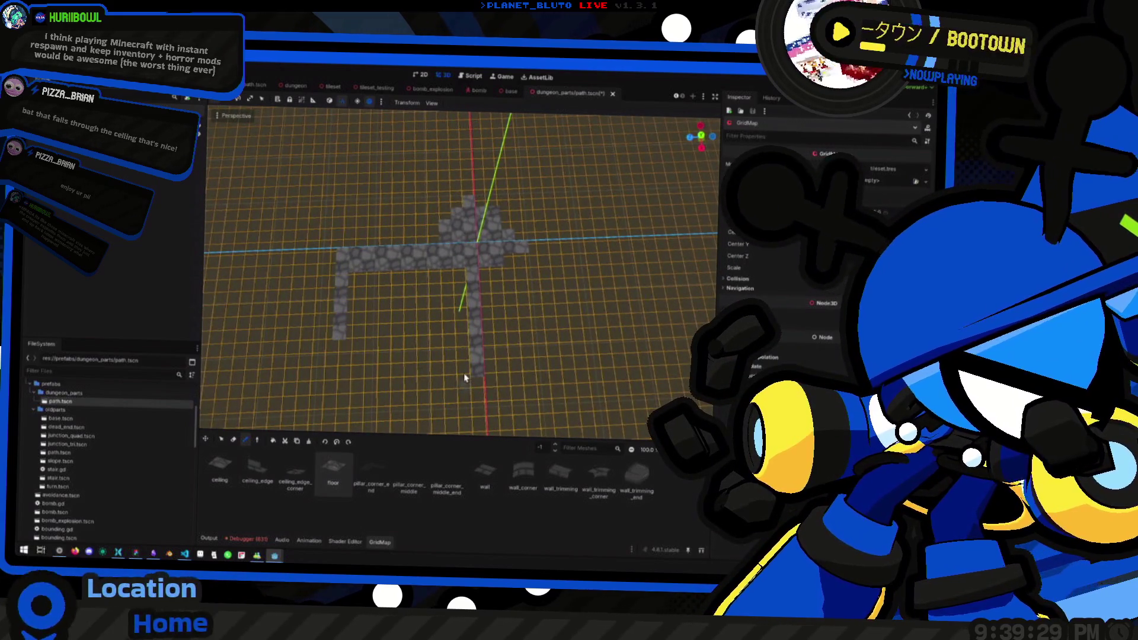
{"action": "left_click_drag", "start_coordinate": [464, 372], "coordinate": [416, 379]}
{"action": "left_click_drag", "start_coordinate": [348, 374], "coordinate": [342, 357]}
{"action": "mouse_move", "coordinate": [426, 328]}
{"action": "left_mouse_down"}
{"action": "mouse_move", "coordinate": [382, 344]}
{"action": "mouse_move", "coordinate": [475, 323]}
{"action": "mouse_move", "coordinate": [411, 274]}
{"action": "mouse_move", "coordinate": [503, 305]}
{"action": "mouse_move", "coordinate": [617, 297]}
{"action": "mouse_move", "coordinate": [531, 322]}
{"action": "mouse_move", "coordinate": [456, 320]}
{"action": "mouse_move", "coordinate": [469, 269]}
{"action": "left_mouse_up"}
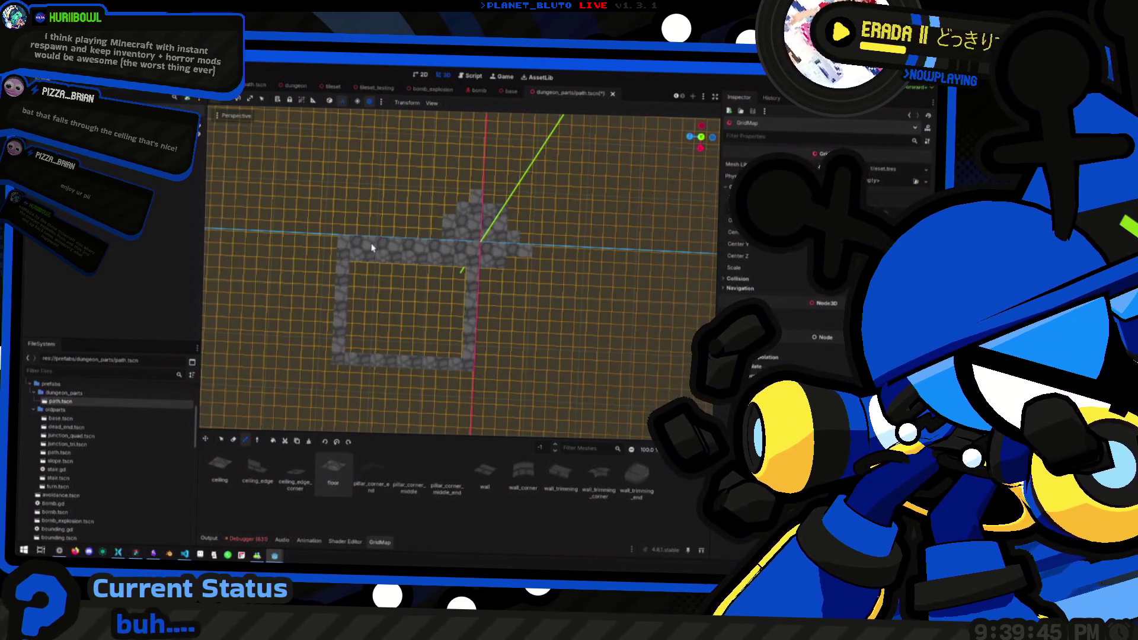
{"action": "mouse_move", "coordinate": [342, 263]}
{"action": "left_mouse_down"}
{"action": "mouse_move", "coordinate": [345, 248]}
{"action": "mouse_move", "coordinate": [346, 310]}
{"action": "mouse_move", "coordinate": [313, 384]}
{"action": "left_mouse_up"}
{"action": "left_click", "coordinate": [249, 441]}
{"action": "left_click_drag", "start_coordinate": [363, 272], "coordinate": [356, 344]}
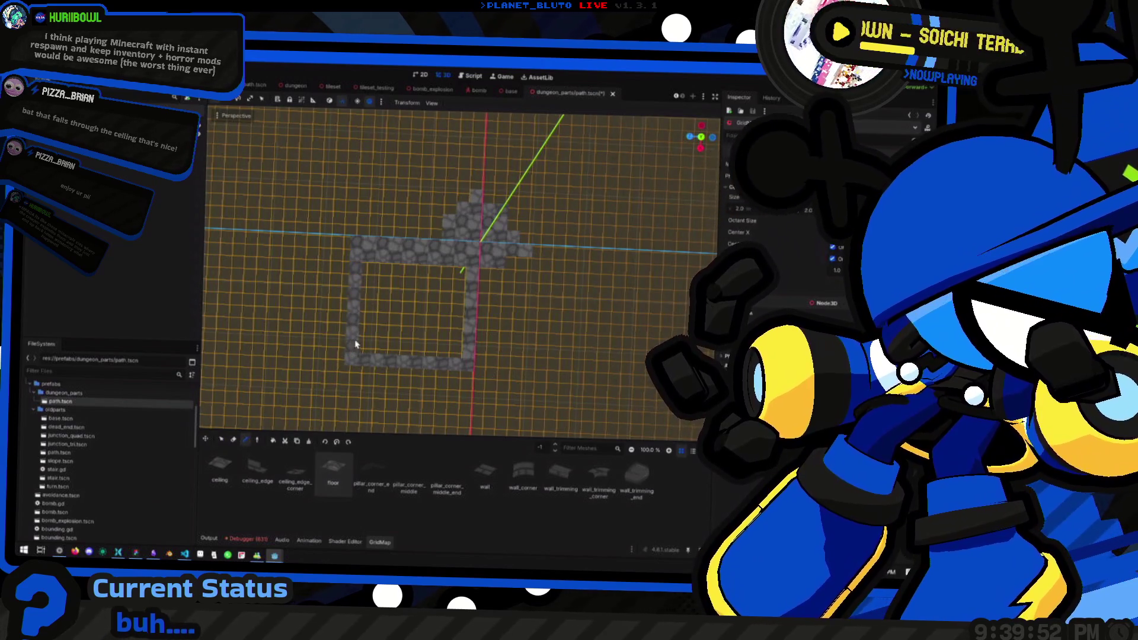
In Top Orthogonal view, paint tiles along the right and bottom edges and fill the interior.
{"action": "left_click", "coordinate": [701, 137]}
{"action": "mouse_move", "coordinate": [464, 278]}
{"action": "left_mouse_down"}
{"action": "mouse_move", "coordinate": [521, 284]}
{"action": "mouse_move", "coordinate": [515, 276]}
{"action": "left_mouse_up"}
{"action": "mouse_move", "coordinate": [539, 319]}
{"action": "left_mouse_down"}
{"action": "mouse_move", "coordinate": [533, 279]}
{"action": "mouse_move", "coordinate": [535, 367]}
{"action": "mouse_move", "coordinate": [463, 368]}
{"action": "left_mouse_up"}
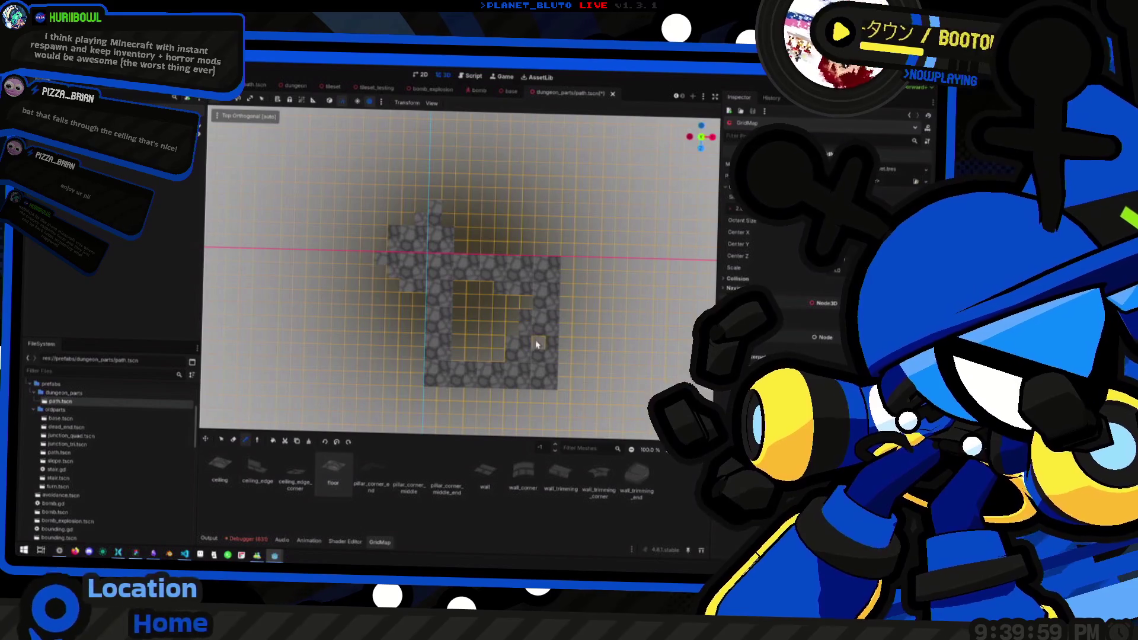
{"action": "mouse_move", "coordinate": [523, 305]}
{"action": "left_mouse_down"}
{"action": "mouse_move", "coordinate": [500, 354]}
{"action": "mouse_move", "coordinate": [456, 354]}
{"action": "mouse_move", "coordinate": [461, 328]}
{"action": "mouse_move", "coordinate": [488, 330]}
{"action": "left_mouse_up"}
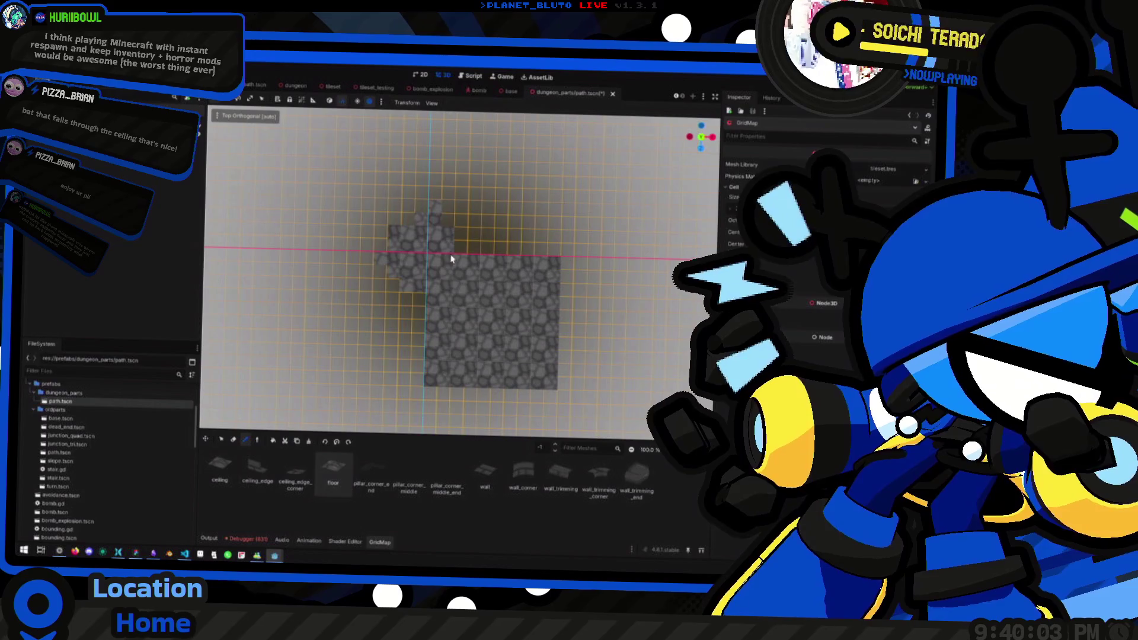
Paint cobblestone columns and rows around the left, right, top and bottom of the square.
{"action": "scroll", "coordinate": [431, 267], "scroll_direction": "down", "scroll_amount": 2}
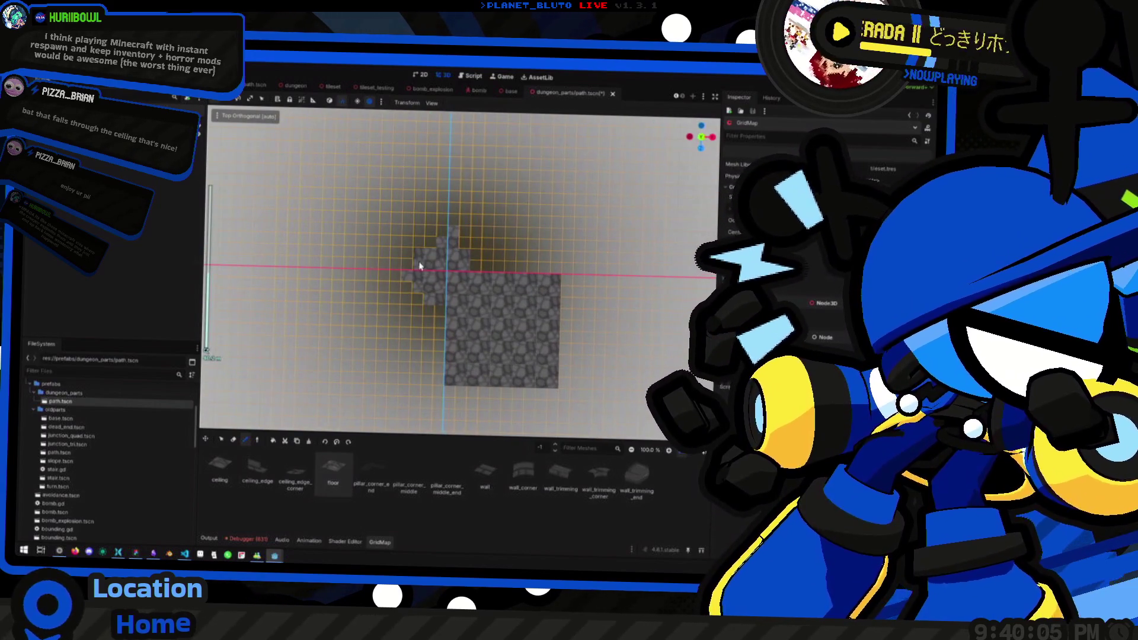
{"action": "mouse_move", "coordinate": [437, 268]}
{"action": "left_mouse_down"}
{"action": "mouse_move", "coordinate": [344, 263]}
{"action": "mouse_move", "coordinate": [439, 241]}
{"action": "left_mouse_up"}
{"action": "scroll", "coordinate": [385, 267], "scroll_direction": "up", "scroll_amount": 1}
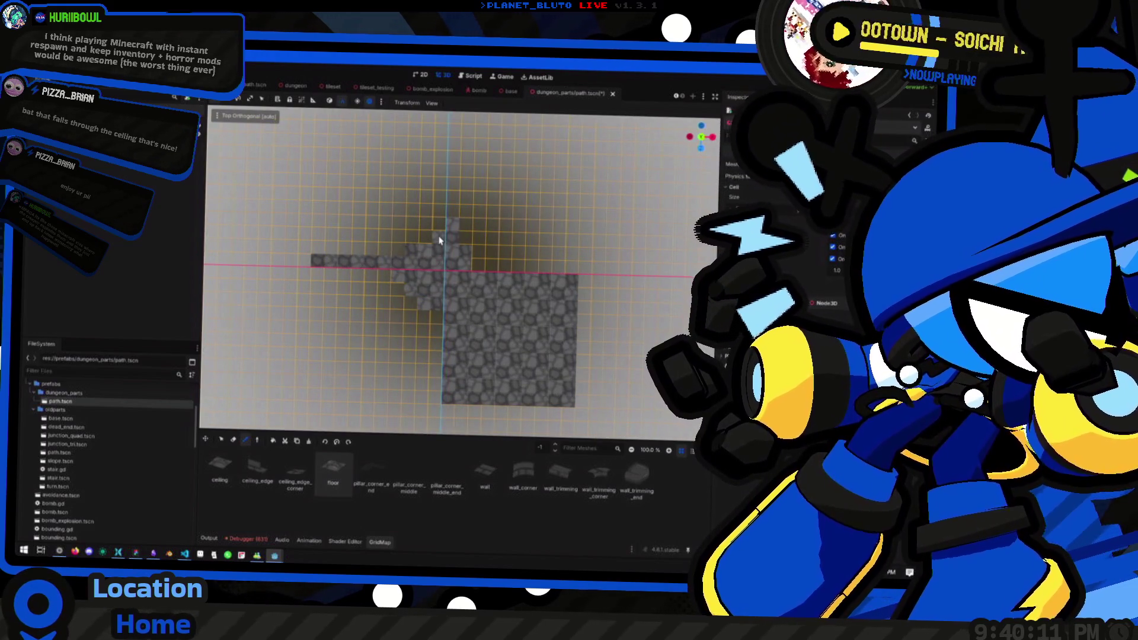
{"action": "mouse_move", "coordinate": [440, 186]}
{"action": "left_mouse_down"}
{"action": "mouse_move", "coordinate": [440, 142]}
{"action": "mouse_move", "coordinate": [323, 145]}
{"action": "mouse_move", "coordinate": [325, 217]}
{"action": "left_mouse_up"}
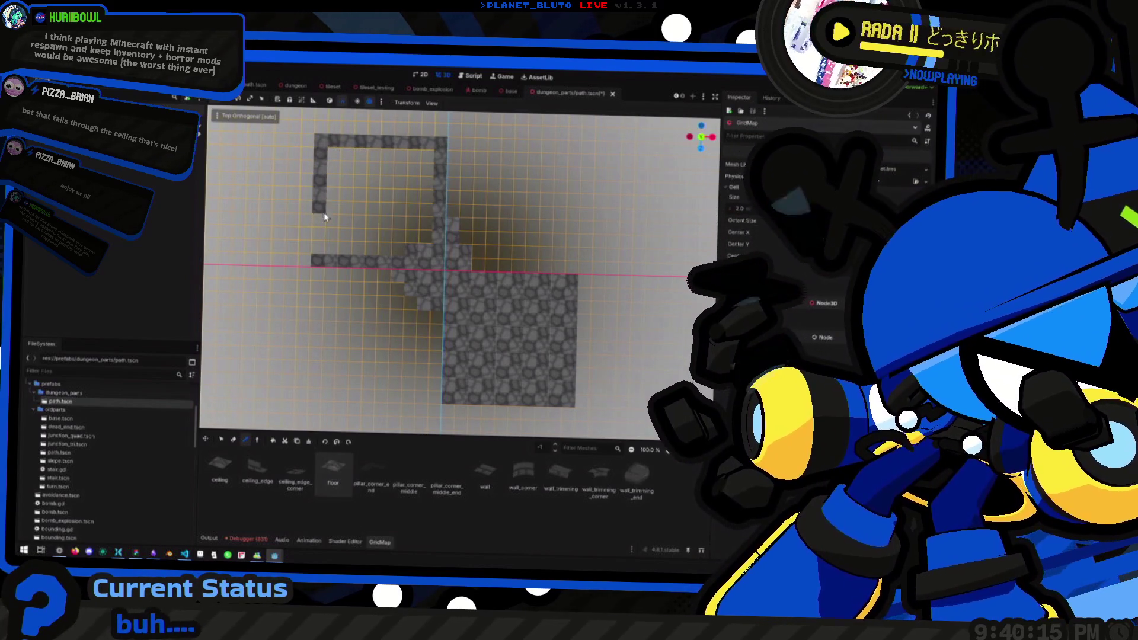
{"action": "mouse_move", "coordinate": [320, 286]}
{"action": "left_mouse_down"}
{"action": "mouse_move", "coordinate": [327, 395]}
{"action": "mouse_move", "coordinate": [439, 401]}
{"action": "left_mouse_up"}
{"action": "left_click_drag", "start_coordinate": [572, 268], "coordinate": [576, 198]}
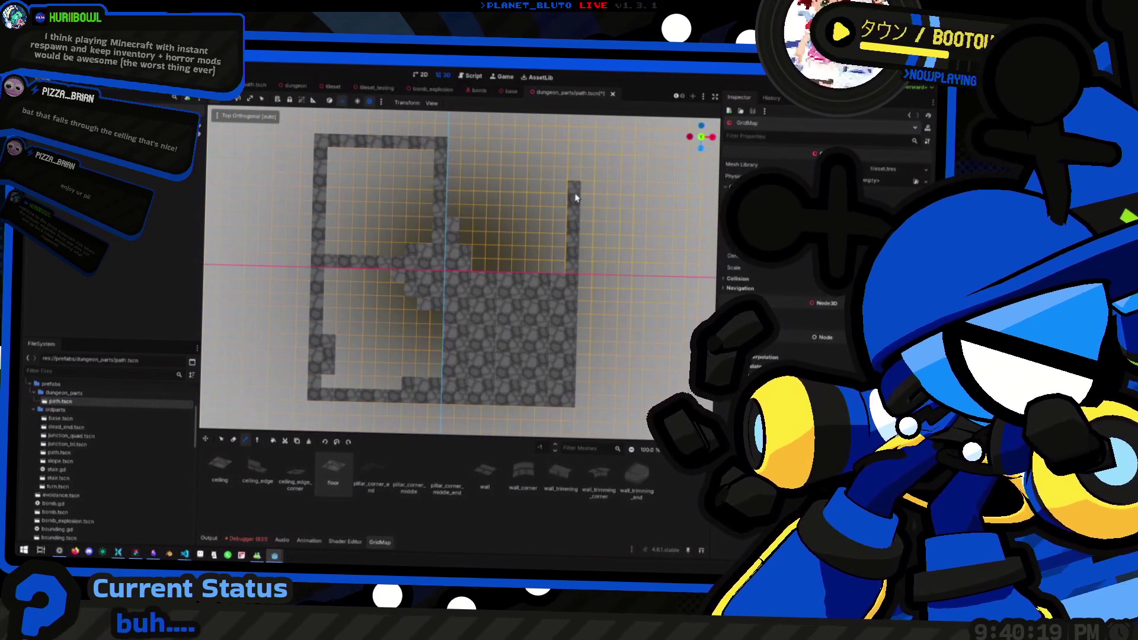
{"action": "mouse_move", "coordinate": [461, 148]}
{"action": "left_mouse_down"}
{"action": "mouse_move", "coordinate": [564, 148]}
{"action": "mouse_move", "coordinate": [575, 190]}
{"action": "left_mouse_up"}
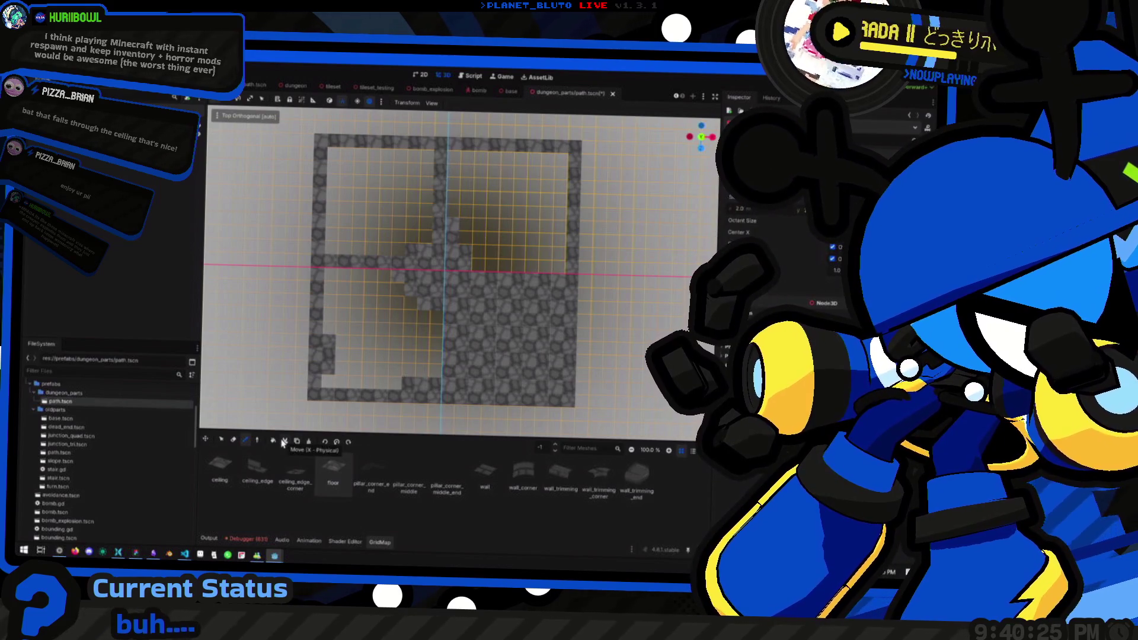
{"action": "left_click_drag", "start_coordinate": [338, 391], "coordinate": [396, 320]}
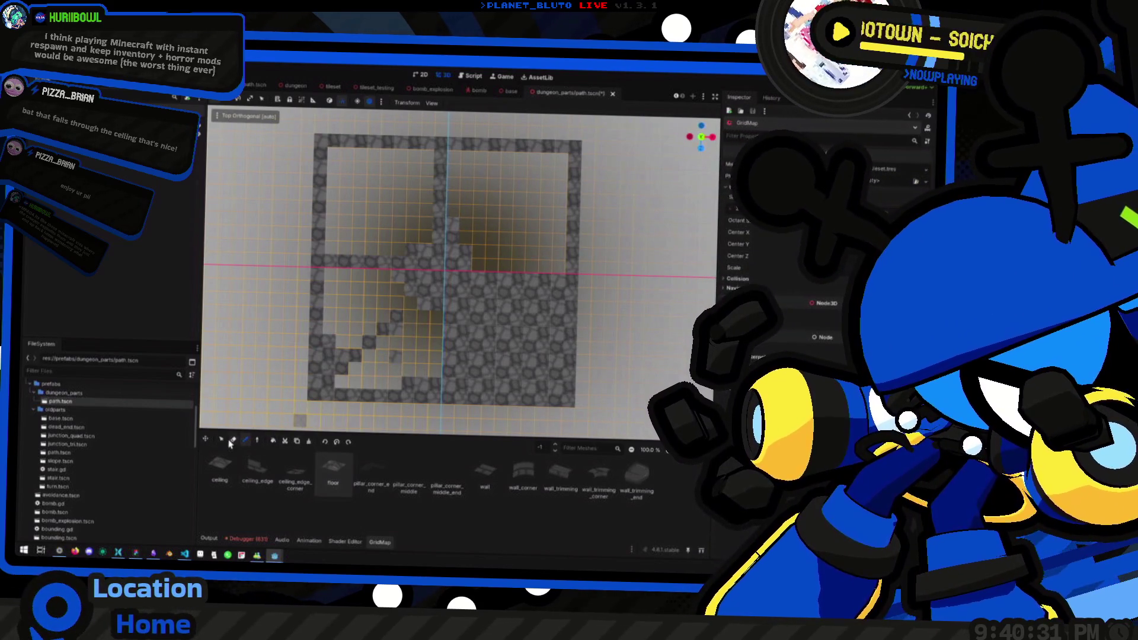
Box-select the lower-left, upper-right and upper-left quadrants and fill each with floor tiles.
{"action": "left_click", "coordinate": [231, 441]}
{"action": "left_click_drag", "start_coordinate": [335, 392], "coordinate": [431, 271]}
{"action": "mouse_move", "coordinate": [323, 392]}
{"action": "left_mouse_down"}
{"action": "mouse_move", "coordinate": [376, 300]}
{"action": "mouse_move", "coordinate": [445, 270]}
{"action": "left_mouse_up"}
{"action": "key", "text": "shift+f"}
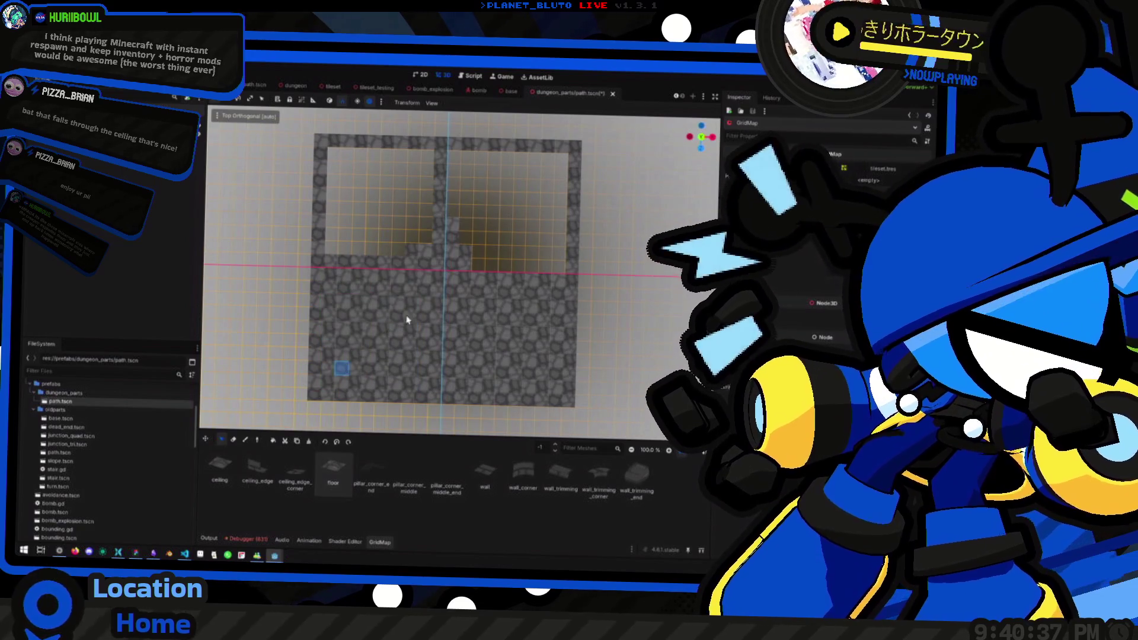
{"action": "left_click_drag", "start_coordinate": [479, 236], "coordinate": [567, 152]}
{"action": "key", "text": "shift+f"}
{"action": "left_click_drag", "start_coordinate": [330, 165], "coordinate": [430, 257]}
{"action": "key", "text": "shift+f"}
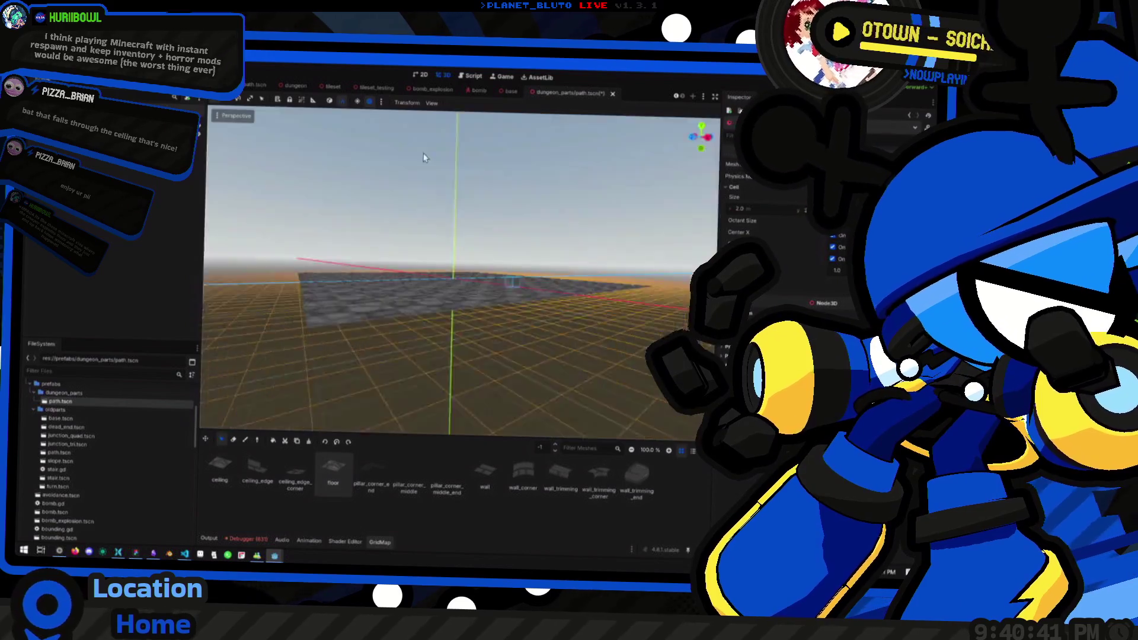
Check the filled square in perspective, then return to the Top view.
{"action": "left_click_drag", "start_coordinate": [491, 300], "coordinate": [572, 338]}
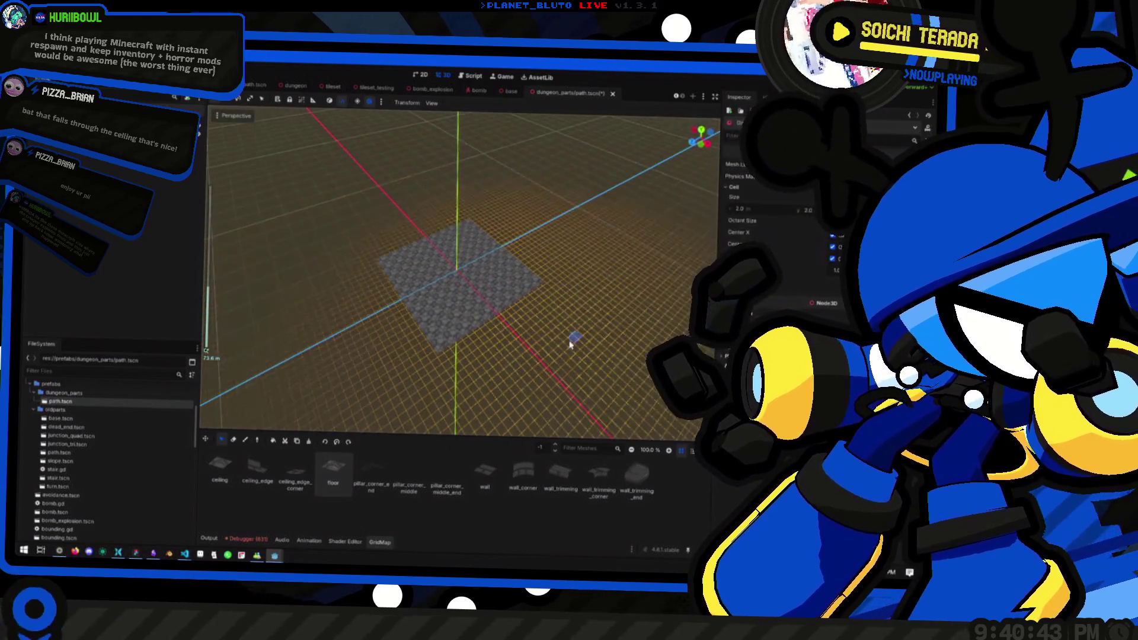
{"action": "scroll", "coordinate": [394, 307], "scroll_direction": "up", "scroll_amount": 5}
{"action": "mouse_move", "coordinate": [394, 307]}
{"action": "left_mouse_down"}
{"action": "mouse_move", "coordinate": [340, 211]}
{"action": "mouse_move", "coordinate": [340, 242]}
{"action": "mouse_move", "coordinate": [240, 238]}
{"action": "mouse_move", "coordinate": [427, 261]}
{"action": "mouse_move", "coordinate": [508, 336]}
{"action": "left_mouse_up"}
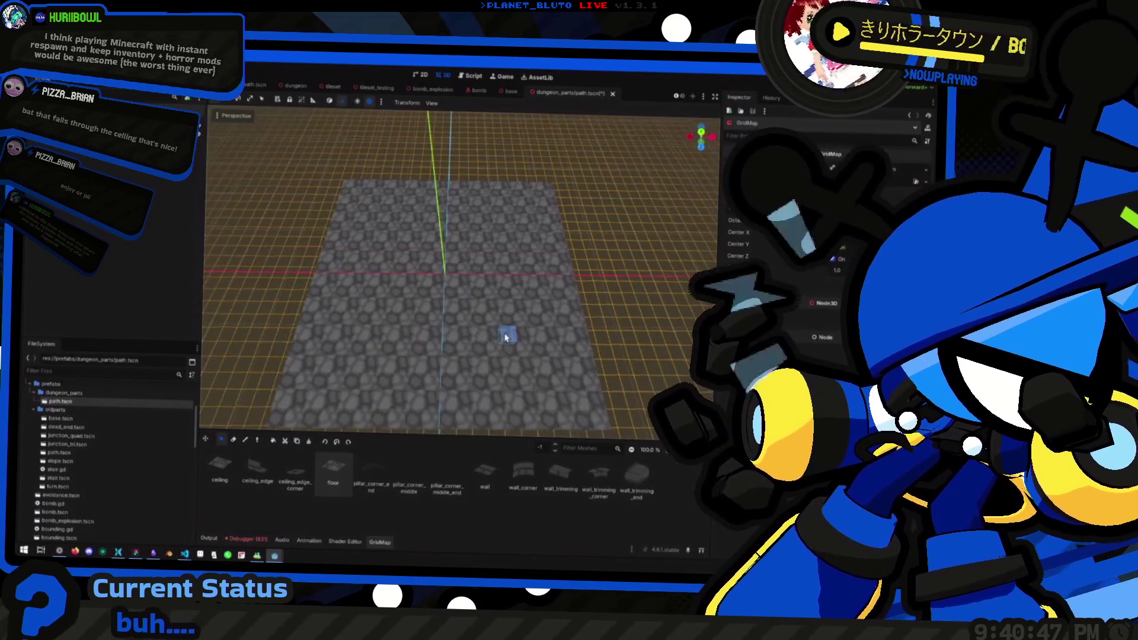
{"action": "left_click", "coordinate": [702, 136]}
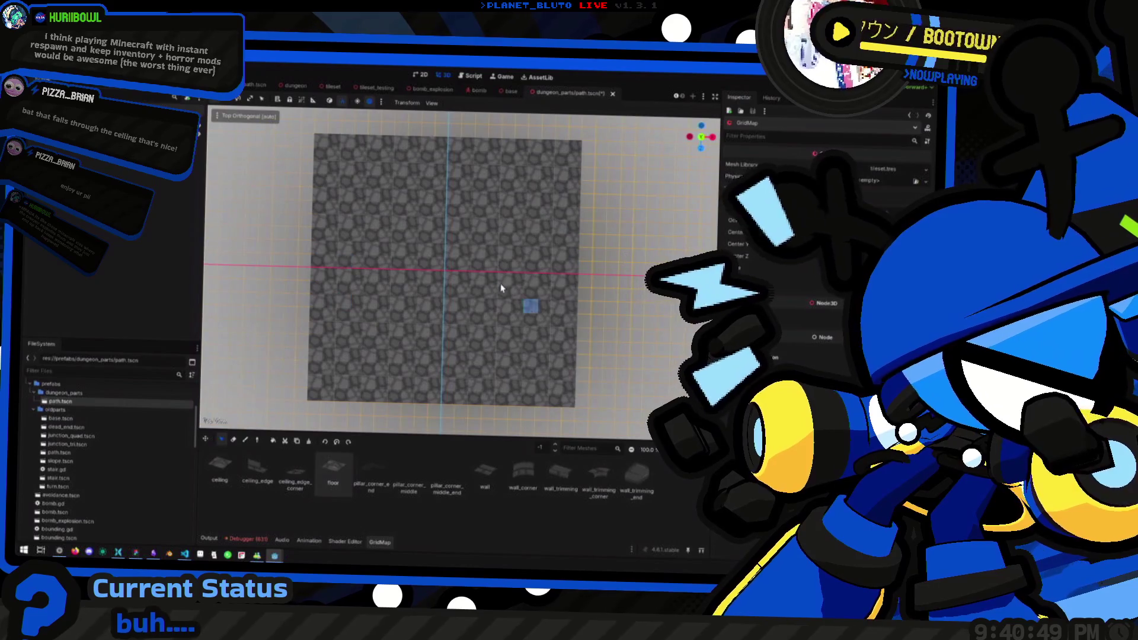
{"action": "left_click", "coordinate": [485, 474]}
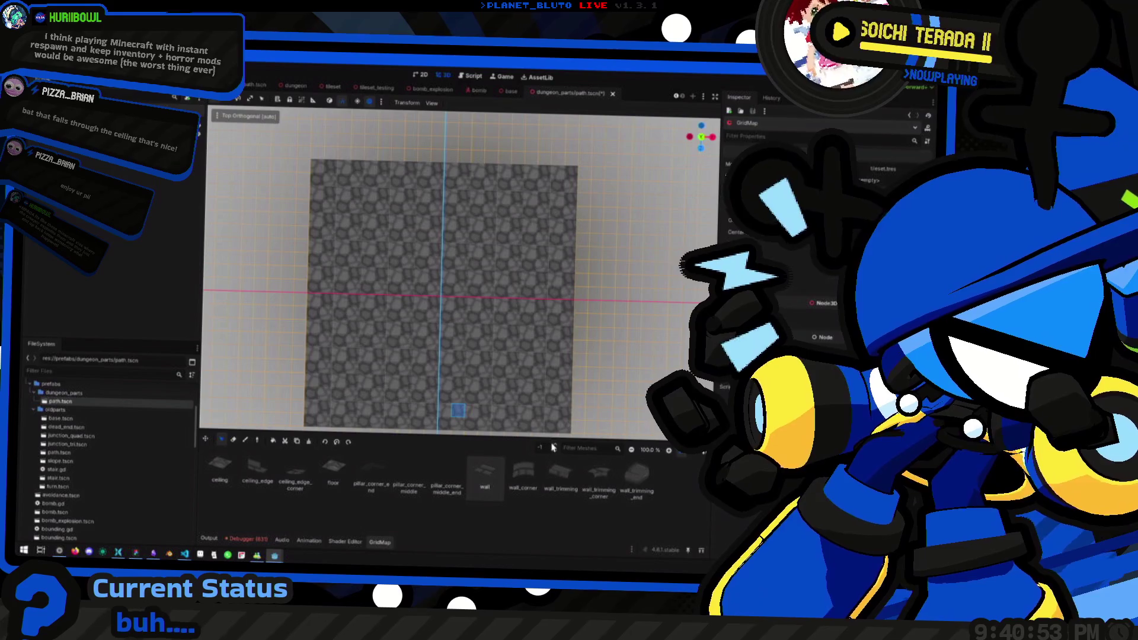
Switch to the Paint tool and select the straight 'wall' piece from the palette.
{"action": "mouse_move", "coordinate": [534, 356]}
{"action": "left_mouse_down"}
{"action": "mouse_move", "coordinate": [507, 344]}
{"action": "mouse_move", "coordinate": [462, 362]}
{"action": "left_mouse_up"}
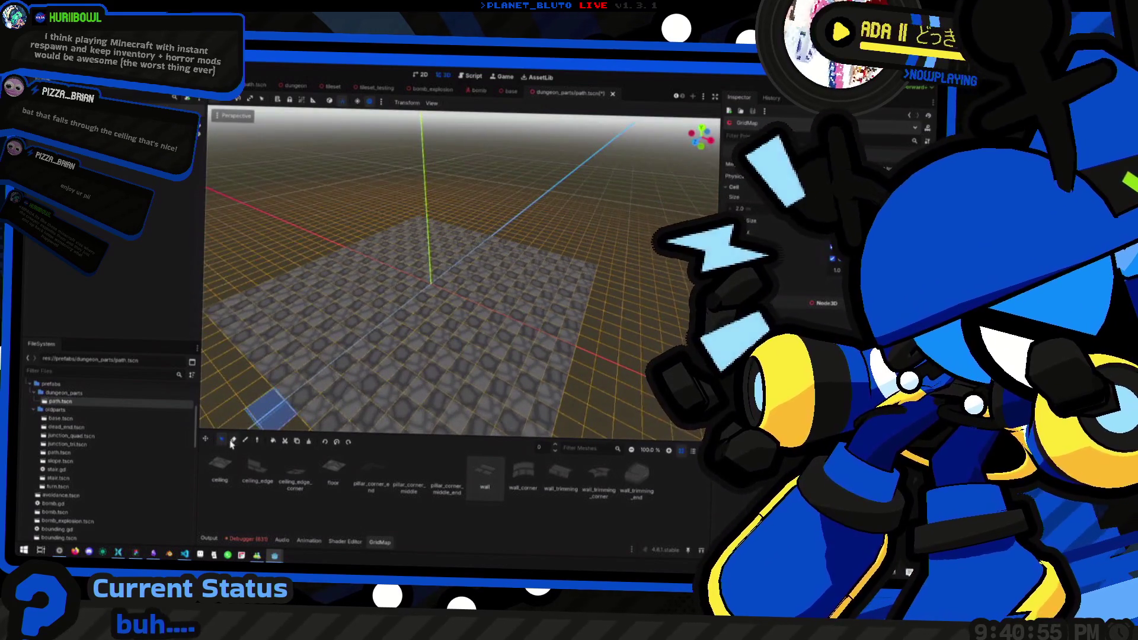
{"action": "left_click", "coordinate": [245, 441]}
{"action": "mouse_move", "coordinate": [439, 323]}
{"action": "left_mouse_down"}
{"action": "mouse_move", "coordinate": [501, 354]}
{"action": "mouse_move", "coordinate": [456, 388]}
{"action": "left_mouse_up"}
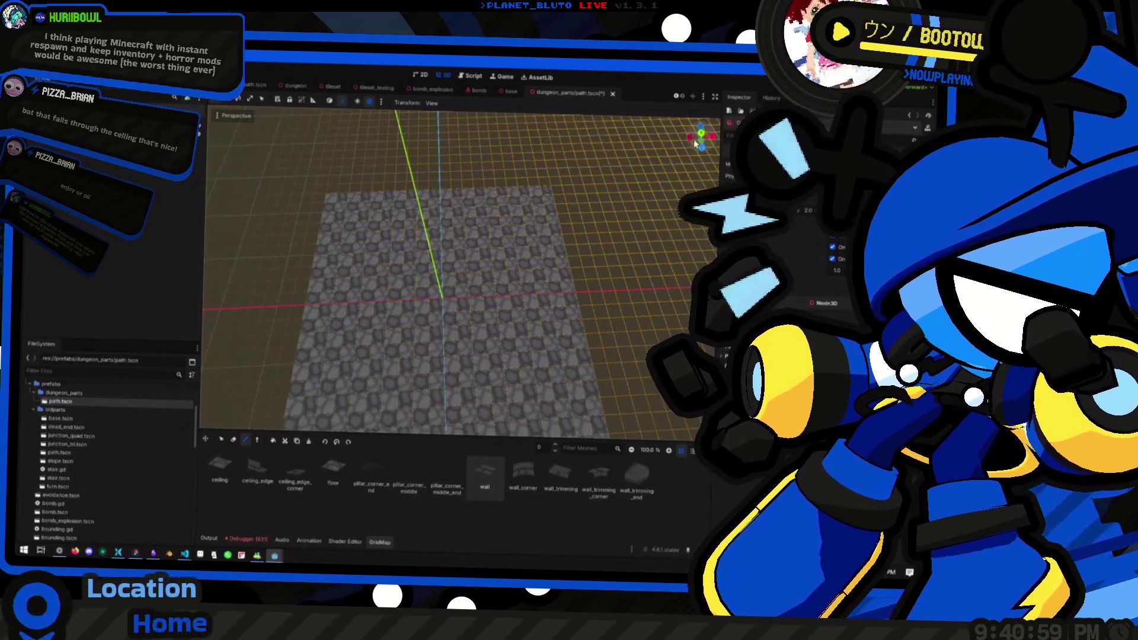
{"action": "left_click", "coordinate": [702, 138]}
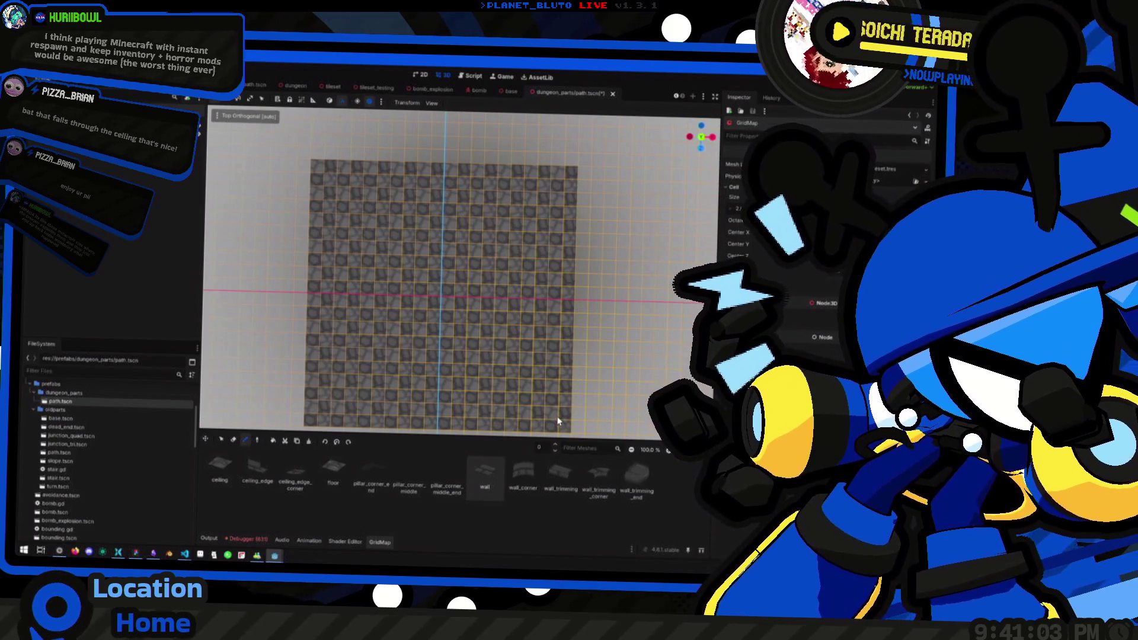
{"action": "left_click", "coordinate": [523, 472]}
{"action": "mouse_move", "coordinate": [507, 295]}
{"action": "left_mouse_down"}
{"action": "mouse_move", "coordinate": [590, 274]}
{"action": "mouse_move", "coordinate": [389, 275]}
{"action": "mouse_move", "coordinate": [412, 251]}
{"action": "mouse_move", "coordinate": [516, 267]}
{"action": "left_mouse_up"}
{"action": "scroll", "coordinate": [398, 248], "scroll_direction": "up", "scroll_amount": 3}
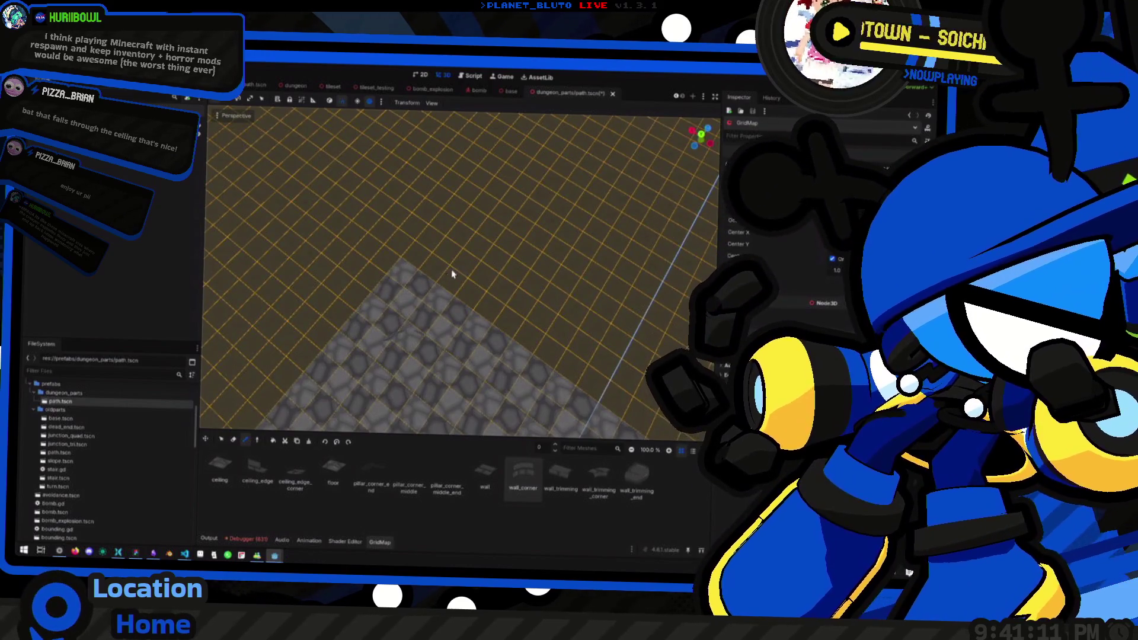
{"action": "left_click", "coordinate": [482, 463]}
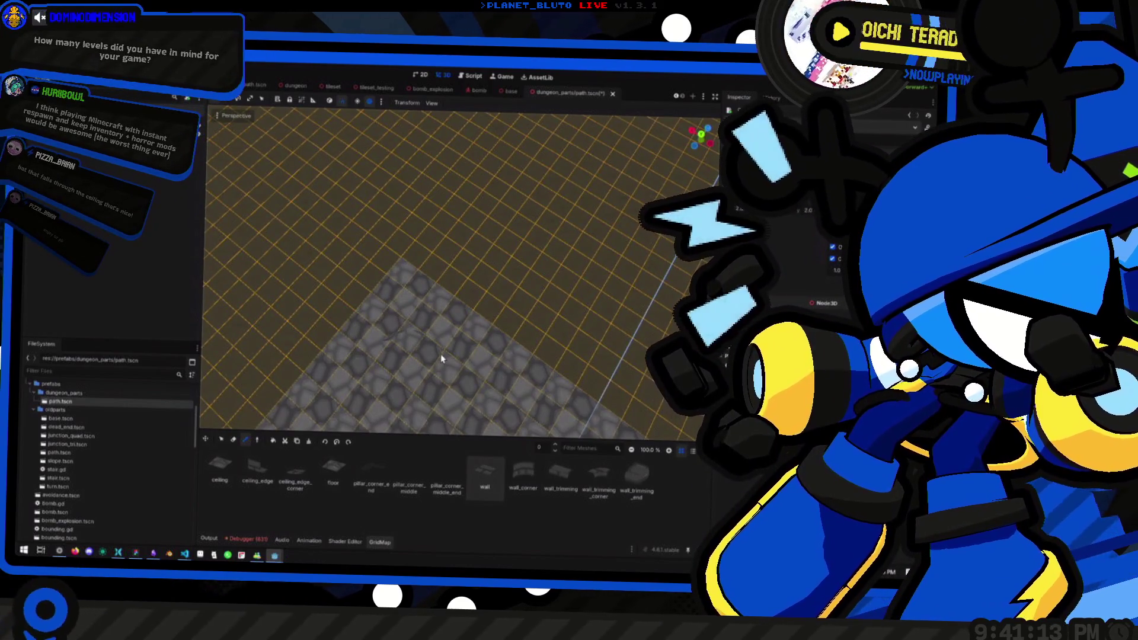
Paint a row of walls along one floor edge, then undo it.
{"action": "mouse_move", "coordinate": [508, 300]}
{"action": "left_mouse_down"}
{"action": "mouse_move", "coordinate": [356, 241]}
{"action": "mouse_move", "coordinate": [584, 286]}
{"action": "left_mouse_up"}
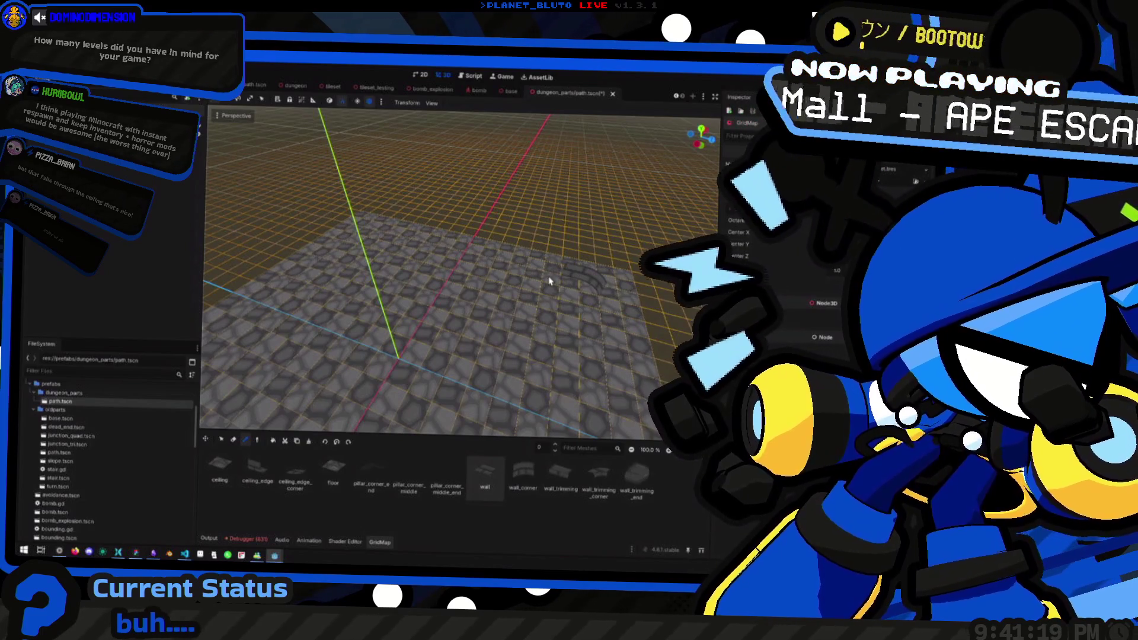
{"action": "mouse_move", "coordinate": [581, 282]}
{"action": "left_mouse_down"}
{"action": "mouse_move", "coordinate": [433, 284]}
{"action": "mouse_move", "coordinate": [564, 322]}
{"action": "left_mouse_up"}
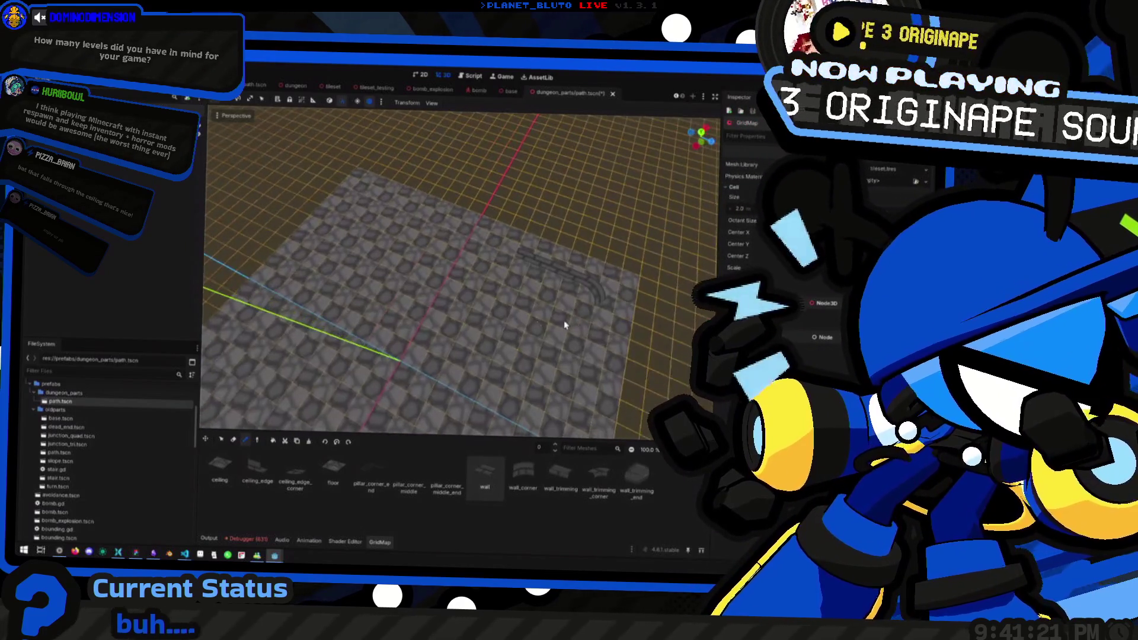
{"action": "left_click_drag", "start_coordinate": [411, 312], "coordinate": [388, 298]}
{"action": "left_click_drag", "start_coordinate": [457, 261], "coordinate": [319, 265]}
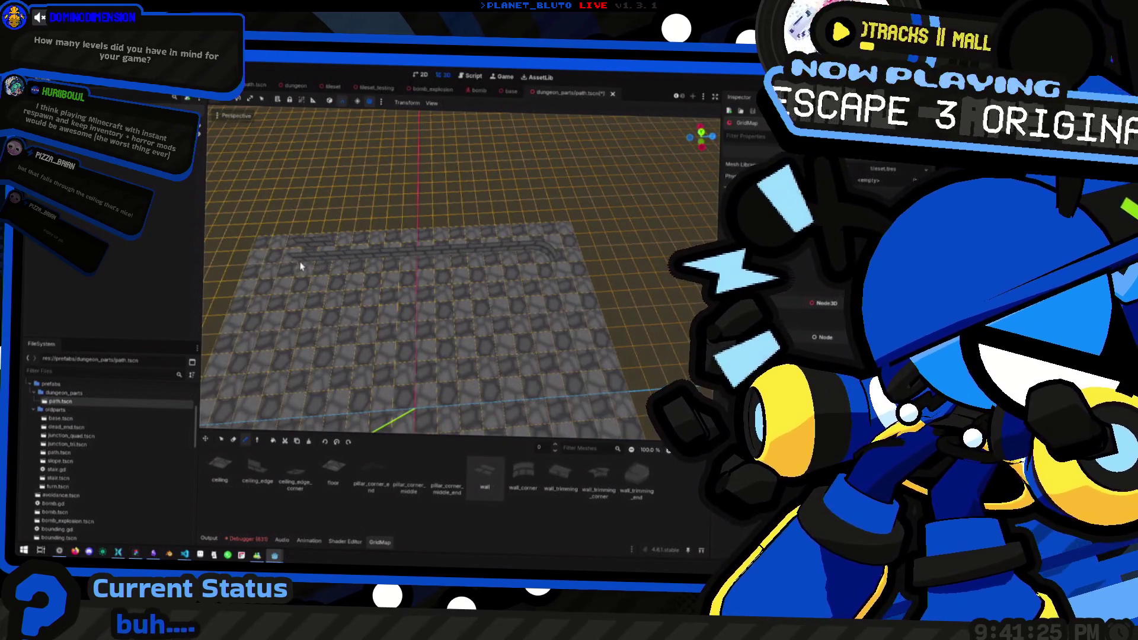
{"action": "key", "text": "ctrl+z"}
Paint walls along the floor's back edge and cap the row with a 'wall_corner' piece.
{"action": "mouse_move", "coordinate": [398, 267]}
{"action": "left_mouse_down"}
{"action": "mouse_move", "coordinate": [472, 274]}
{"action": "mouse_move", "coordinate": [433, 272]}
{"action": "left_mouse_up"}
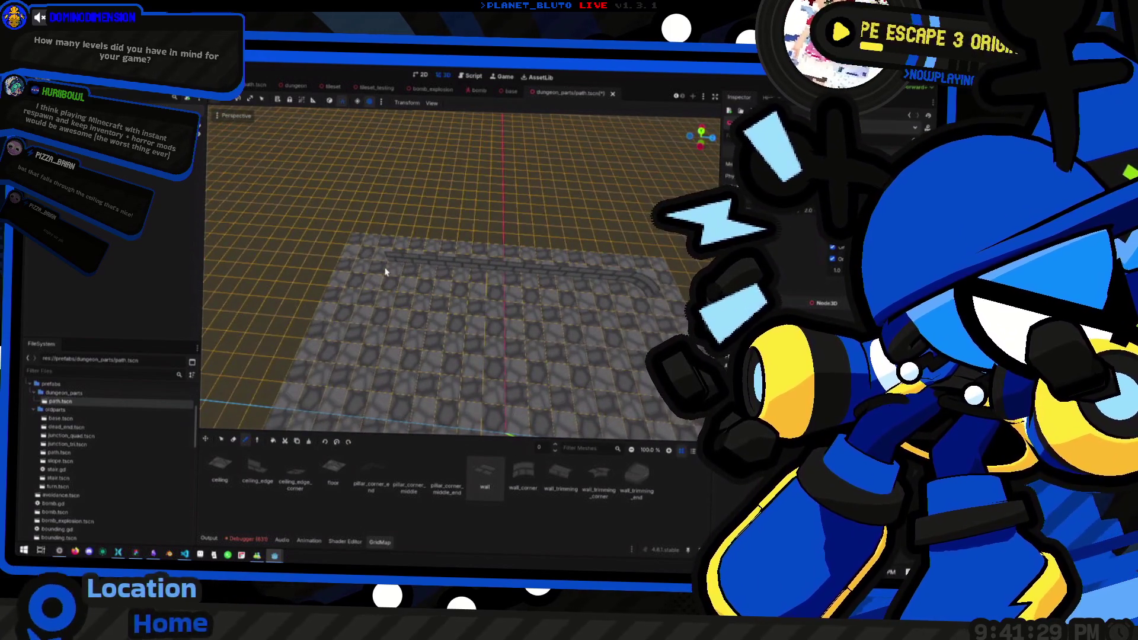
{"action": "mouse_move", "coordinate": [494, 268]}
{"action": "left_mouse_down"}
{"action": "mouse_move", "coordinate": [433, 272]}
{"action": "mouse_move", "coordinate": [504, 275]}
{"action": "left_mouse_up"}
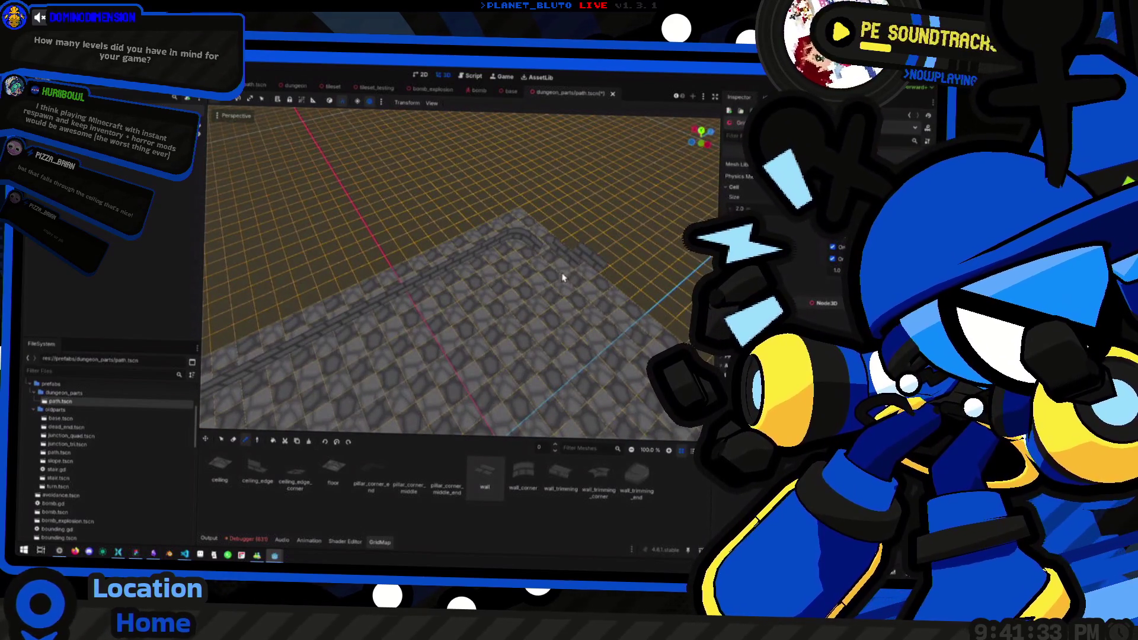
{"action": "mouse_move", "coordinate": [556, 272]}
{"action": "left_mouse_down"}
{"action": "mouse_move", "coordinate": [383, 251]}
{"action": "mouse_move", "coordinate": [498, 241]}
{"action": "left_mouse_up"}
{"action": "mouse_move", "coordinate": [567, 249]}
{"action": "left_mouse_down"}
{"action": "mouse_move", "coordinate": [440, 247]}
{"action": "mouse_move", "coordinate": [522, 243]}
{"action": "left_mouse_up"}
{"action": "left_click", "coordinate": [523, 475]}
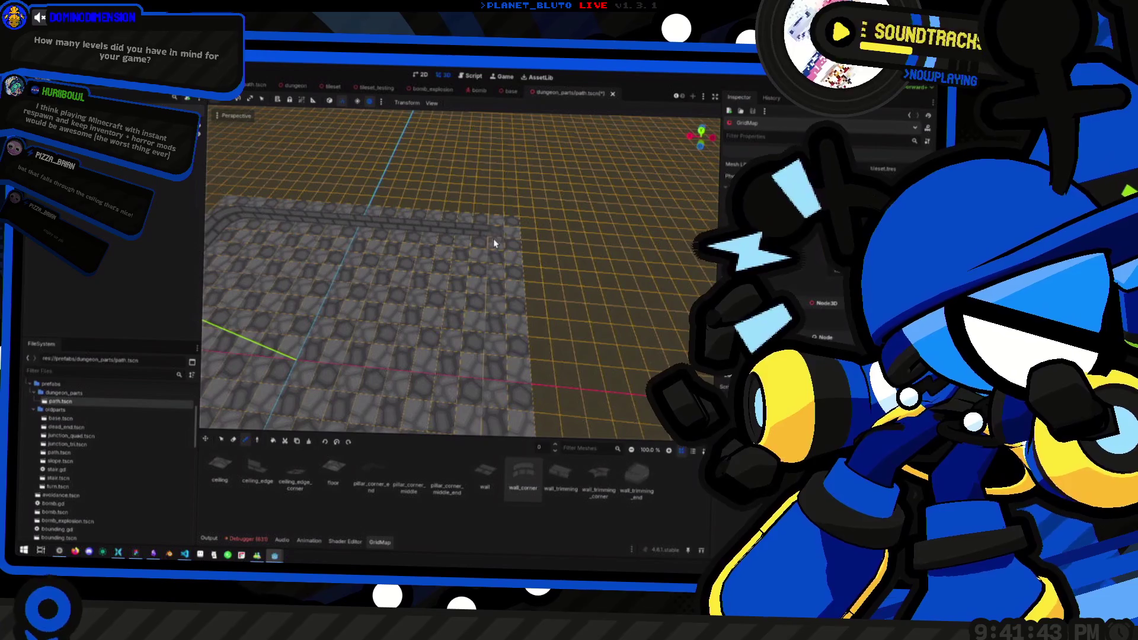
{"action": "left_click", "coordinate": [494, 239]}
Reselect the straight wall piece and orbit around to inspect the walled floor.
{"action": "mouse_move", "coordinate": [445, 259]}
{"action": "left_mouse_down"}
{"action": "mouse_move", "coordinate": [466, 265]}
{"action": "mouse_move", "coordinate": [423, 278]}
{"action": "mouse_move", "coordinate": [508, 300]}
{"action": "mouse_move", "coordinate": [504, 356]}
{"action": "left_mouse_up"}
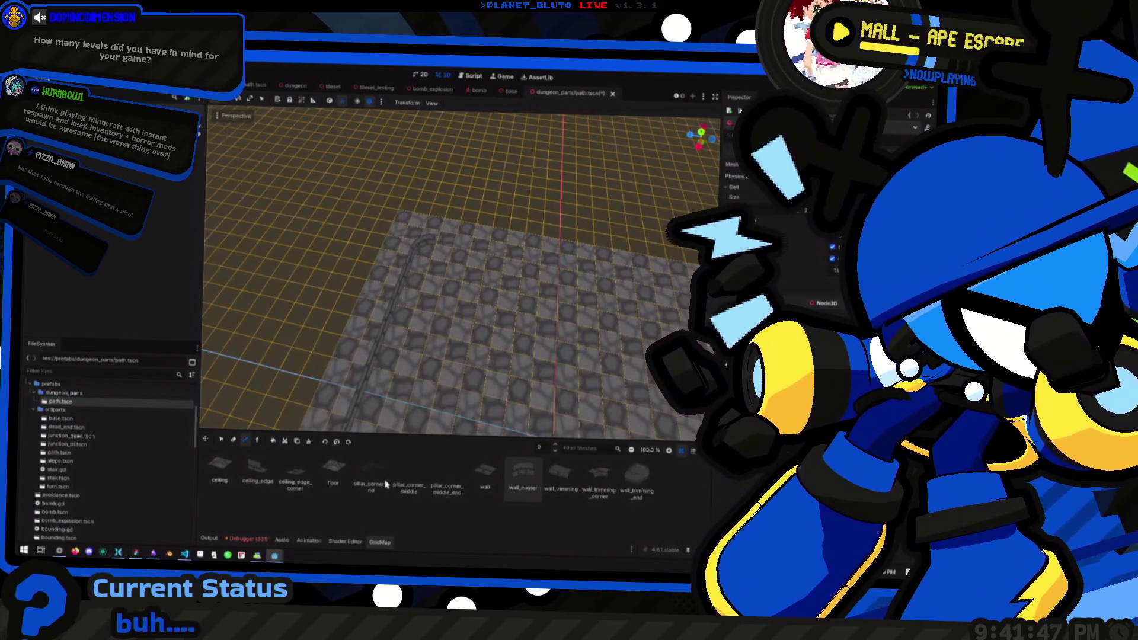
{"action": "left_click", "coordinate": [491, 479]}
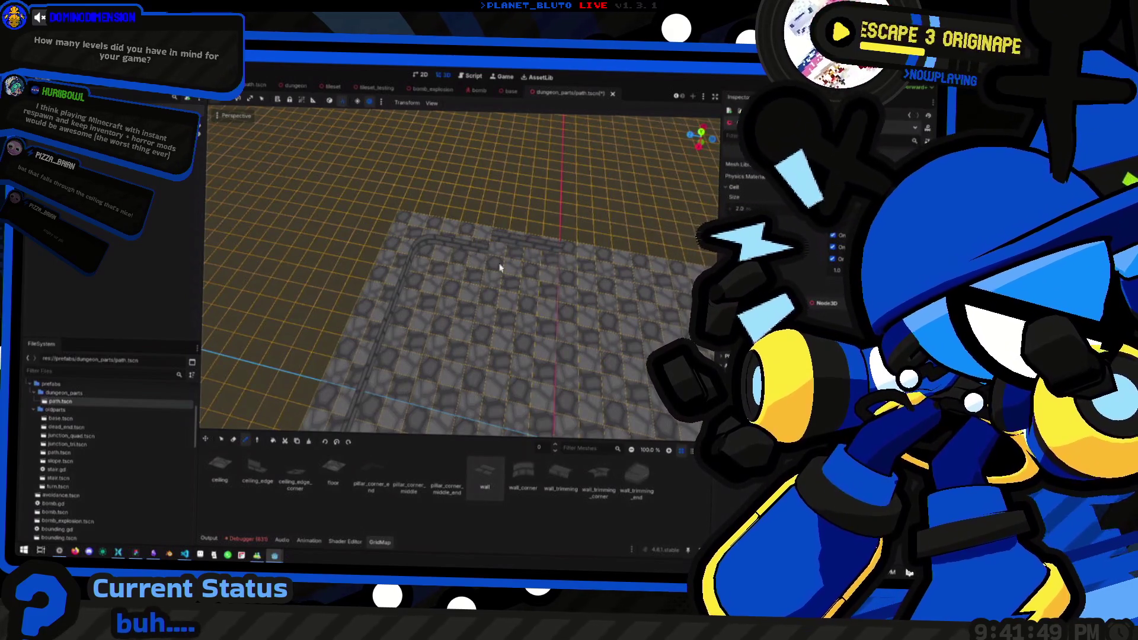
{"action": "mouse_move", "coordinate": [447, 254]}
{"action": "left_mouse_down"}
{"action": "mouse_move", "coordinate": [541, 264]}
{"action": "mouse_move", "coordinate": [465, 251]}
{"action": "left_mouse_up"}
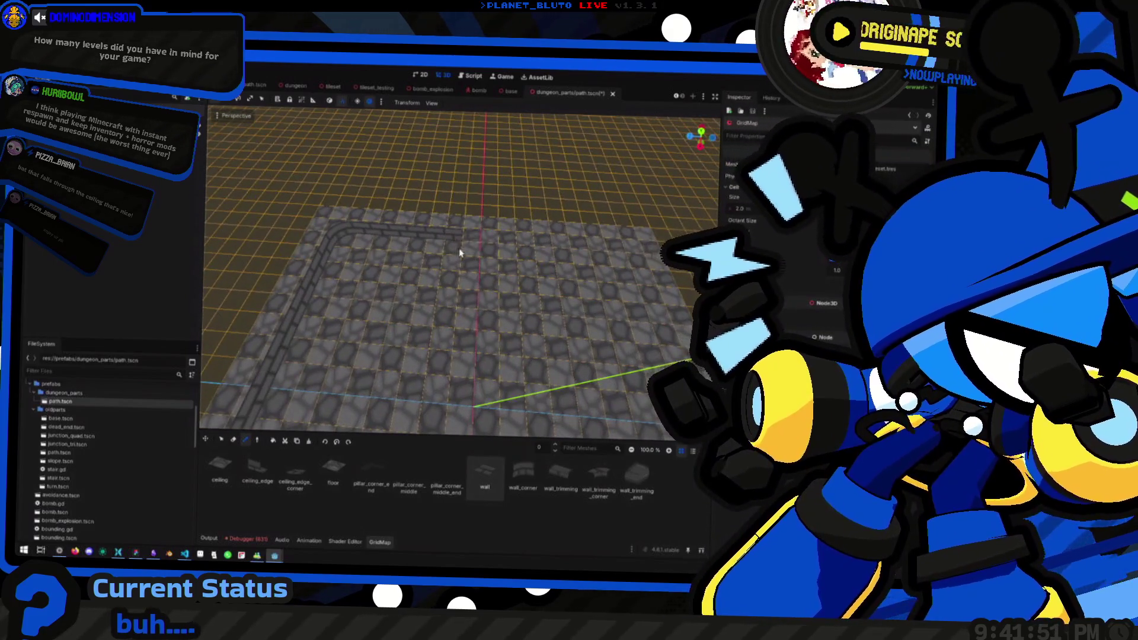
{"action": "mouse_move", "coordinate": [550, 259]}
{"action": "left_mouse_down"}
{"action": "mouse_move", "coordinate": [488, 257]}
{"action": "mouse_move", "coordinate": [538, 256]}
{"action": "left_mouse_up"}
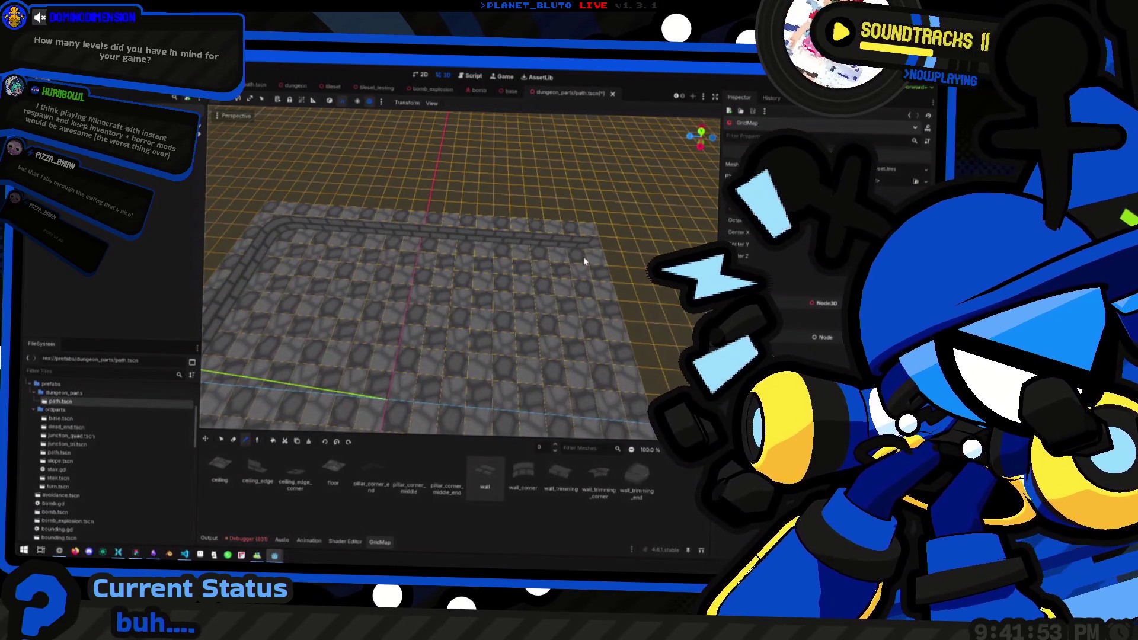
{"action": "mouse_move", "coordinate": [510, 292]}
{"action": "left_mouse_down"}
{"action": "mouse_move", "coordinate": [546, 304]}
{"action": "mouse_move", "coordinate": [366, 244]}
{"action": "mouse_move", "coordinate": [467, 307]}
{"action": "mouse_move", "coordinate": [383, 272]}
{"action": "mouse_move", "coordinate": [437, 326]}
{"action": "mouse_move", "coordinate": [495, 325]}
{"action": "mouse_move", "coordinate": [480, 373]}
{"action": "left_mouse_up"}
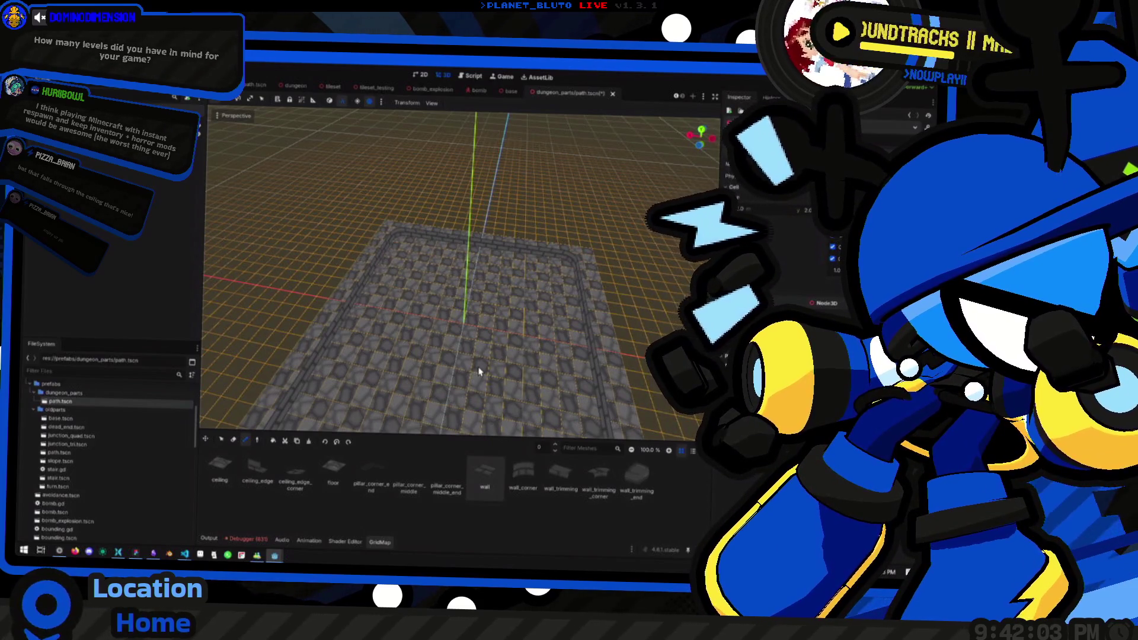
{"action": "mouse_move", "coordinate": [497, 293]}
{"action": "left_mouse_down"}
{"action": "mouse_move", "coordinate": [440, 292]}
{"action": "mouse_move", "coordinate": [415, 279]}
{"action": "mouse_move", "coordinate": [610, 310]}
{"action": "mouse_move", "coordinate": [597, 278]}
{"action": "mouse_move", "coordinate": [470, 285]}
{"action": "mouse_move", "coordinate": [506, 301]}
{"action": "mouse_move", "coordinate": [440, 312]}
{"action": "mouse_move", "coordinate": [497, 280]}
{"action": "mouse_move", "coordinate": [375, 315]}
{"action": "mouse_move", "coordinate": [508, 346]}
{"action": "mouse_move", "coordinate": [333, 341]}
{"action": "mouse_move", "coordinate": [386, 332]}
{"action": "mouse_move", "coordinate": [352, 310]}
{"action": "mouse_move", "coordinate": [468, 325]}
{"action": "mouse_move", "coordinate": [531, 380]}
{"action": "mouse_move", "coordinate": [510, 344]}
{"action": "mouse_move", "coordinate": [528, 335]}
{"action": "mouse_move", "coordinate": [487, 344]}
{"action": "mouse_move", "coordinate": [597, 335]}
{"action": "left_mouse_up"}
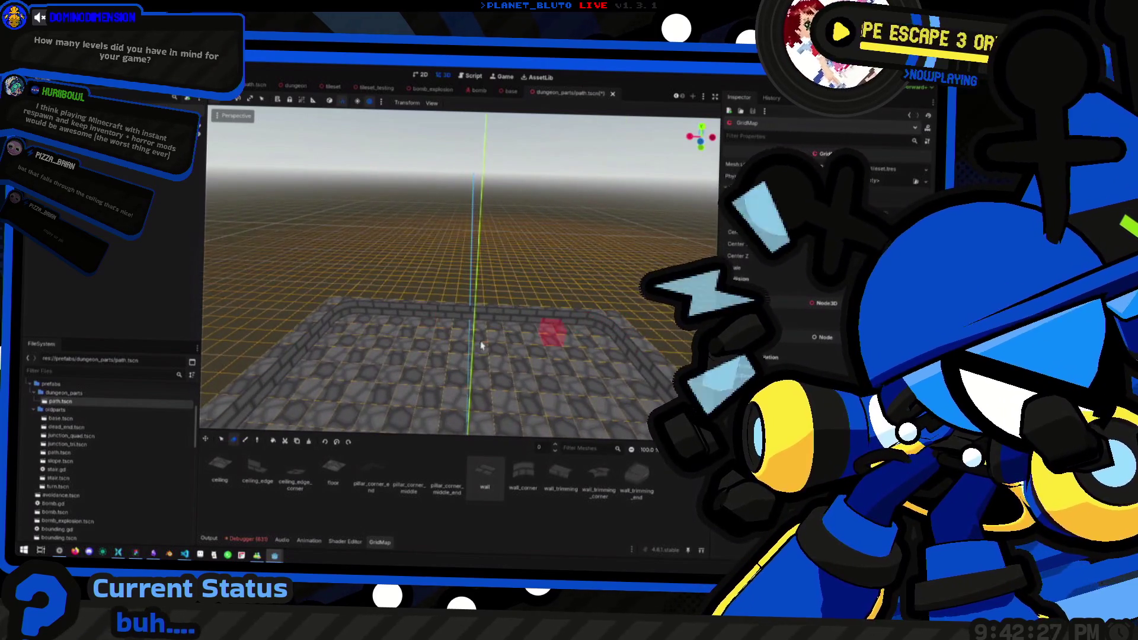
{"action": "mouse_move", "coordinate": [482, 346]}
{"action": "left_mouse_down"}
{"action": "mouse_move", "coordinate": [444, 361]}
{"action": "mouse_move", "coordinate": [614, 419]}
{"action": "left_mouse_up"}
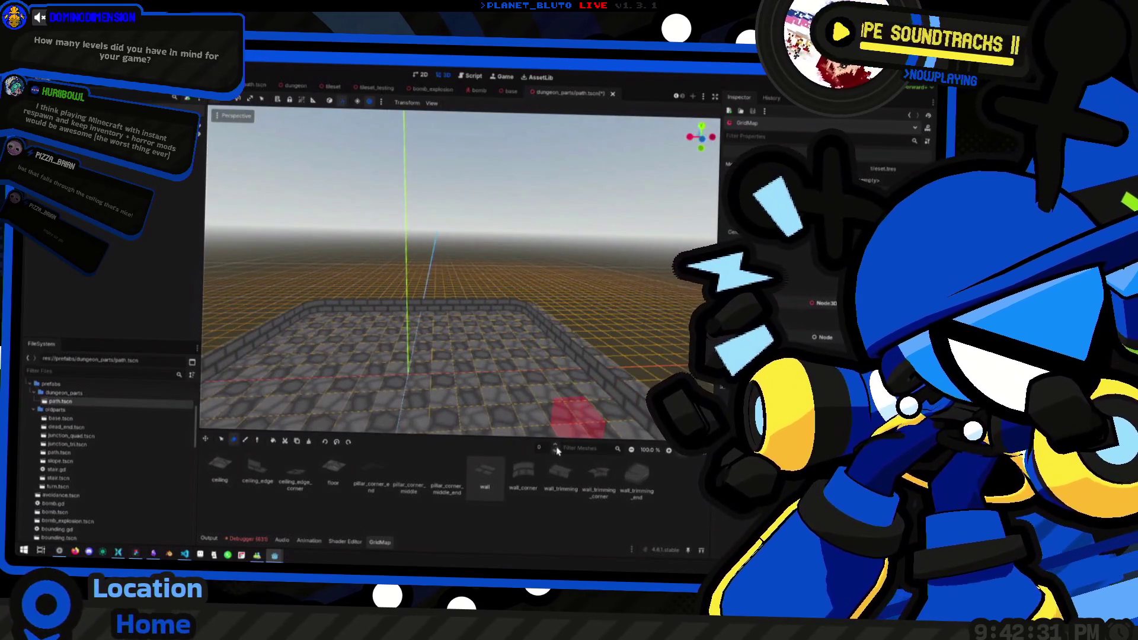
Set the GridMap Floor back to 0 and view the floor from Top Orthogonal, zoomed out.
{"action": "left_click", "coordinate": [557, 448]}
{"action": "left_click", "coordinate": [523, 471]}
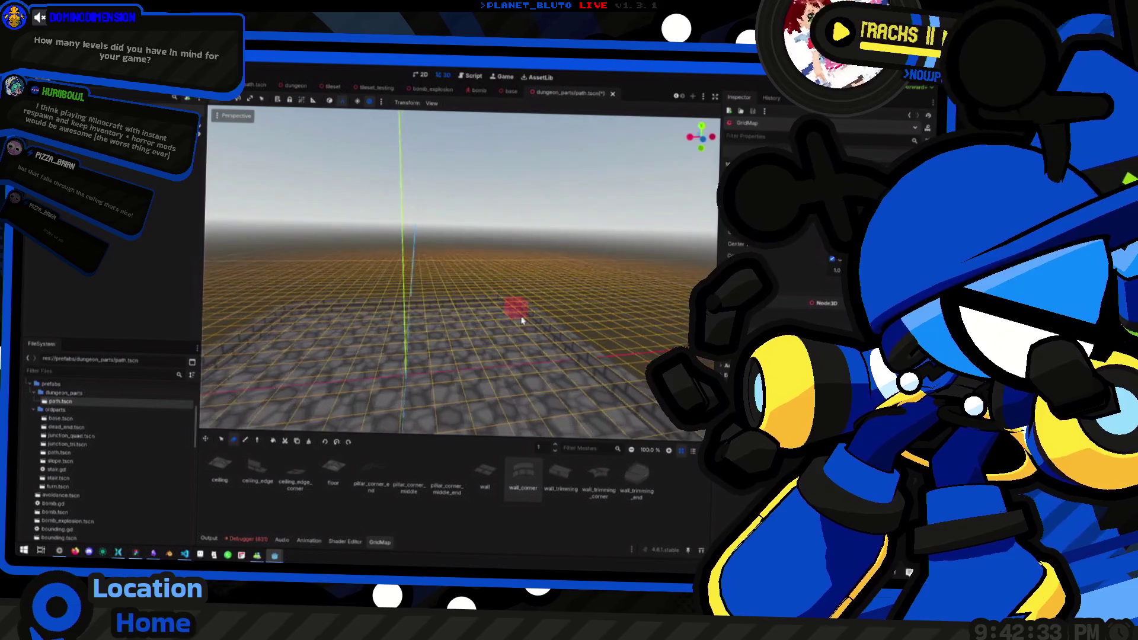
{"action": "left_click_drag", "start_coordinate": [325, 416], "coordinate": [457, 361]}
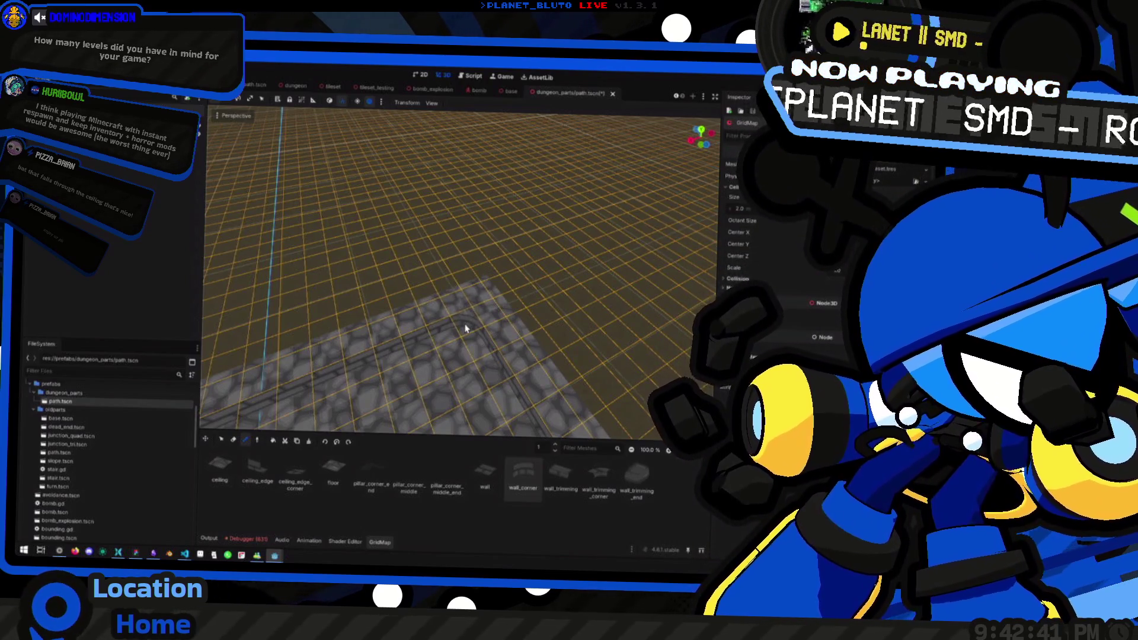
{"action": "mouse_move", "coordinate": [404, 323]}
{"action": "left_mouse_down"}
{"action": "mouse_move", "coordinate": [401, 219]}
{"action": "mouse_move", "coordinate": [340, 241]}
{"action": "mouse_move", "coordinate": [365, 244]}
{"action": "mouse_move", "coordinate": [407, 363]}
{"action": "left_mouse_up"}
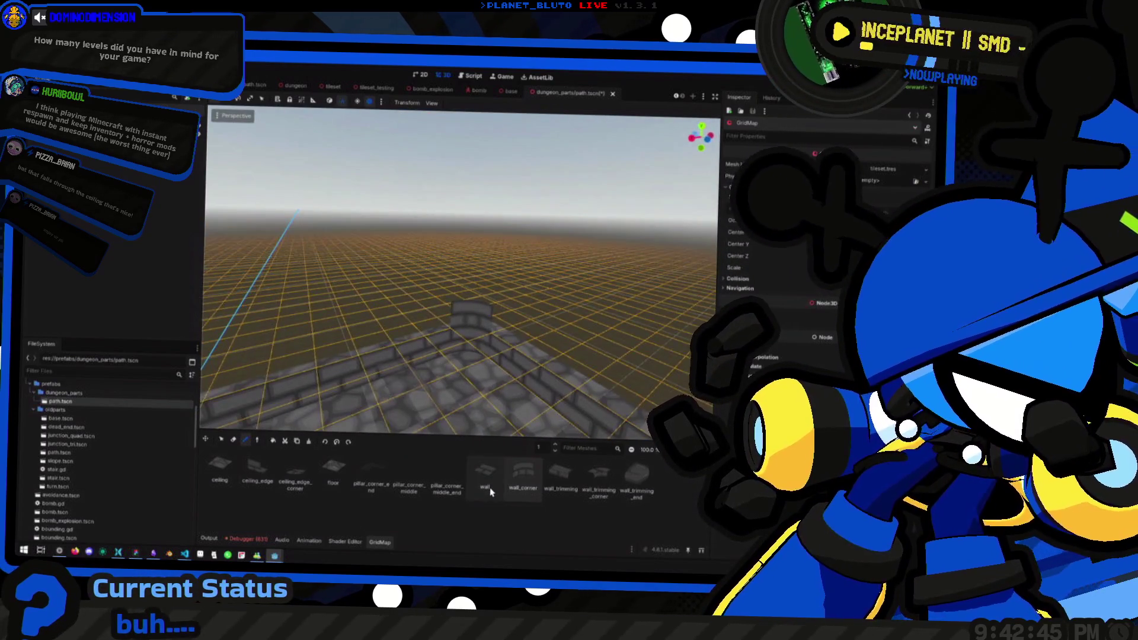
{"action": "key", "text": "w"}
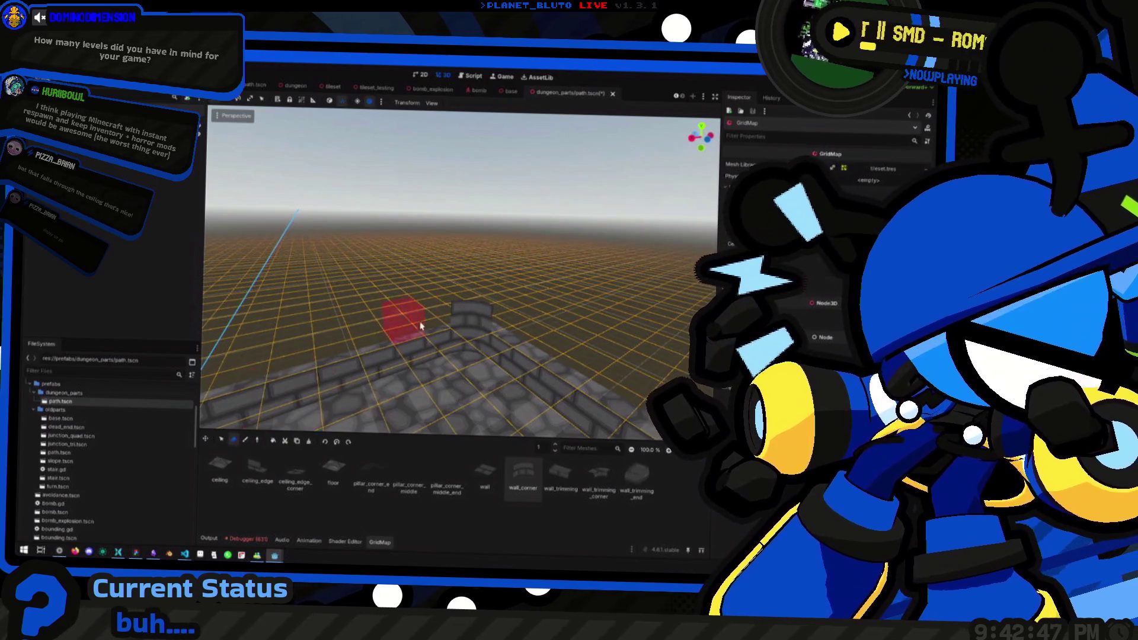
{"action": "mouse_move", "coordinate": [511, 264]}
{"action": "left_mouse_down"}
{"action": "mouse_move", "coordinate": [465, 279]}
{"action": "mouse_move", "coordinate": [543, 427]}
{"action": "left_mouse_up"}
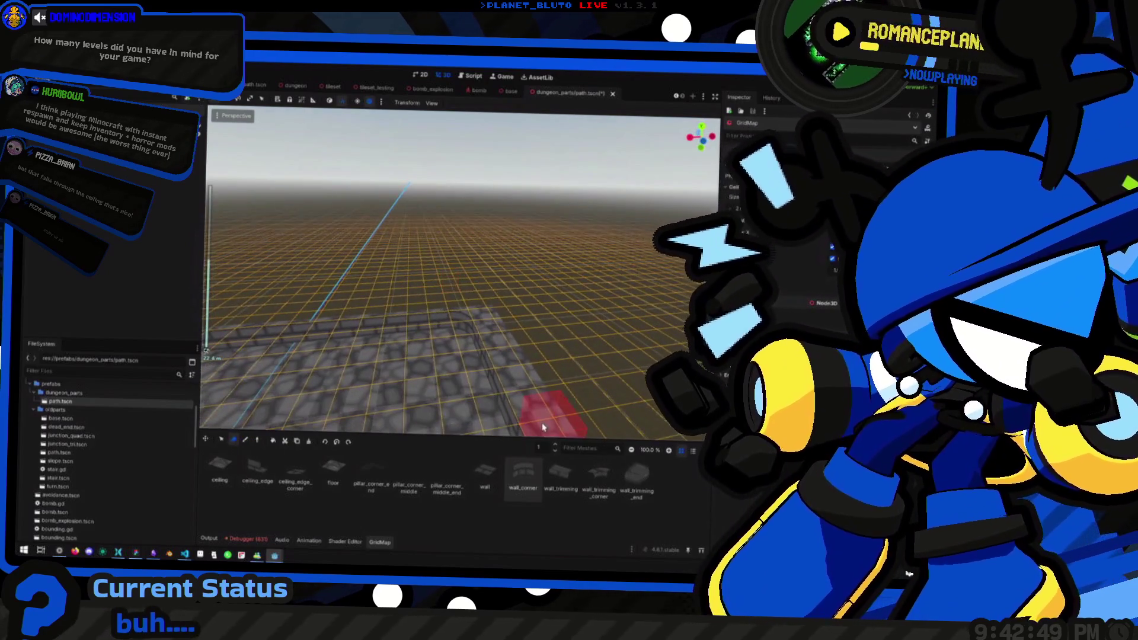
{"action": "left_click", "coordinate": [555, 453]}
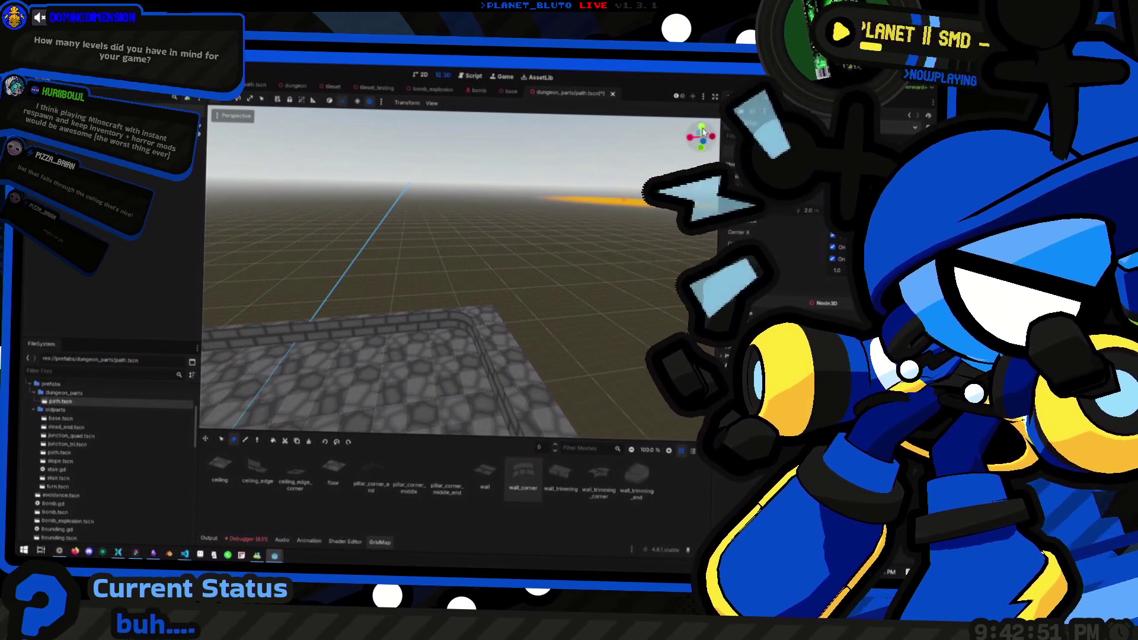
{"action": "key", "text": "KP_7"}
{"action": "scroll", "coordinate": [416, 325], "scroll_direction": "down", "scroll_amount": 6}
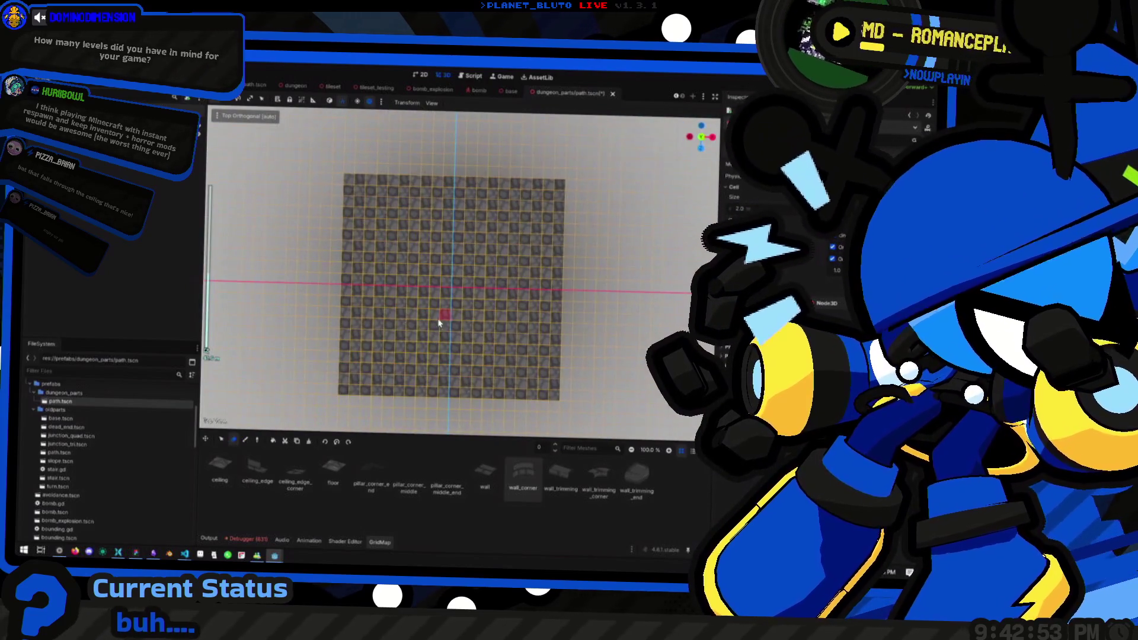
Select the floor area, try a Shift+F fill one level up, then undo it.
{"action": "key", "text": "q"}
{"action": "mouse_move", "coordinate": [354, 188]}
{"action": "left_mouse_down"}
{"action": "mouse_move", "coordinate": [516, 343]}
{"action": "mouse_move", "coordinate": [556, 401]}
{"action": "left_mouse_up"}
{"action": "mouse_move", "coordinate": [571, 252]}
{"action": "left_mouse_down"}
{"action": "mouse_move", "coordinate": [541, 300]}
{"action": "mouse_move", "coordinate": [474, 255]}
{"action": "mouse_move", "coordinate": [415, 356]}
{"action": "left_mouse_up"}
{"action": "left_click", "coordinate": [350, 441]}
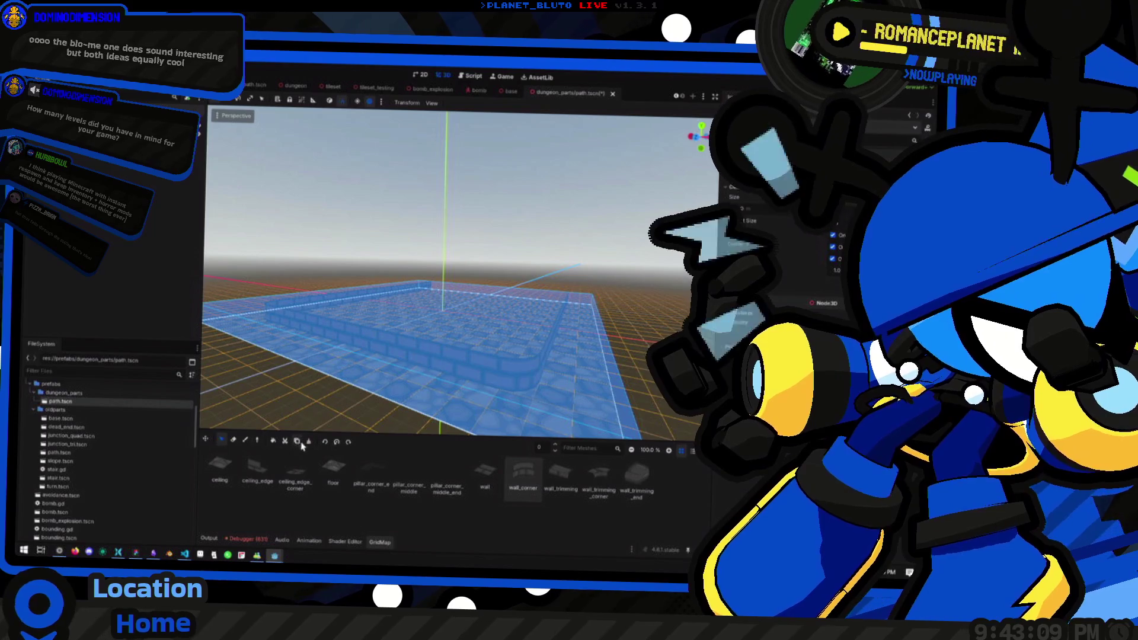
{"action": "scroll", "coordinate": [477, 347], "scroll_direction": "down", "scroll_amount": 5}
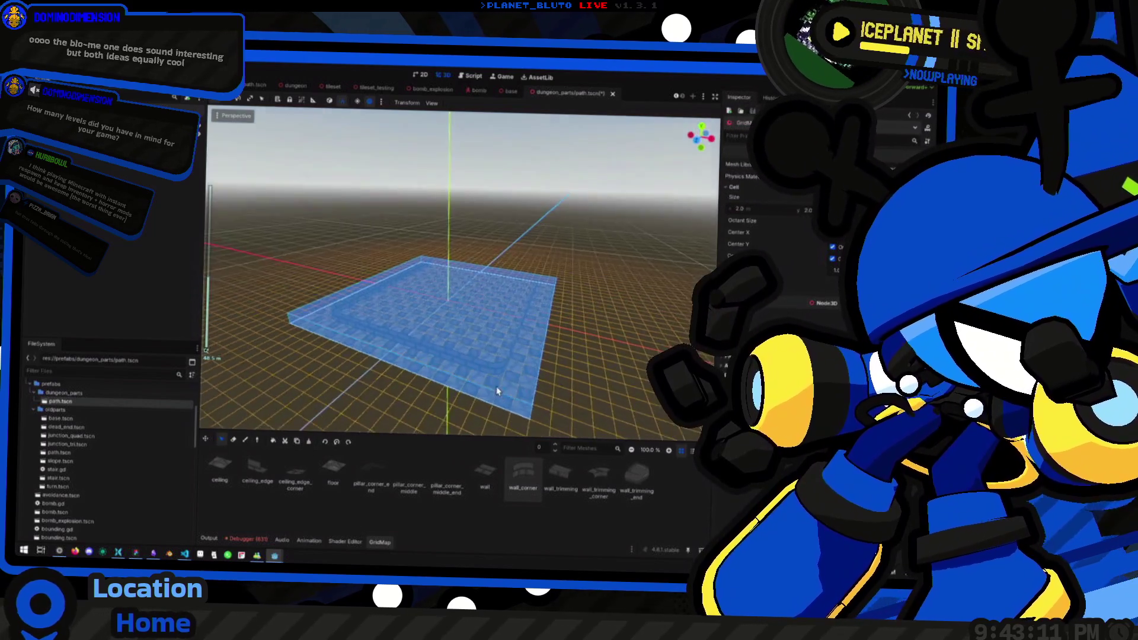
{"action": "left_click", "coordinate": [555, 445]}
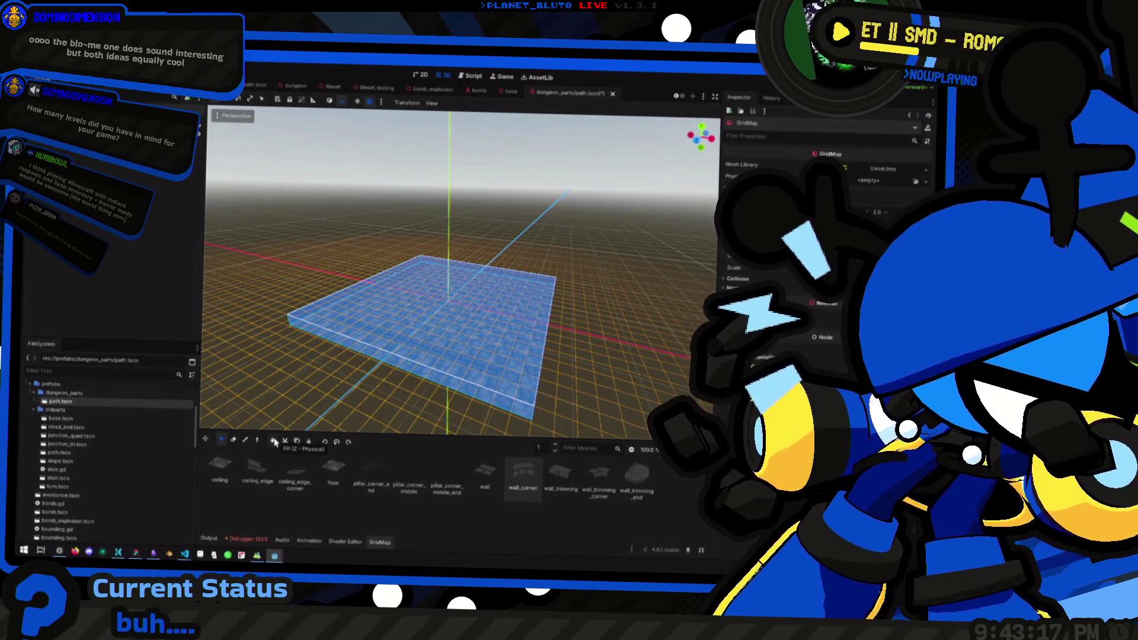
{"action": "key", "text": "shift+f"}
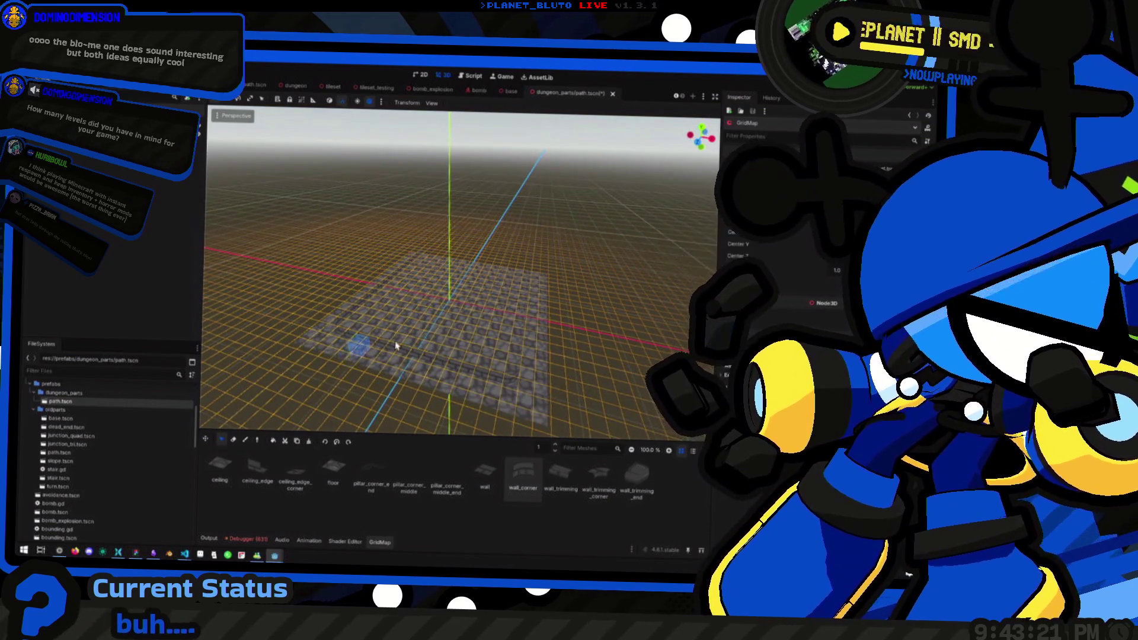
{"action": "left_click", "coordinate": [246, 441]}
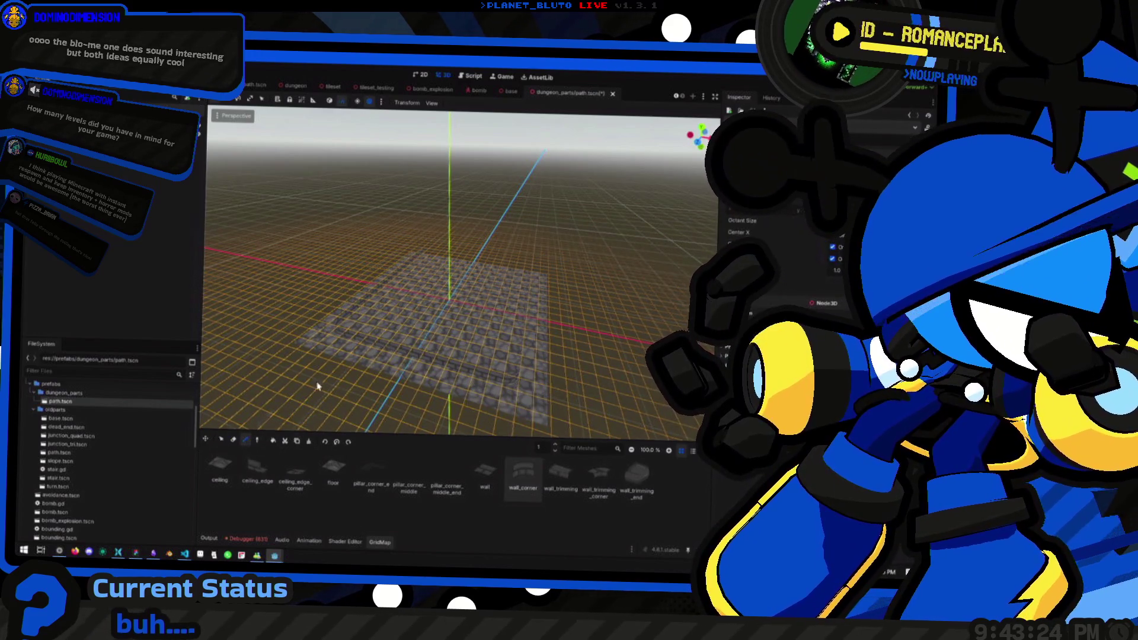
{"action": "left_click", "coordinate": [224, 440]}
{"action": "key", "text": "ctrl+z"}
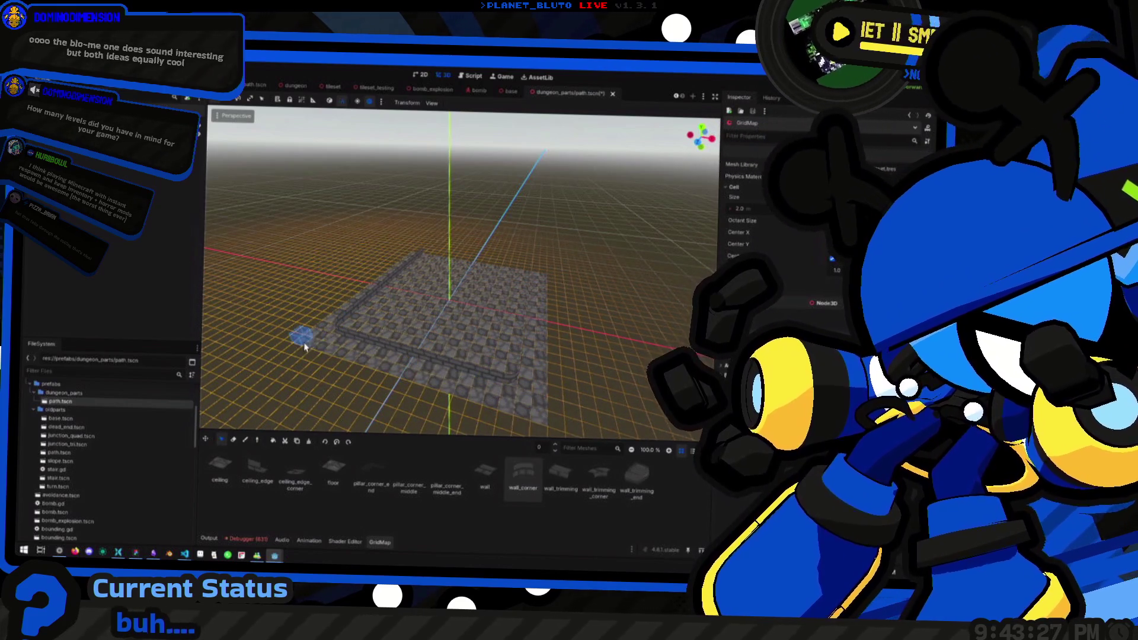
Duplicate the selected floor cells, raise the copy one level, and lower editing back to ground.
{"action": "left_click_drag", "start_coordinate": [304, 346], "coordinate": [542, 275]}
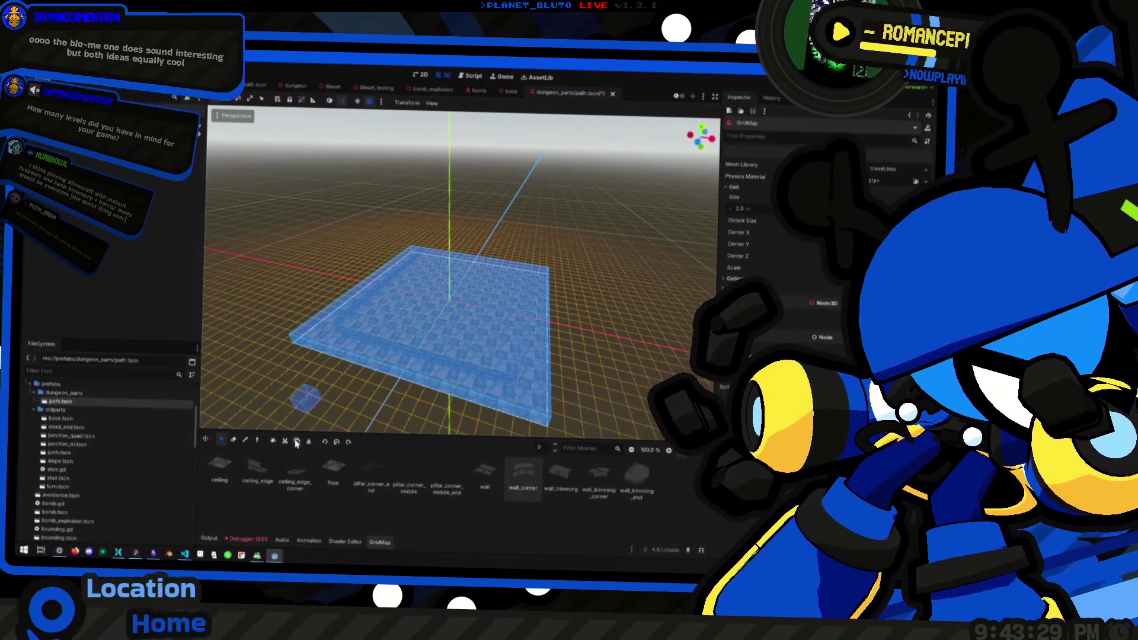
{"action": "left_click", "coordinate": [296, 442]}
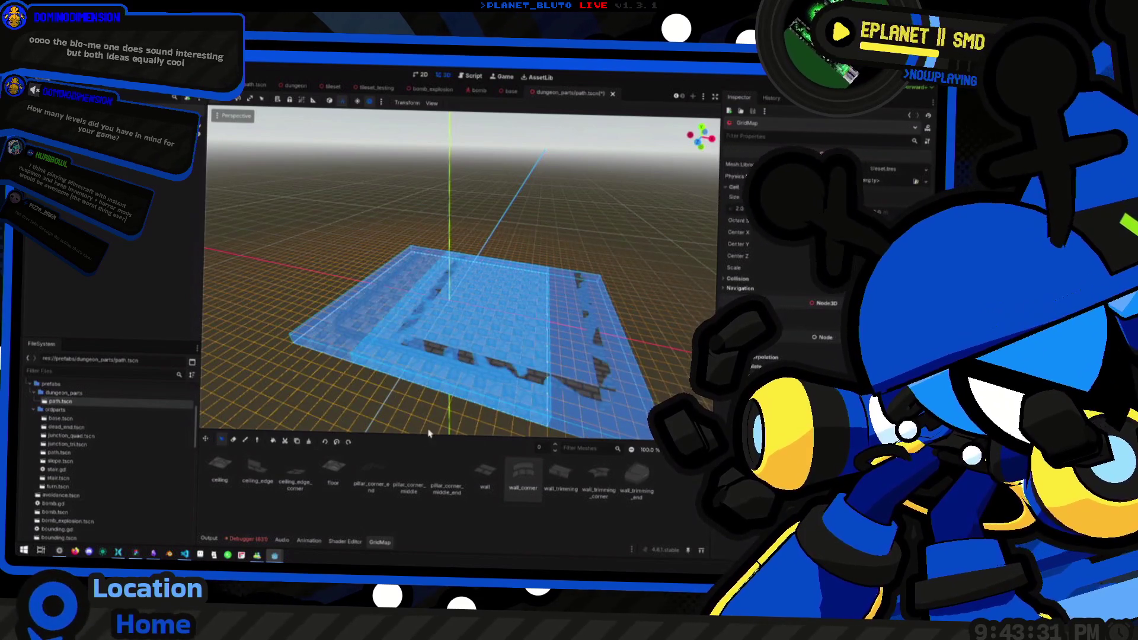
{"action": "key", "text": "e"}
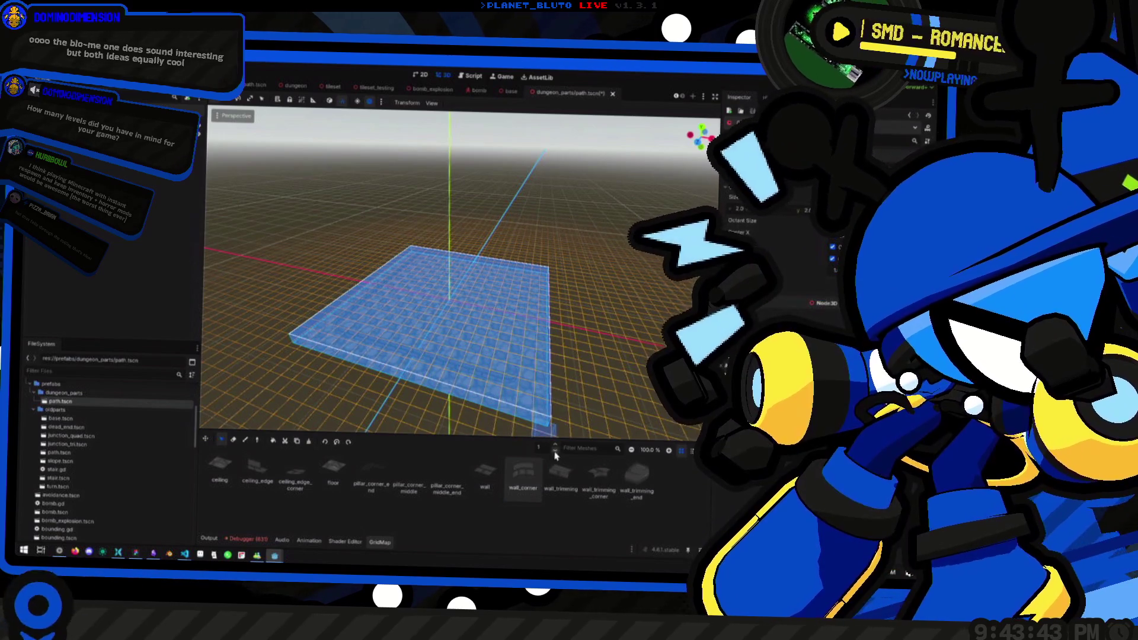
{"action": "left_click", "coordinate": [556, 454]}
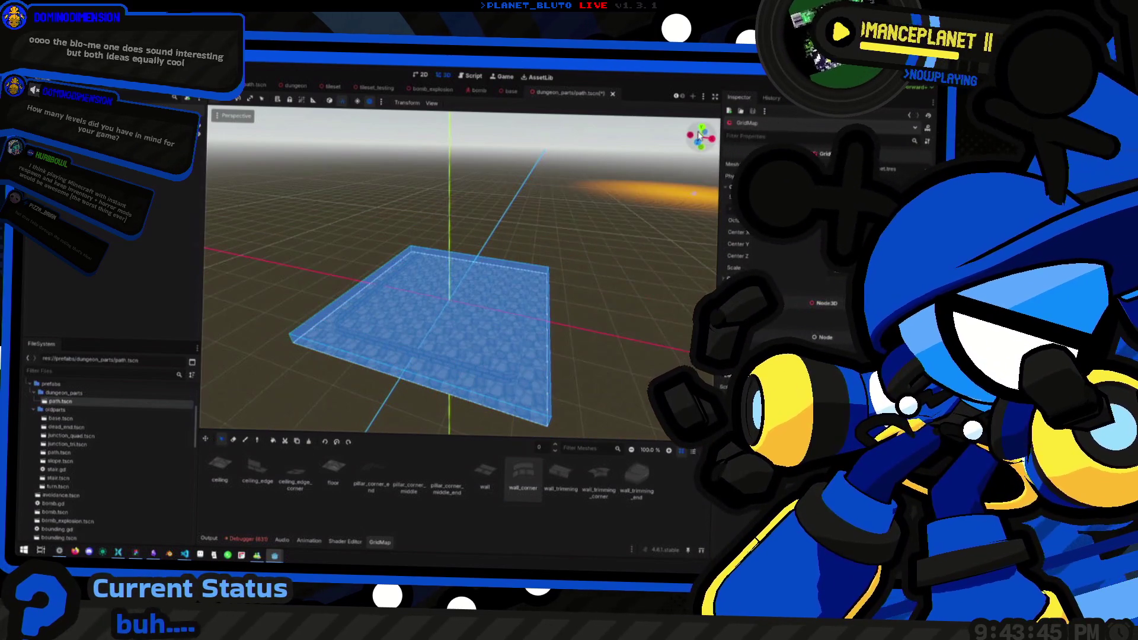
In Top Orthogonal view, drag a selection box over the entire floor corner to corner.
{"action": "left_click", "coordinate": [702, 132]}
{"action": "scroll", "coordinate": [451, 276], "scroll_direction": "up", "scroll_amount": 3}
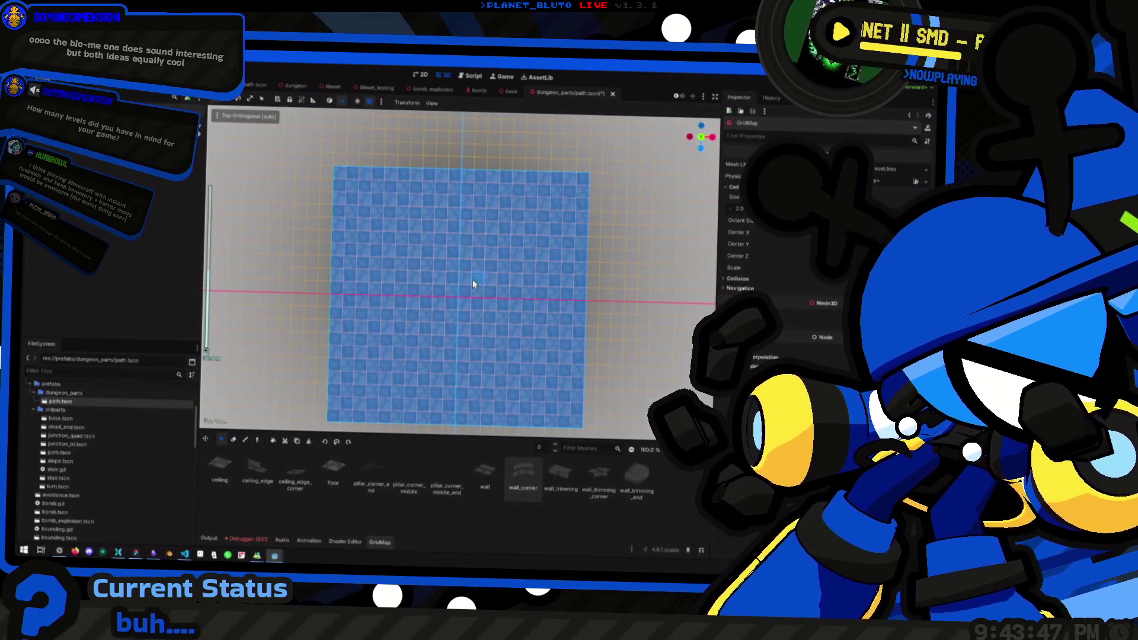
{"action": "scroll", "coordinate": [440, 250], "scroll_direction": "down", "scroll_amount": 2}
{"action": "scroll", "coordinate": [403, 276], "scroll_direction": "up", "scroll_amount": 2}
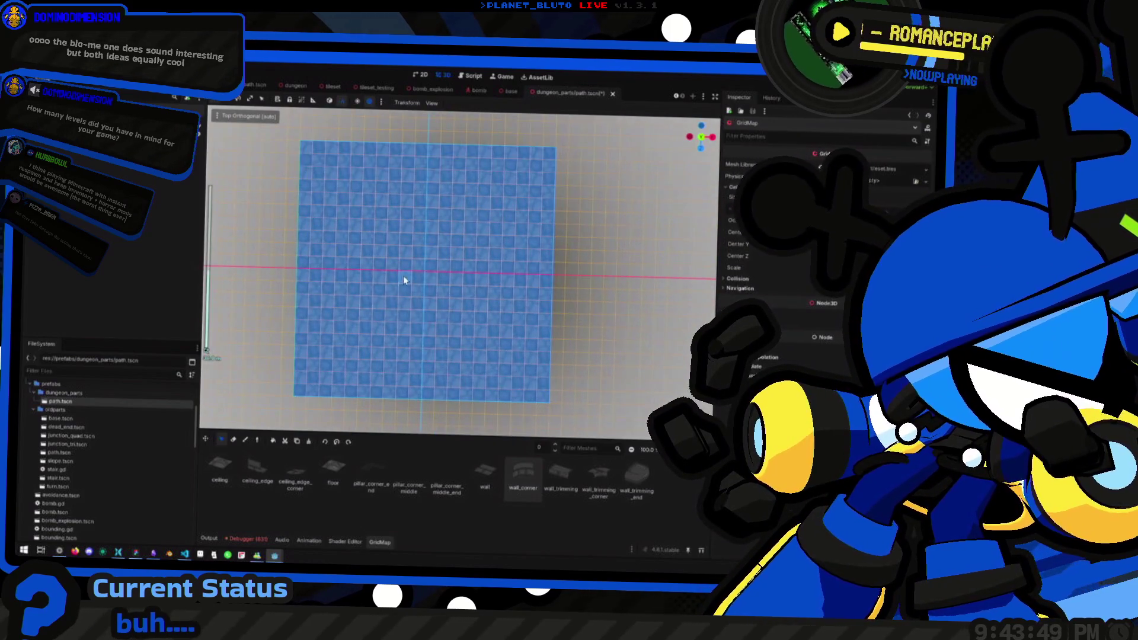
{"action": "mouse_move", "coordinate": [497, 289]}
{"action": "left_mouse_down"}
{"action": "mouse_move", "coordinate": [432, 279]}
{"action": "mouse_move", "coordinate": [431, 267]}
{"action": "mouse_move", "coordinate": [483, 267]}
{"action": "mouse_move", "coordinate": [437, 288]}
{"action": "left_mouse_up"}
{"action": "scroll", "coordinate": [427, 279], "scroll_direction": "up", "scroll_amount": 3}
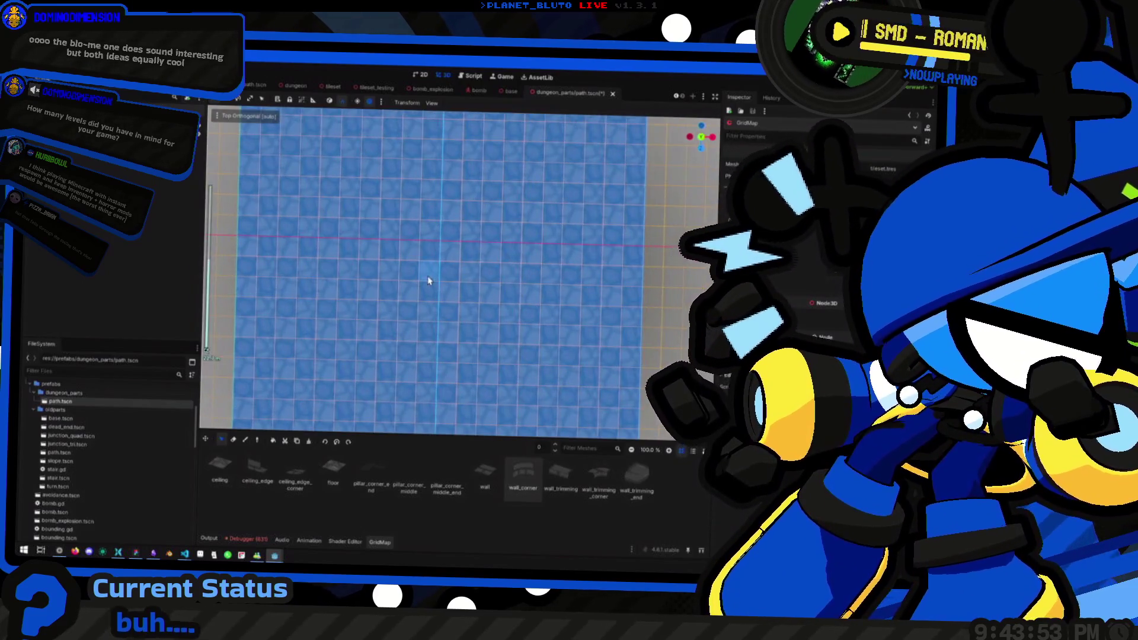
{"action": "scroll", "coordinate": [480, 279], "scroll_direction": "down", "scroll_amount": 2}
{"action": "scroll", "coordinate": [480, 279], "scroll_direction": "down", "scroll_amount": 2}
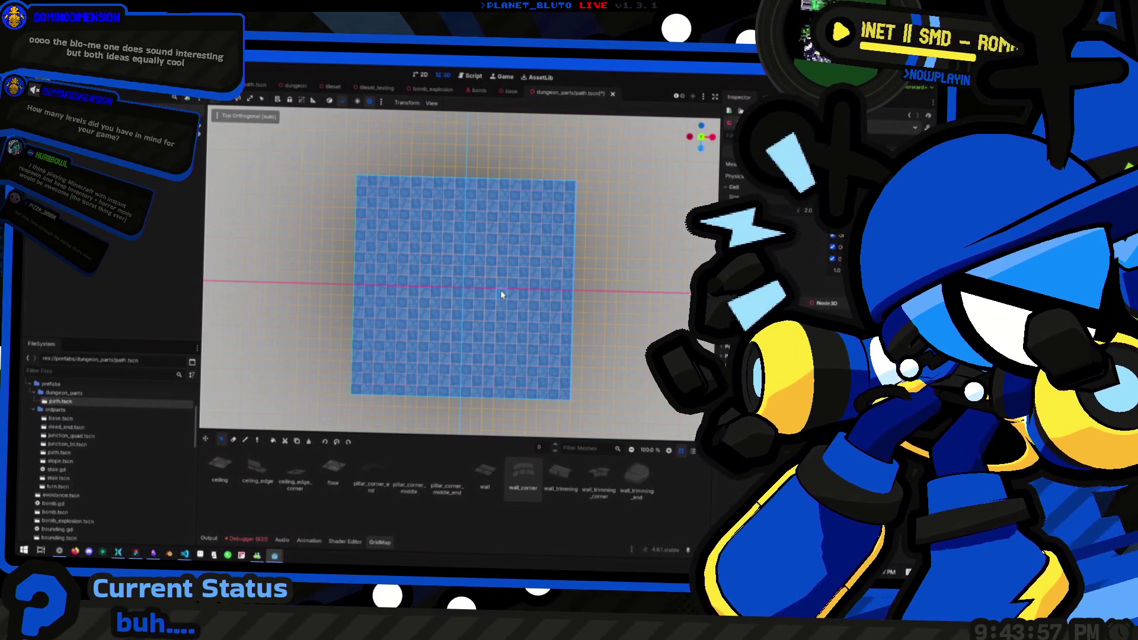
{"action": "left_click", "coordinate": [284, 297]}
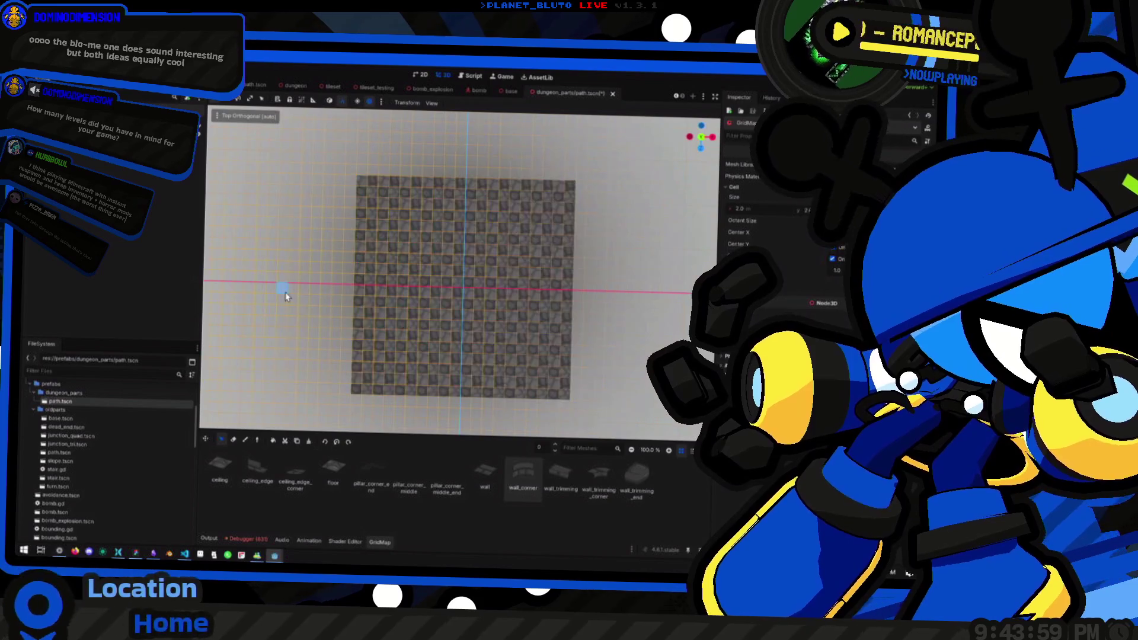
{"action": "left_click_drag", "start_coordinate": [363, 184], "coordinate": [567, 401]}
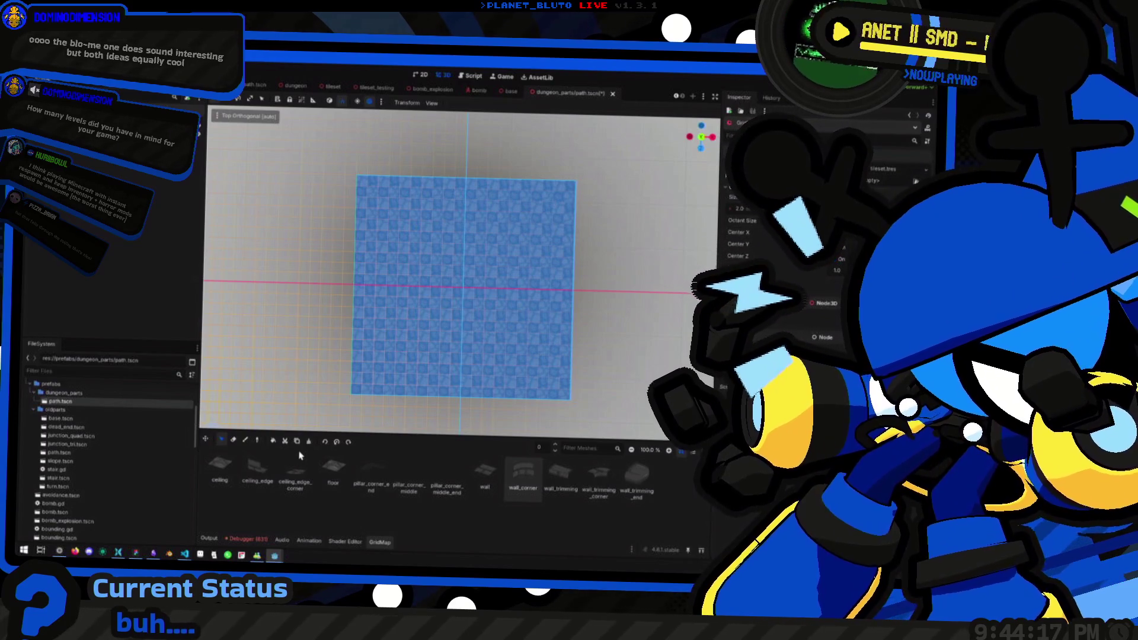
{"action": "left_click", "coordinate": [489, 332]}
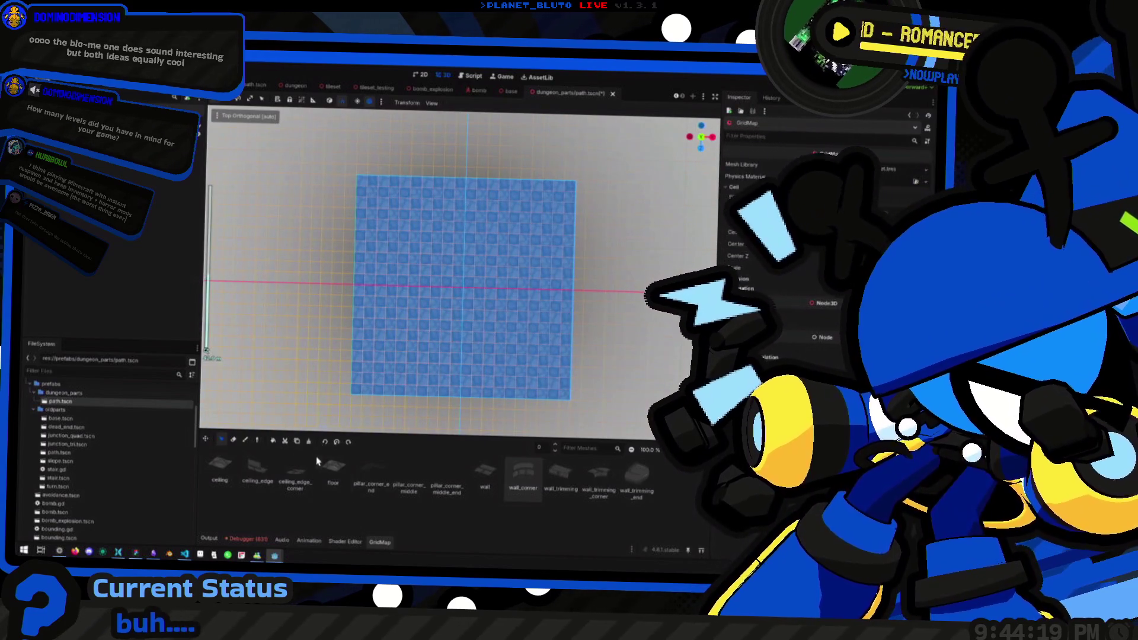
Duplicate the selected wall cells, place the U-shaped copy on the floor, and rotate it.
{"action": "left_click", "coordinate": [296, 441]}
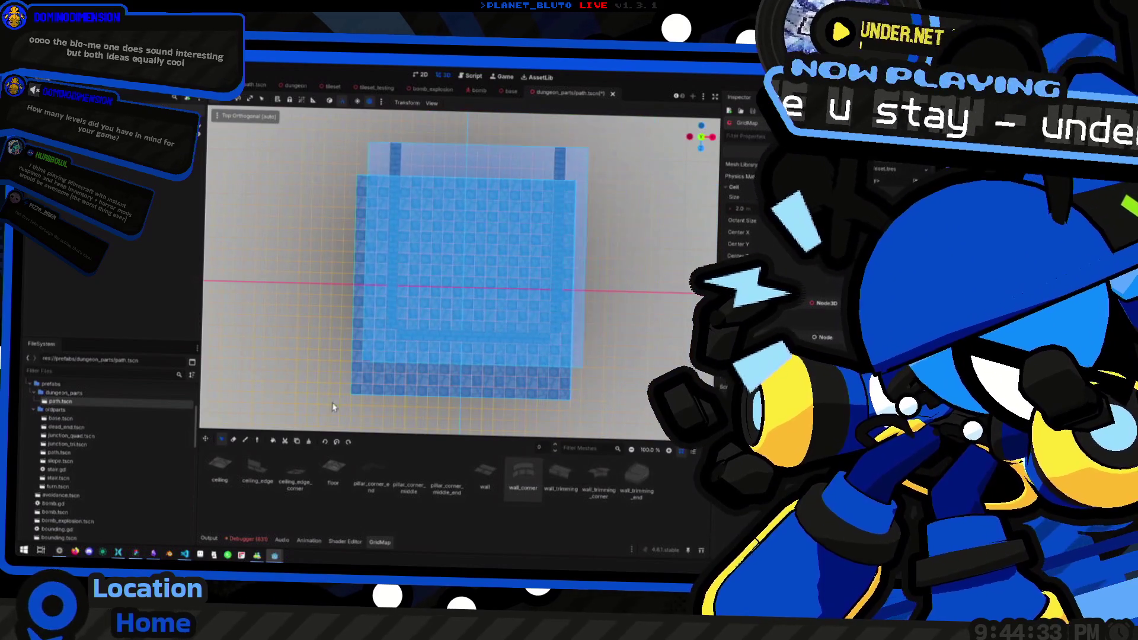
{"action": "left_click", "coordinate": [321, 424]}
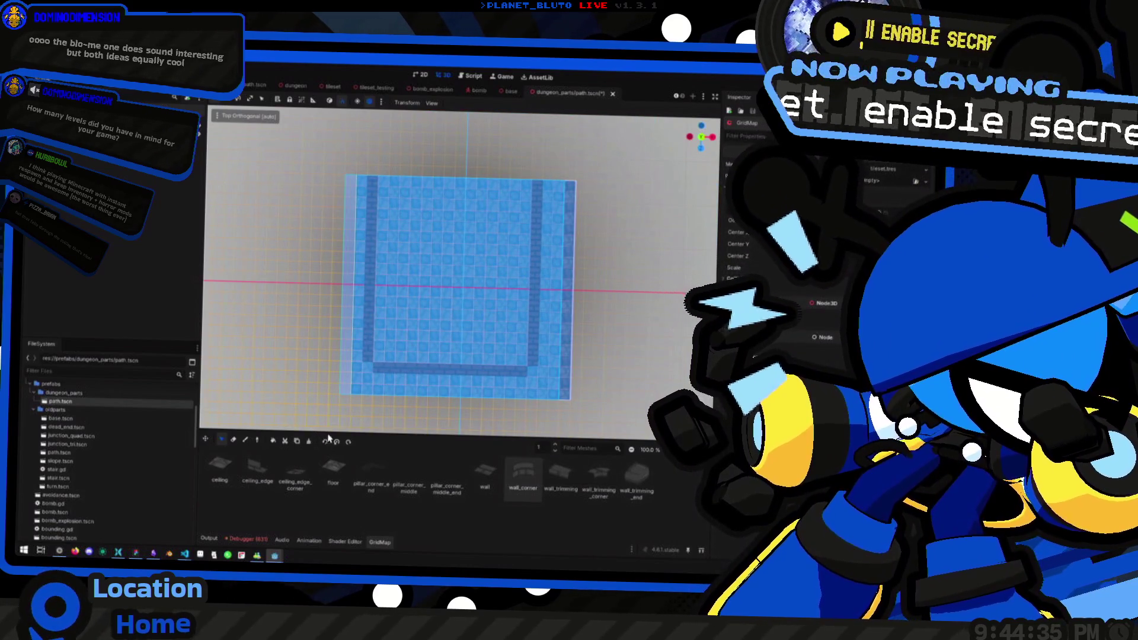
{"action": "left_click", "coordinate": [336, 439]}
{"action": "left_click_drag", "start_coordinate": [325, 364], "coordinate": [330, 204]}
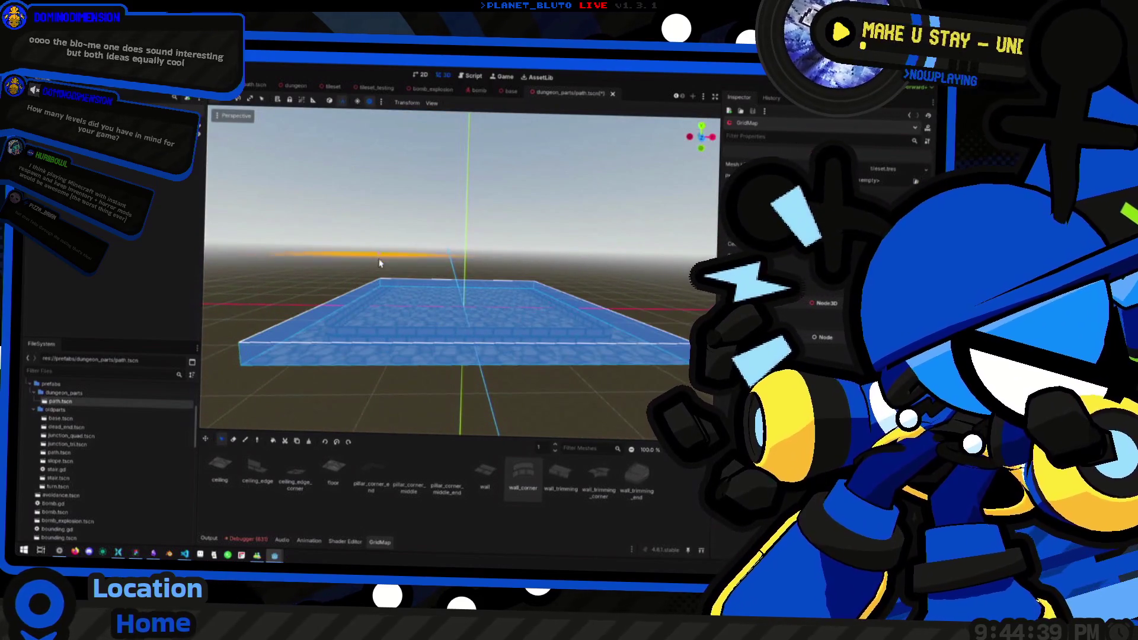
{"action": "left_click_drag", "start_coordinate": [457, 330], "coordinate": [367, 392]}
Step the GridMap editing floor up with E until it sits above the brick wall layer.
{"action": "key", "text": "e"}
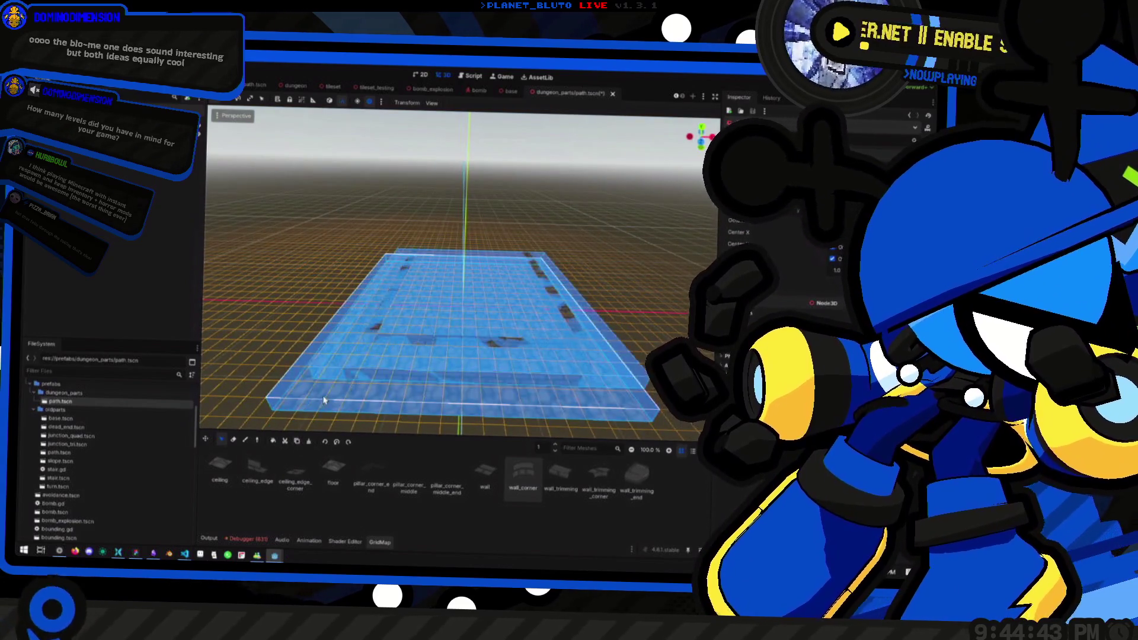
{"action": "key", "text": "q"}
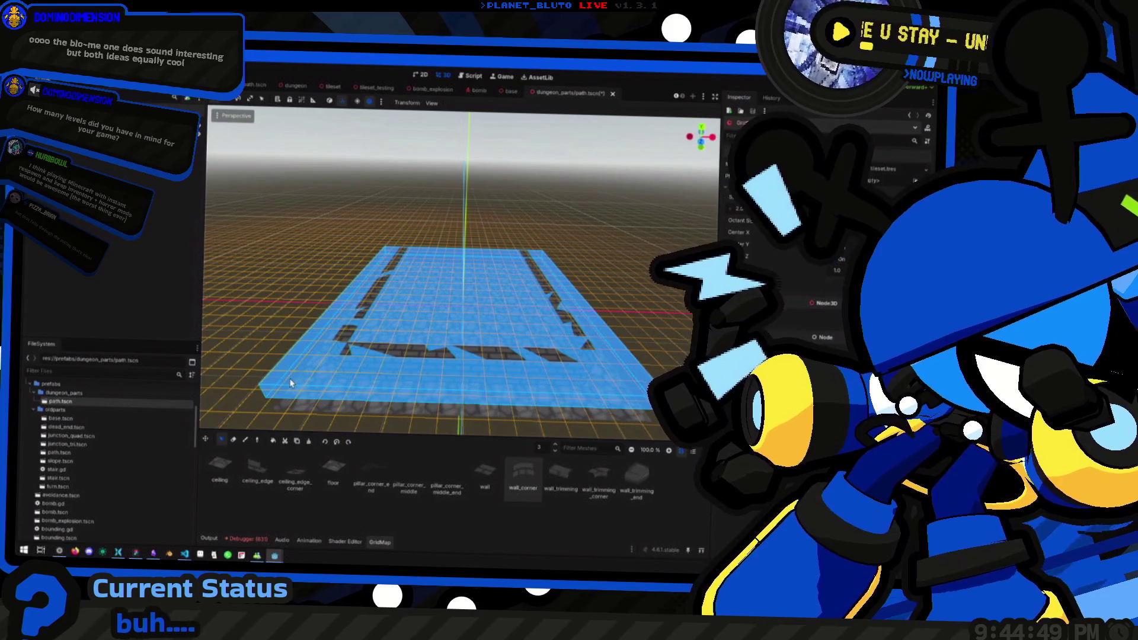
{"action": "key", "text": "e"}
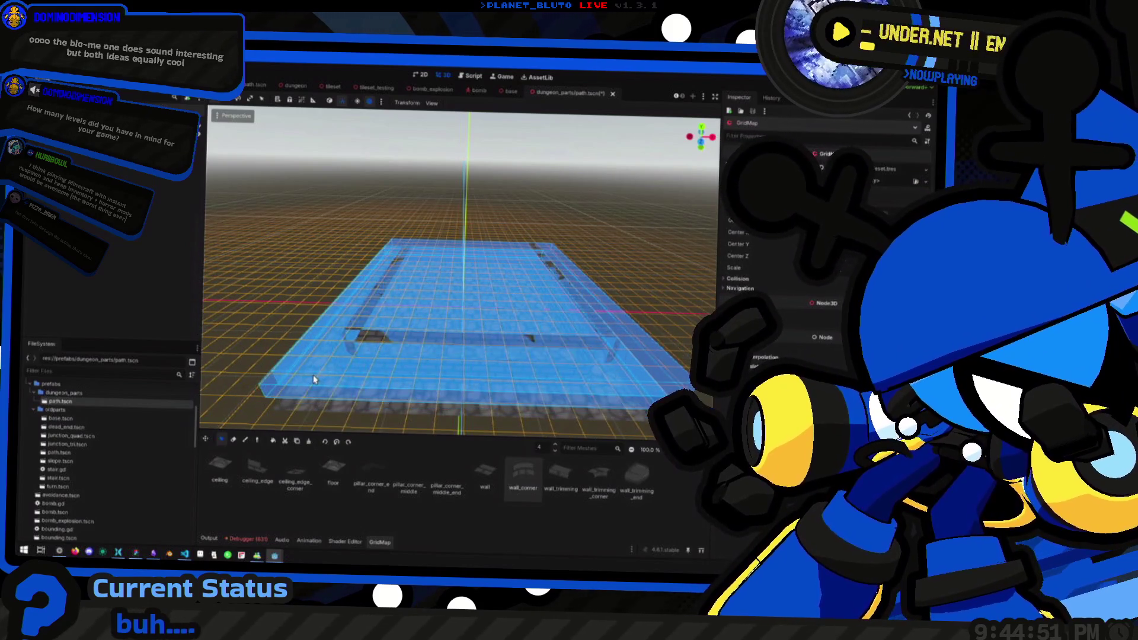
{"action": "key", "text": "q"}
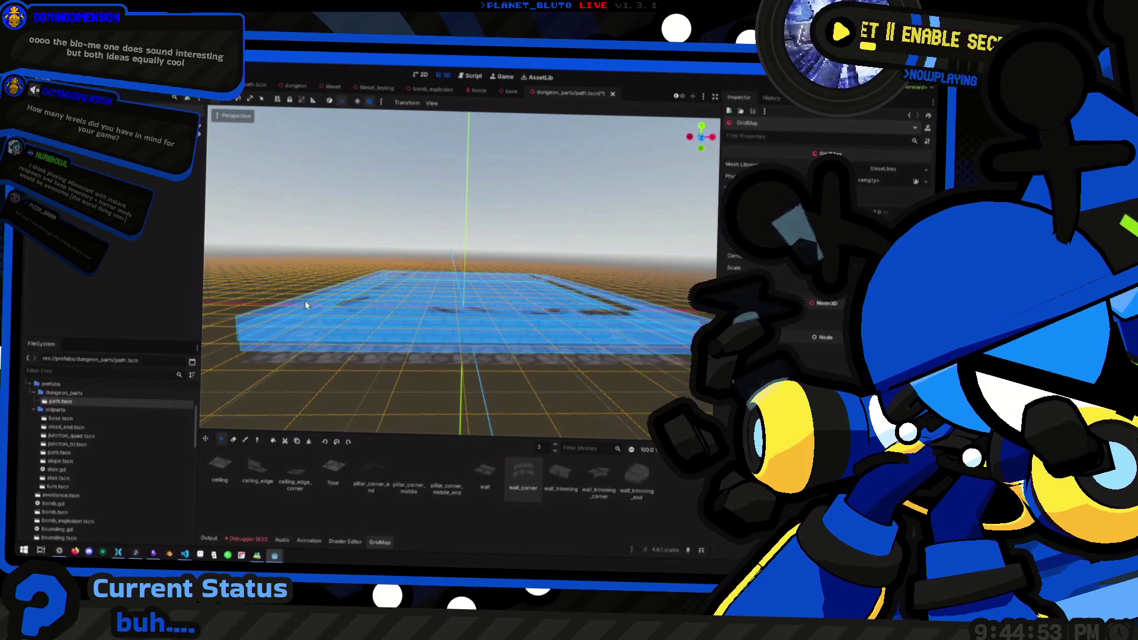
{"action": "mouse_move", "coordinate": [305, 304]}
{"action": "left_mouse_down"}
{"action": "mouse_move", "coordinate": [390, 310]}
{"action": "mouse_move", "coordinate": [373, 362]}
{"action": "left_mouse_up"}
{"action": "key", "text": "e"}
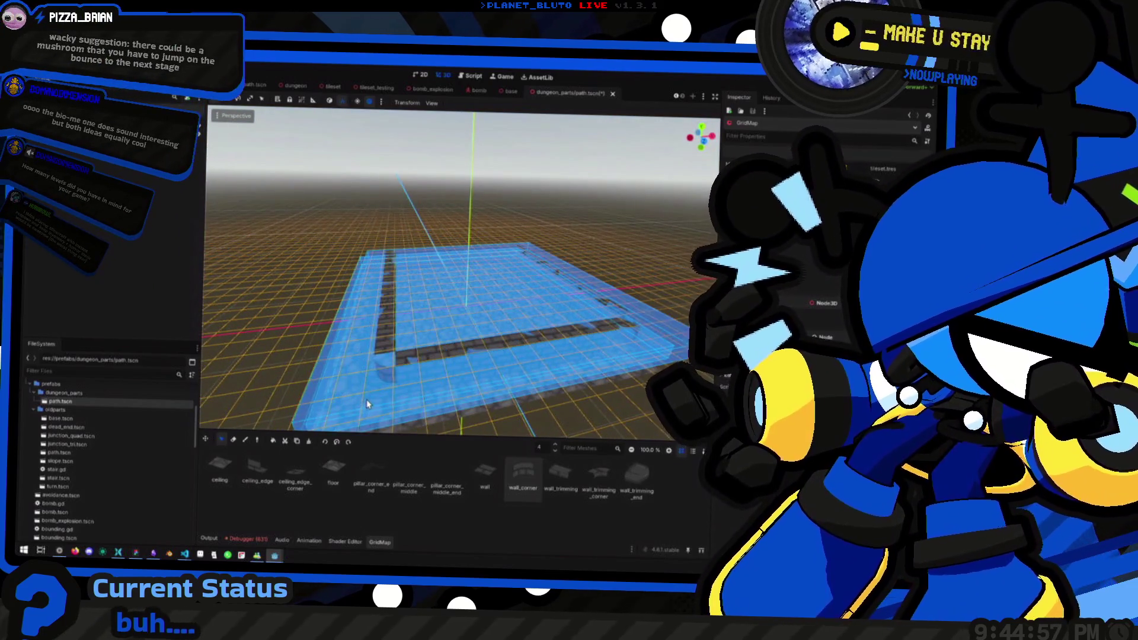
{"action": "mouse_move", "coordinate": [364, 396]}
{"action": "left_mouse_down"}
{"action": "mouse_move", "coordinate": [348, 278]}
{"action": "mouse_move", "coordinate": [407, 269]}
{"action": "left_mouse_up"}
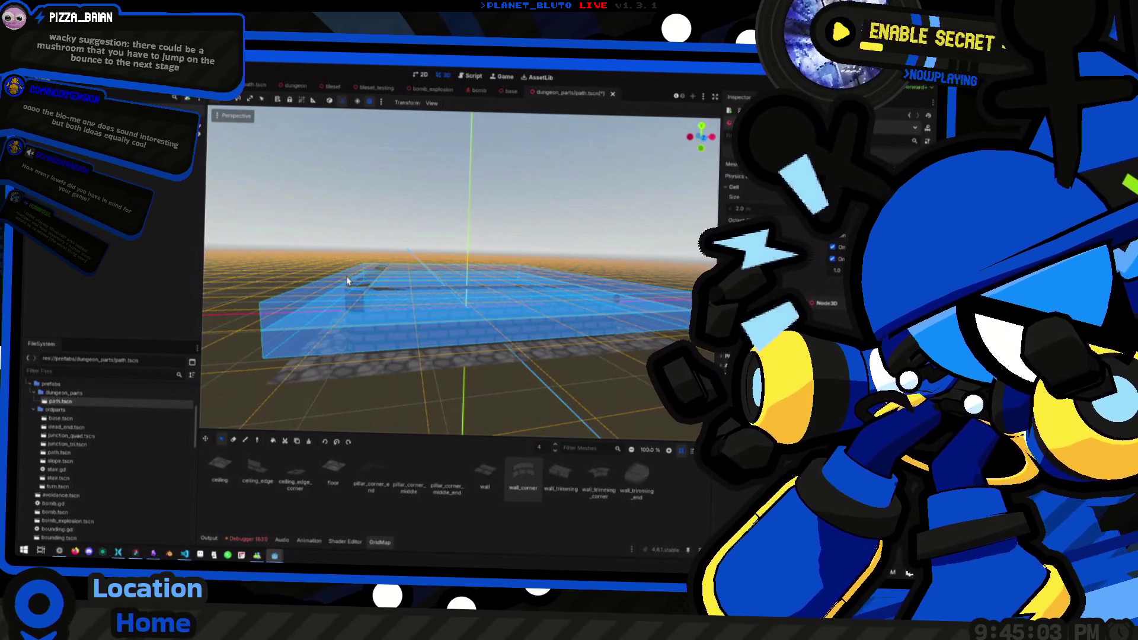
{"action": "key", "text": "e"}
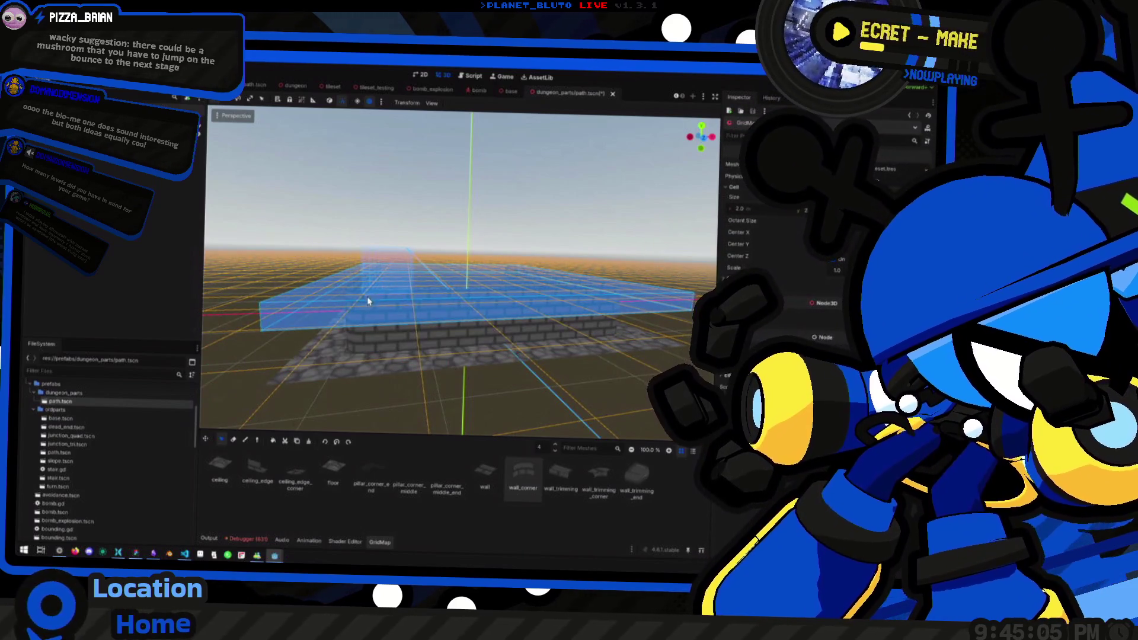
{"action": "key", "text": "e"}
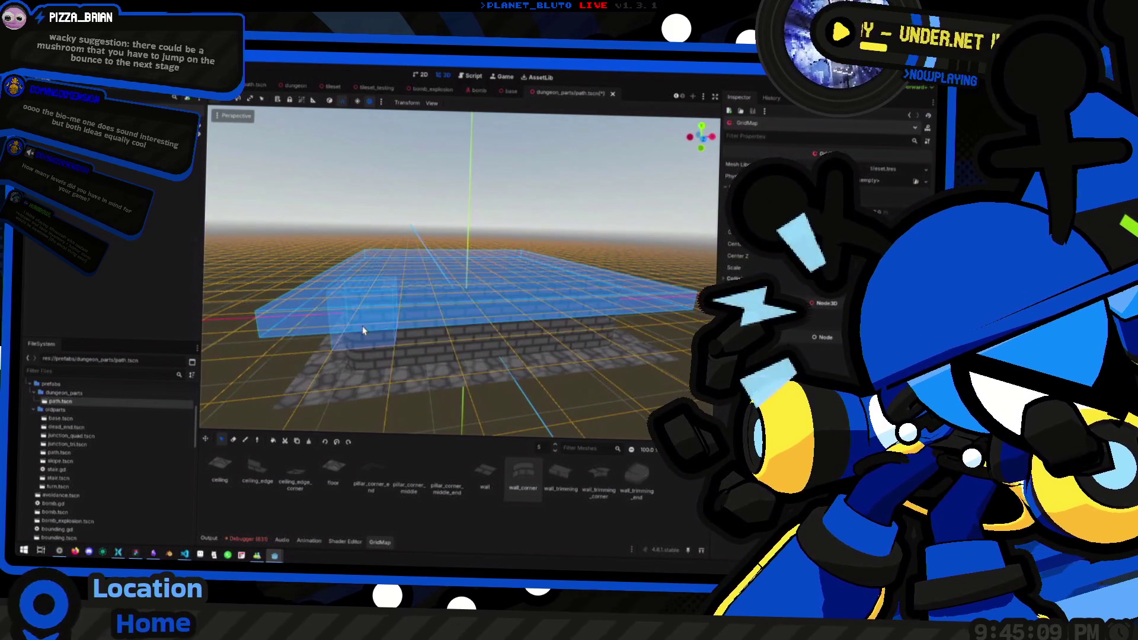
Step the GridMap editing floor up to level 9 while orbiting around the walls.
{"action": "key", "text": "e"}
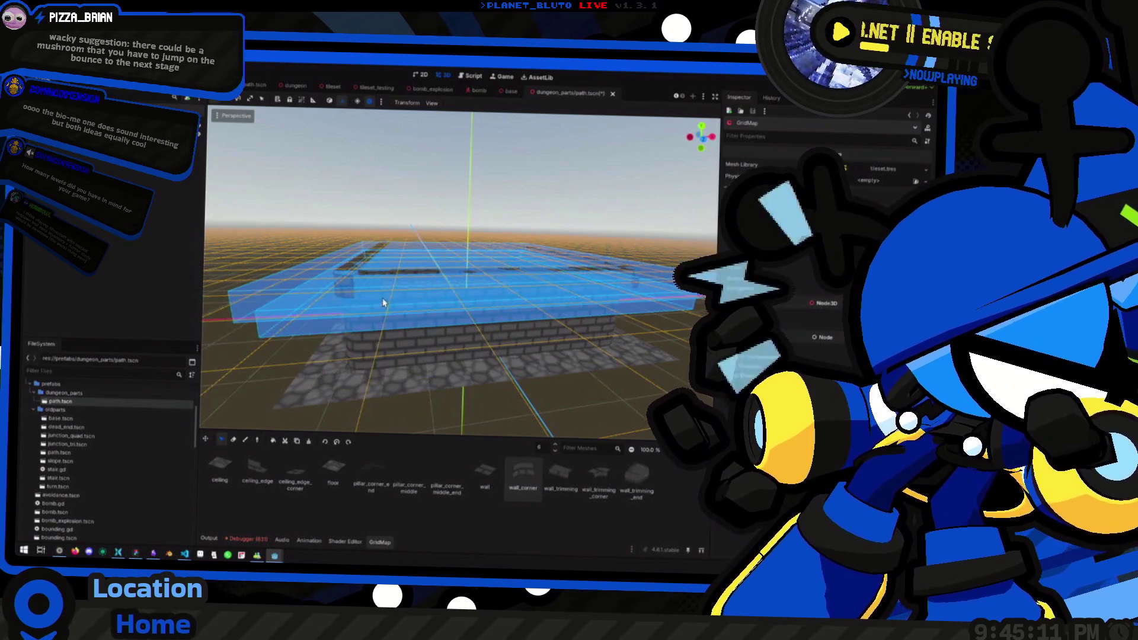
{"action": "key", "text": "e"}
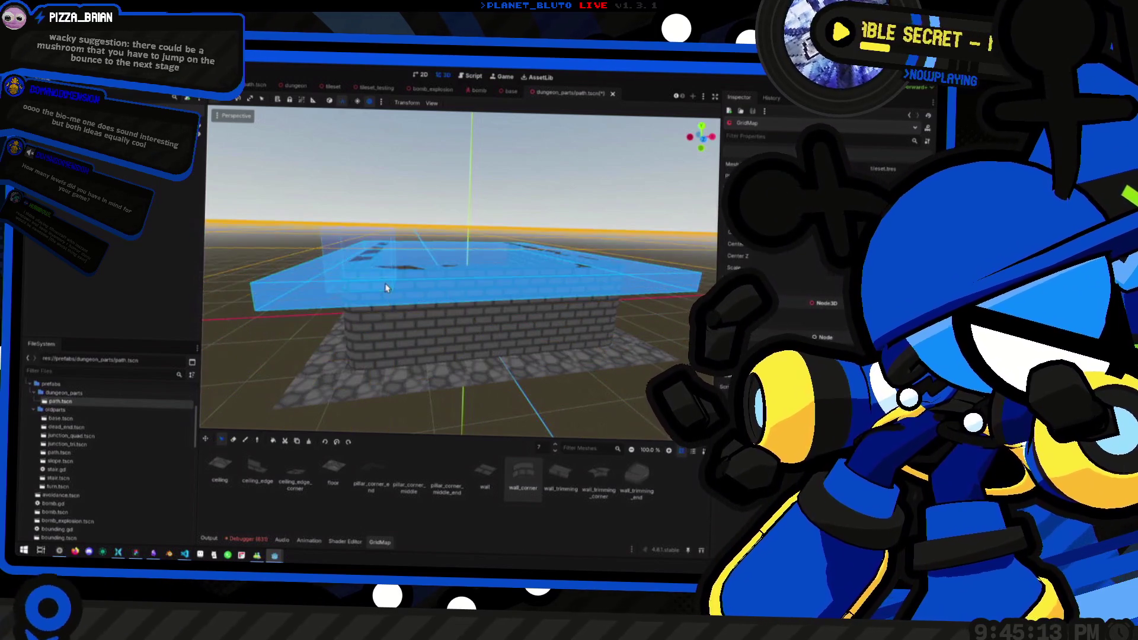
{"action": "mouse_move", "coordinate": [377, 269]}
{"action": "left_mouse_down"}
{"action": "mouse_move", "coordinate": [439, 318]}
{"action": "mouse_move", "coordinate": [541, 315]}
{"action": "mouse_move", "coordinate": [458, 326]}
{"action": "mouse_move", "coordinate": [564, 323]}
{"action": "mouse_move", "coordinate": [453, 318]}
{"action": "mouse_move", "coordinate": [432, 331]}
{"action": "mouse_move", "coordinate": [481, 317]}
{"action": "mouse_move", "coordinate": [432, 320]}
{"action": "mouse_move", "coordinate": [460, 302]}
{"action": "mouse_move", "coordinate": [430, 314]}
{"action": "mouse_move", "coordinate": [437, 287]}
{"action": "mouse_move", "coordinate": [499, 296]}
{"action": "mouse_move", "coordinate": [461, 276]}
{"action": "left_mouse_up"}
{"action": "key", "text": "q"}
{"action": "key", "text": "e"}
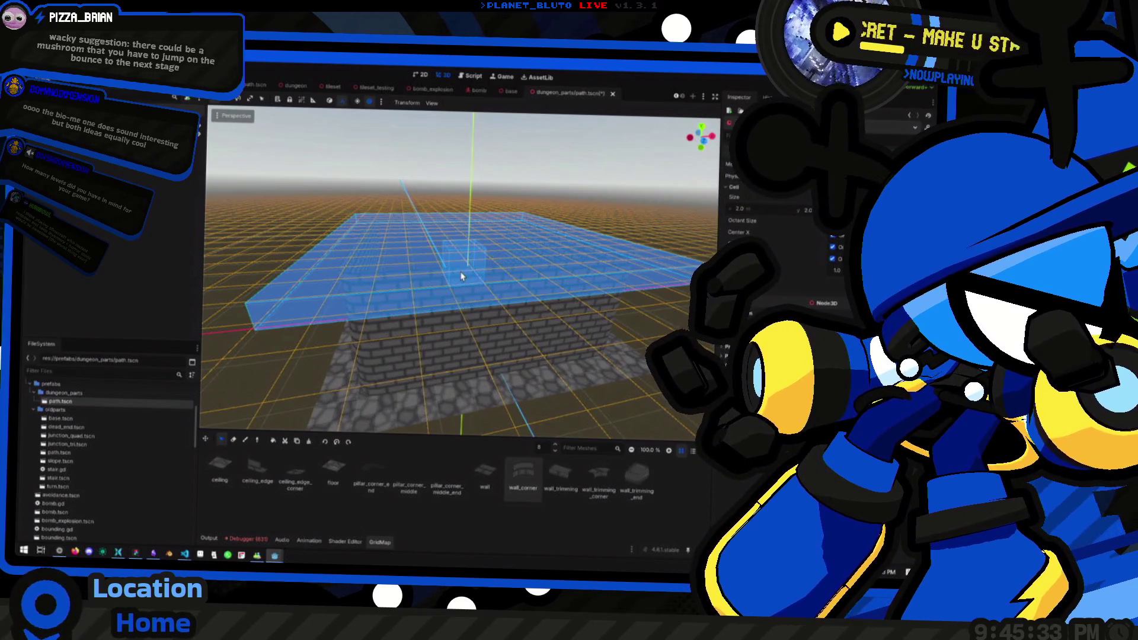
{"action": "mouse_move", "coordinate": [465, 274]}
{"action": "left_mouse_down"}
{"action": "mouse_move", "coordinate": [465, 262]}
{"action": "mouse_move", "coordinate": [432, 272]}
{"action": "mouse_move", "coordinate": [446, 264]}
{"action": "mouse_move", "coordinate": [421, 233]}
{"action": "mouse_move", "coordinate": [503, 231]}
{"action": "mouse_move", "coordinate": [391, 272]}
{"action": "mouse_move", "coordinate": [397, 233]}
{"action": "mouse_move", "coordinate": [432, 247]}
{"action": "mouse_move", "coordinate": [369, 264]}
{"action": "mouse_move", "coordinate": [373, 287]}
{"action": "mouse_move", "coordinate": [400, 297]}
{"action": "mouse_move", "coordinate": [350, 348]}
{"action": "left_mouse_up"}
{"action": "key", "text": "e"}
{"action": "key", "text": "e"}
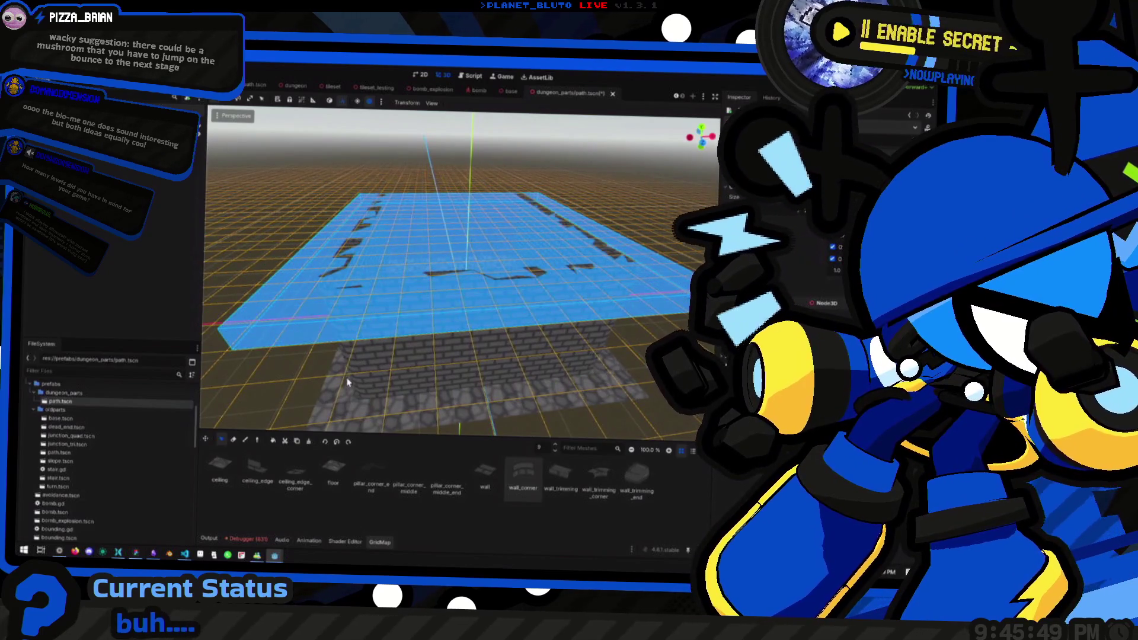
Snap to a front view, choose the Transform tool and deselect the GridMap to show the walled room.
{"action": "mouse_move", "coordinate": [664, 339]}
{"action": "left_mouse_down"}
{"action": "mouse_move", "coordinate": [682, 409]}
{"action": "mouse_move", "coordinate": [605, 330]}
{"action": "mouse_move", "coordinate": [655, 352]}
{"action": "mouse_move", "coordinate": [661, 403]}
{"action": "mouse_move", "coordinate": [640, 361]}
{"action": "mouse_move", "coordinate": [586, 328]}
{"action": "left_mouse_up"}
{"action": "key", "text": "KP_1"}
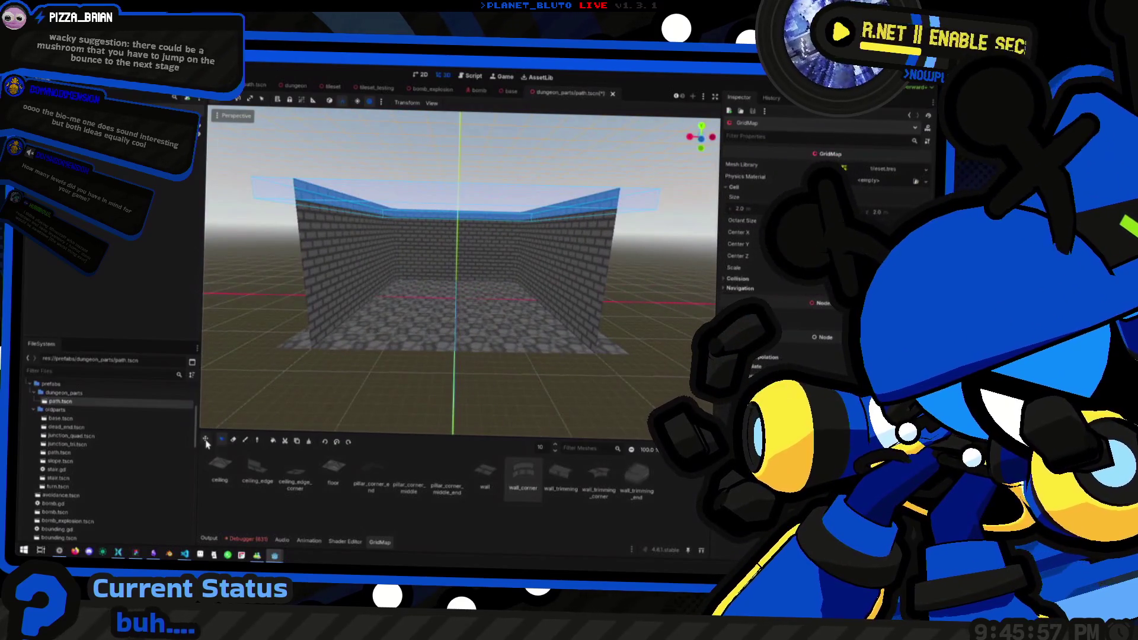
{"action": "left_click", "coordinate": [206, 443]}
{"action": "mouse_move", "coordinate": [415, 355]}
{"action": "left_mouse_down"}
{"action": "mouse_move", "coordinate": [407, 394]}
{"action": "mouse_move", "coordinate": [416, 389]}
{"action": "mouse_move", "coordinate": [346, 373]}
{"action": "mouse_move", "coordinate": [469, 310]}
{"action": "mouse_move", "coordinate": [608, 356]}
{"action": "mouse_move", "coordinate": [376, 376]}
{"action": "mouse_move", "coordinate": [444, 369]}
{"action": "mouse_move", "coordinate": [382, 368]}
{"action": "mouse_move", "coordinate": [492, 395]}
{"action": "mouse_move", "coordinate": [339, 333]}
{"action": "mouse_move", "coordinate": [451, 350]}
{"action": "mouse_move", "coordinate": [501, 381]}
{"action": "mouse_move", "coordinate": [460, 315]}
{"action": "mouse_move", "coordinate": [483, 318]}
{"action": "mouse_move", "coordinate": [375, 232]}
{"action": "mouse_move", "coordinate": [414, 255]}
{"action": "mouse_move", "coordinate": [444, 356]}
{"action": "left_mouse_up"}
{"action": "scroll", "coordinate": [483, 386], "scroll_direction": "down", "scroll_amount": 5}
{"action": "scroll", "coordinate": [472, 394], "scroll_direction": "up", "scroll_amount": 8}
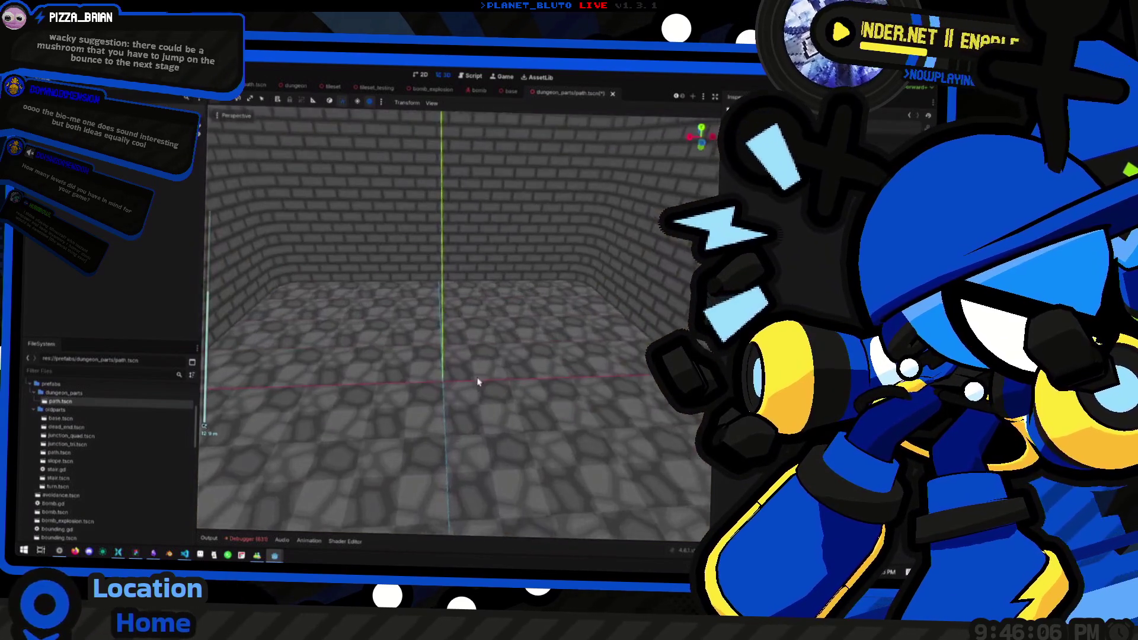
Select the GridMap node, glance at the base scene, then return to dungeon_parts/path.tscn.
{"action": "scroll", "coordinate": [478, 381], "scroll_direction": "down", "scroll_amount": 5}
{"action": "scroll", "coordinate": [470, 369], "scroll_direction": "up", "scroll_amount": 5}
{"action": "scroll", "coordinate": [483, 343], "scroll_direction": "down", "scroll_amount": 4}
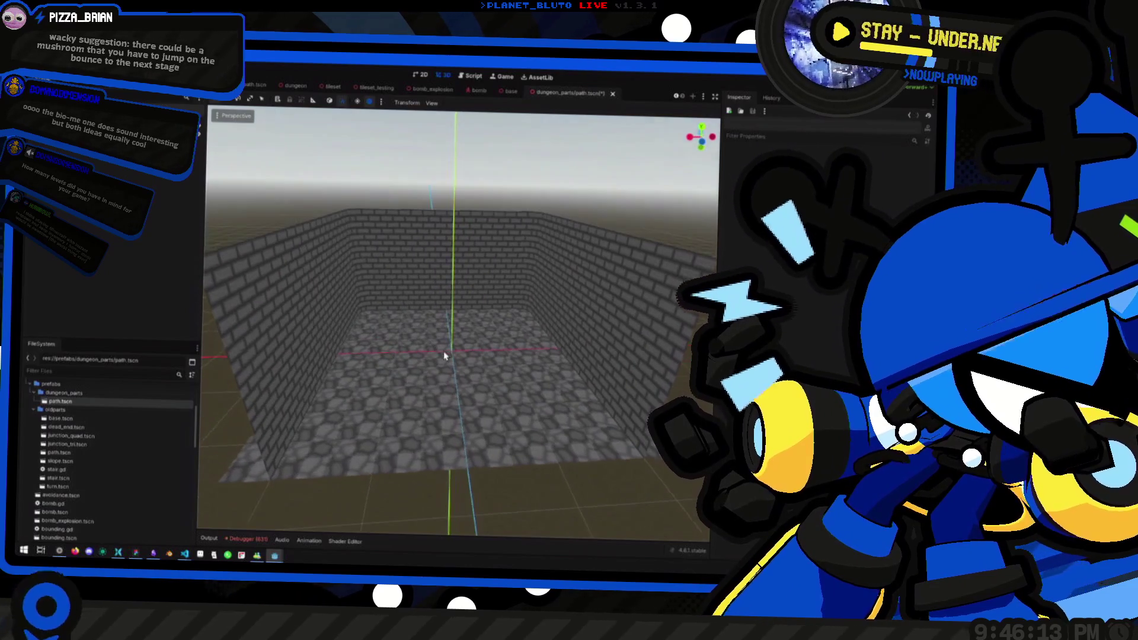
{"action": "left_click", "coordinate": [54, 118]}
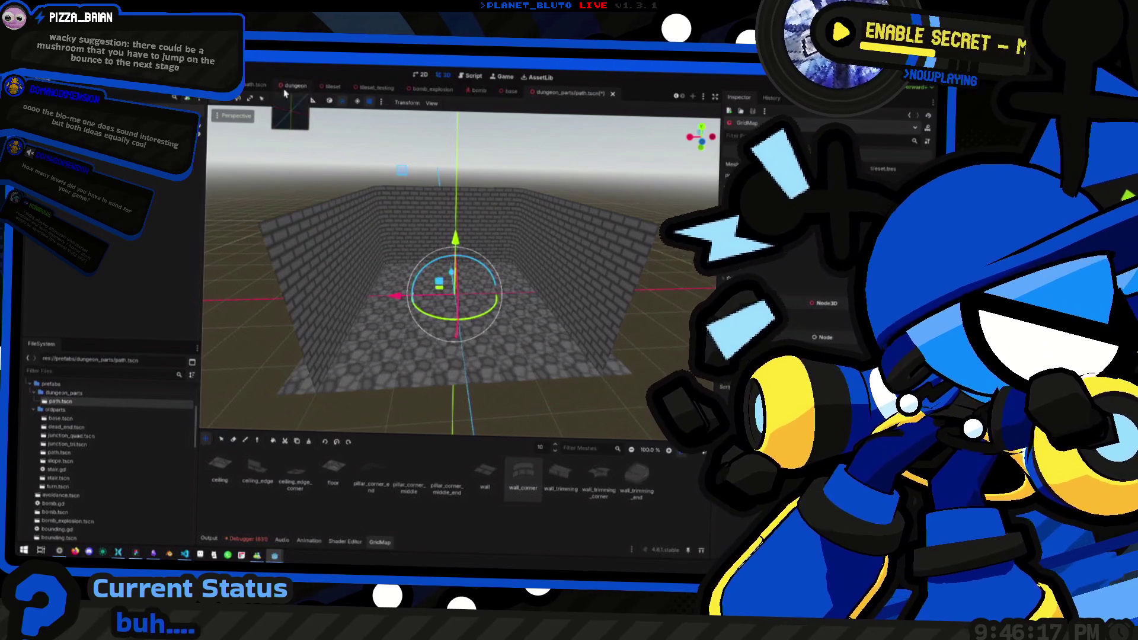
{"action": "left_click", "coordinate": [510, 91]}
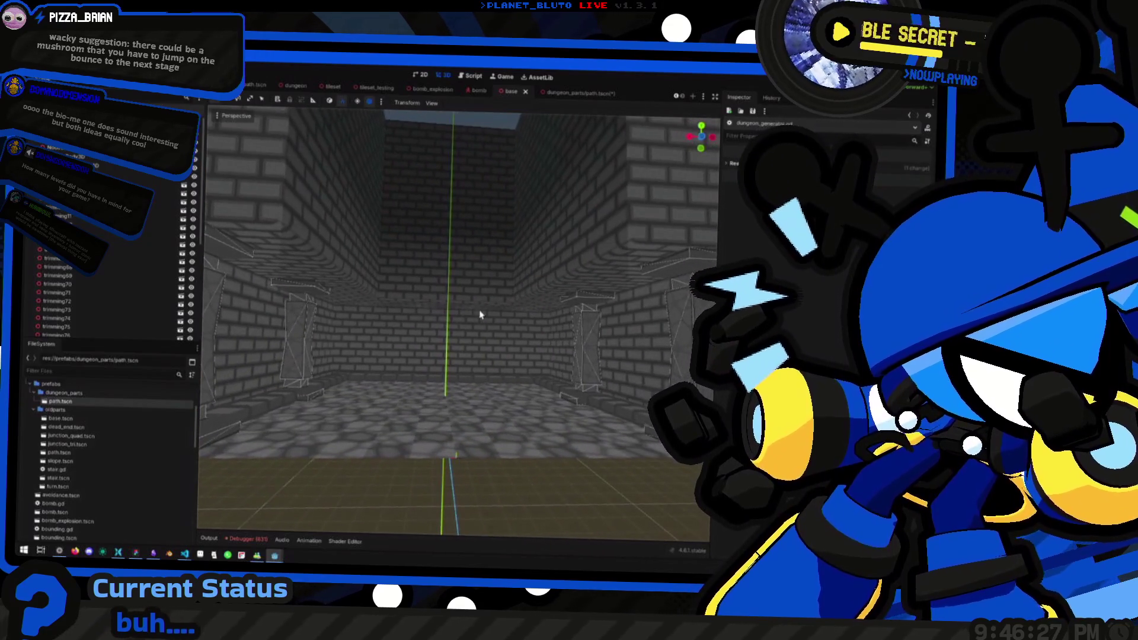
{"action": "left_click", "coordinate": [543, 93]}
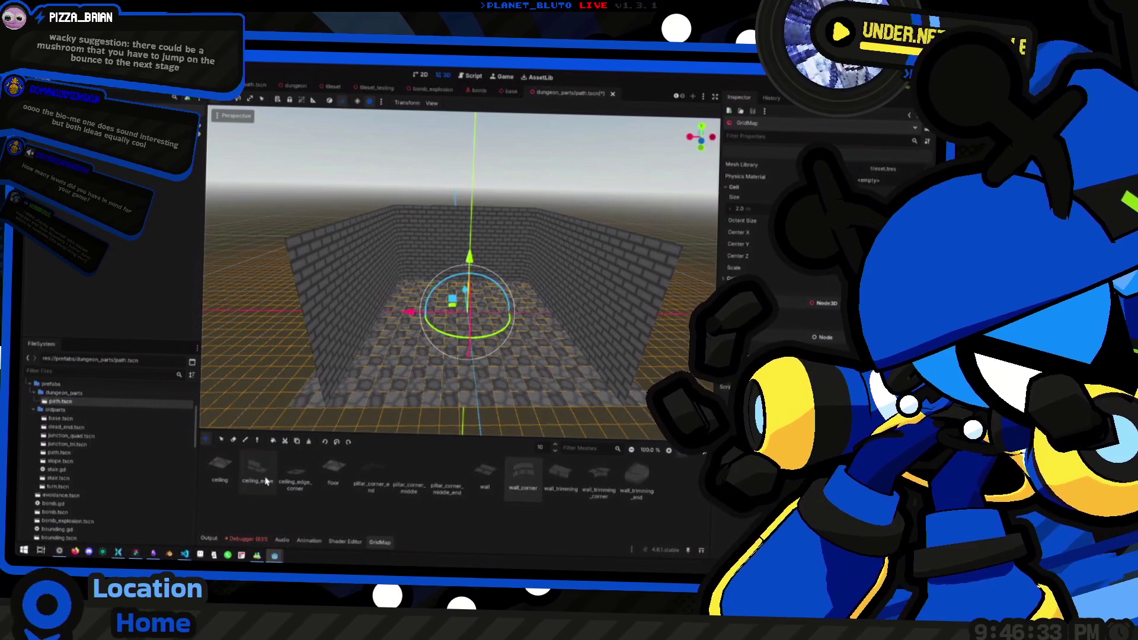
Switch the GridMap to the Paint tool and inspect the walled room from several angles.
{"action": "left_click_drag", "start_coordinate": [559, 353], "coordinate": [503, 392]}
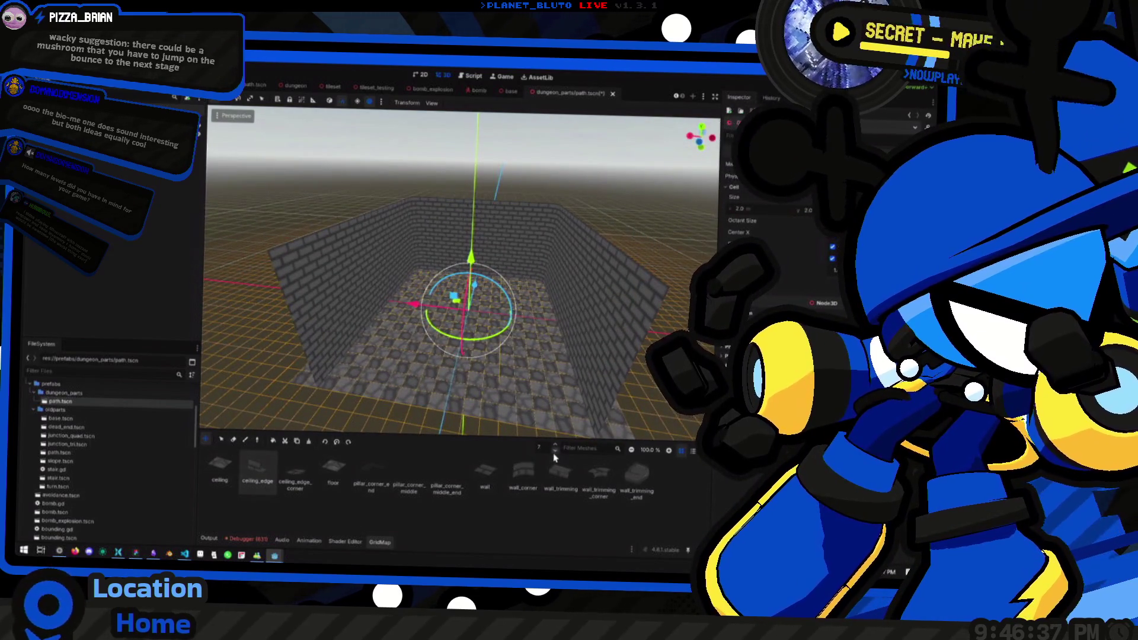
{"action": "left_click", "coordinate": [244, 441]}
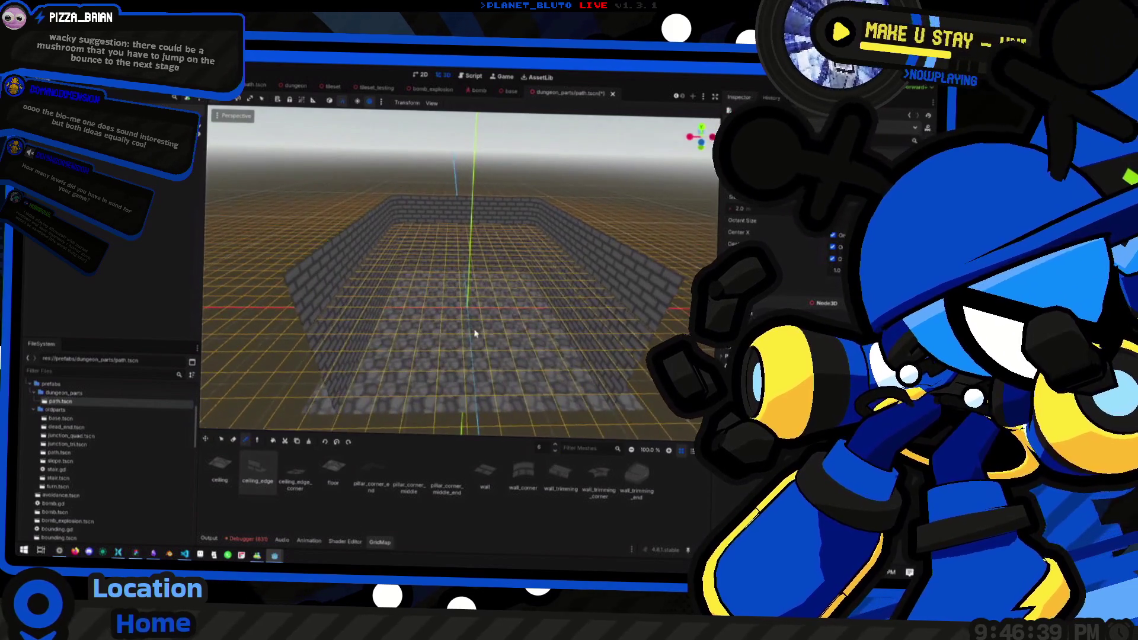
{"action": "left_click_drag", "start_coordinate": [338, 303], "coordinate": [589, 454]}
{"action": "mouse_move", "coordinate": [501, 408]}
{"action": "left_mouse_down"}
{"action": "mouse_move", "coordinate": [394, 299]}
{"action": "mouse_move", "coordinate": [330, 297]}
{"action": "mouse_move", "coordinate": [316, 280]}
{"action": "mouse_move", "coordinate": [310, 308]}
{"action": "left_mouse_up"}
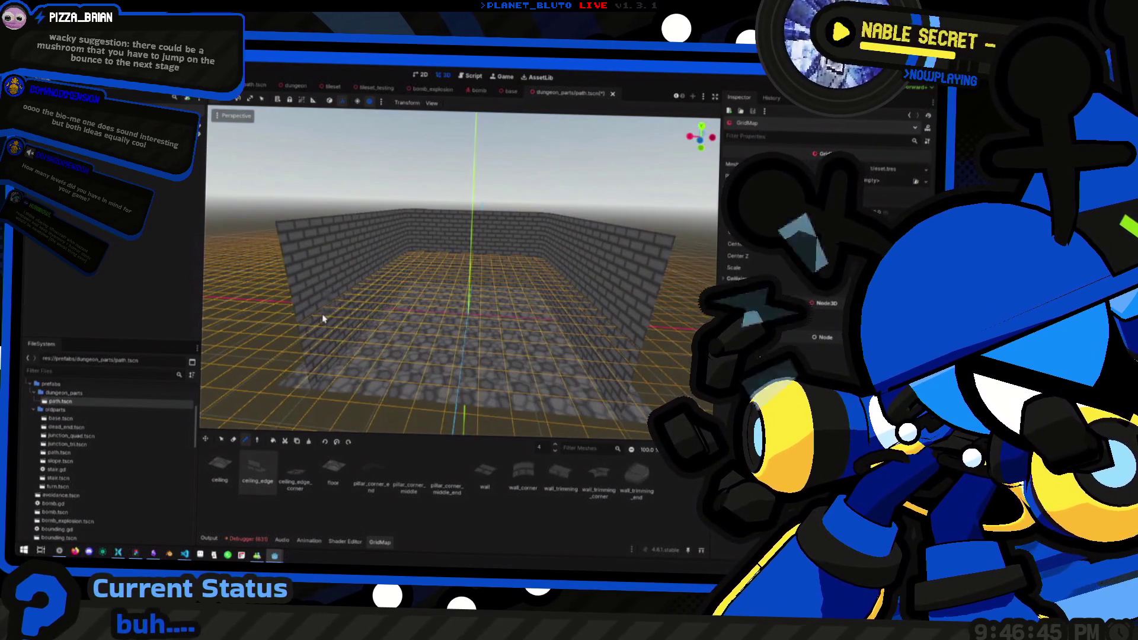
{"action": "mouse_move", "coordinate": [336, 333]}
{"action": "left_mouse_down"}
{"action": "mouse_move", "coordinate": [368, 344]}
{"action": "mouse_move", "coordinate": [341, 315]}
{"action": "mouse_move", "coordinate": [290, 320]}
{"action": "mouse_move", "coordinate": [322, 356]}
{"action": "mouse_move", "coordinate": [388, 364]}
{"action": "left_mouse_up"}
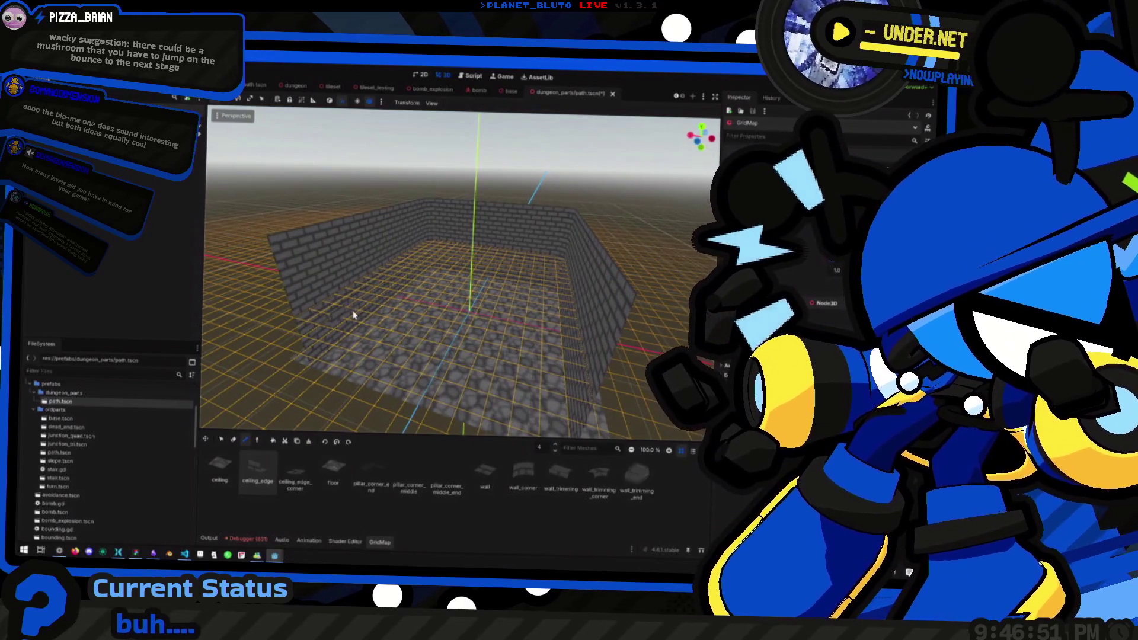
{"action": "mouse_move", "coordinate": [402, 278]}
{"action": "left_mouse_down"}
{"action": "mouse_move", "coordinate": [363, 330]}
{"action": "mouse_move", "coordinate": [373, 329]}
{"action": "mouse_move", "coordinate": [376, 362]}
{"action": "mouse_move", "coordinate": [396, 343]}
{"action": "left_mouse_up"}
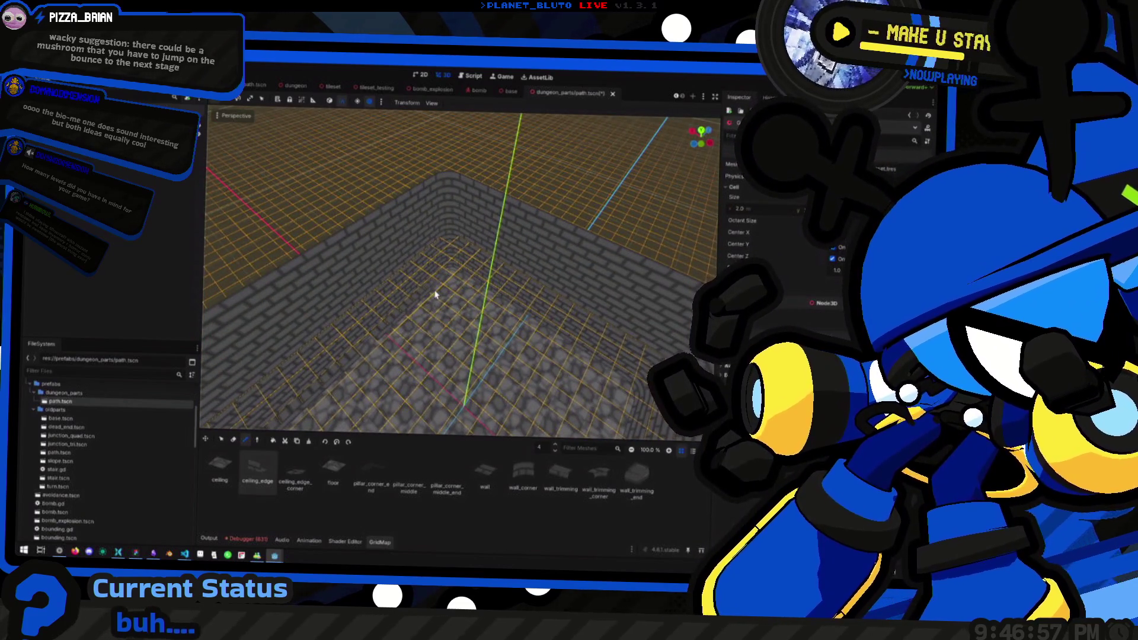
{"action": "mouse_move", "coordinate": [405, 340]}
{"action": "left_mouse_down"}
{"action": "mouse_move", "coordinate": [415, 356]}
{"action": "mouse_move", "coordinate": [338, 388]}
{"action": "mouse_move", "coordinate": [442, 302]}
{"action": "left_mouse_up"}
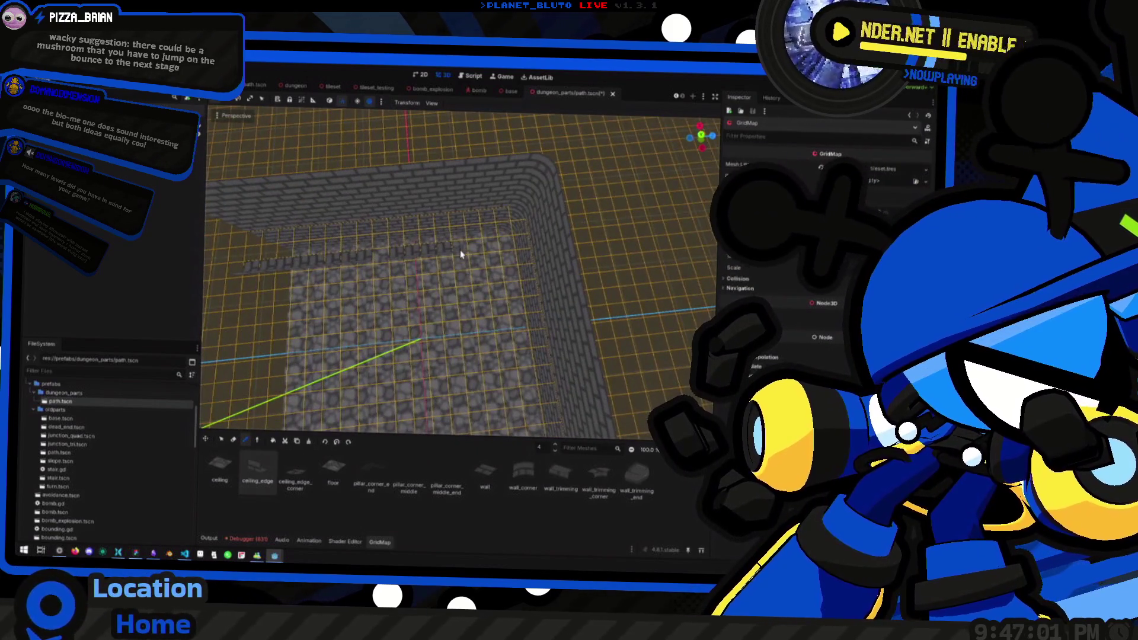
{"action": "left_click_drag", "start_coordinate": [499, 251], "coordinate": [475, 253]}
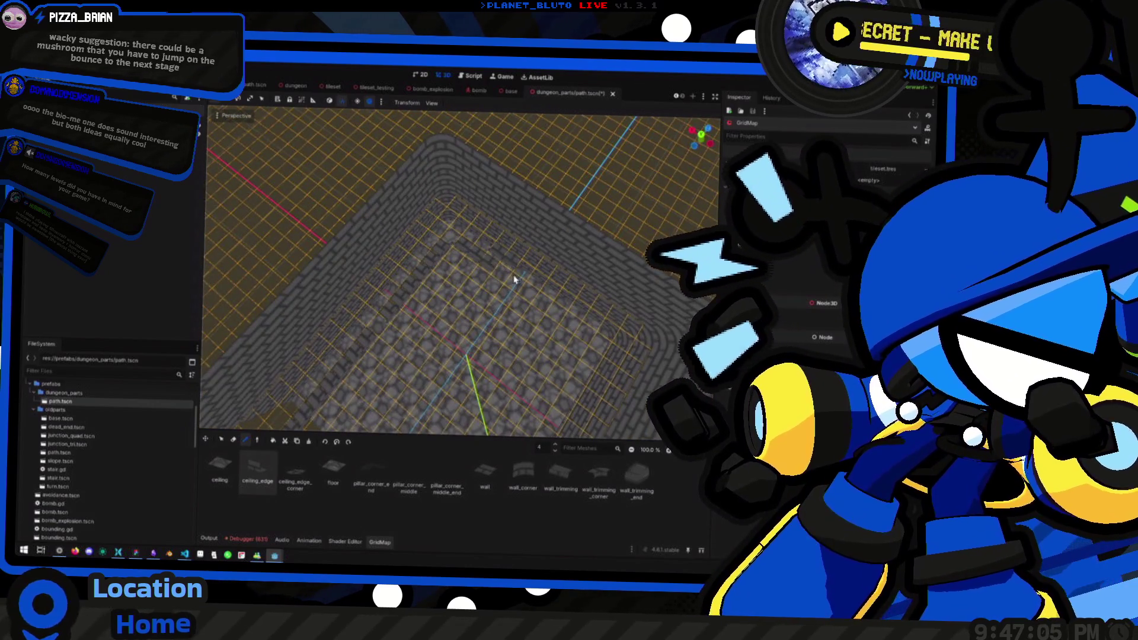
{"action": "mouse_move", "coordinate": [537, 320]}
{"action": "left_mouse_down"}
{"action": "mouse_move", "coordinate": [396, 285]}
{"action": "mouse_move", "coordinate": [460, 257]}
{"action": "left_mouse_up"}
{"action": "mouse_move", "coordinate": [531, 261]}
{"action": "left_mouse_down"}
{"action": "mouse_move", "coordinate": [470, 272]}
{"action": "mouse_move", "coordinate": [489, 290]}
{"action": "left_mouse_up"}
{"action": "mouse_move", "coordinate": [434, 317]}
{"action": "left_mouse_down"}
{"action": "mouse_move", "coordinate": [487, 287]}
{"action": "mouse_move", "coordinate": [448, 280]}
{"action": "mouse_move", "coordinate": [478, 285]}
{"action": "left_mouse_up"}
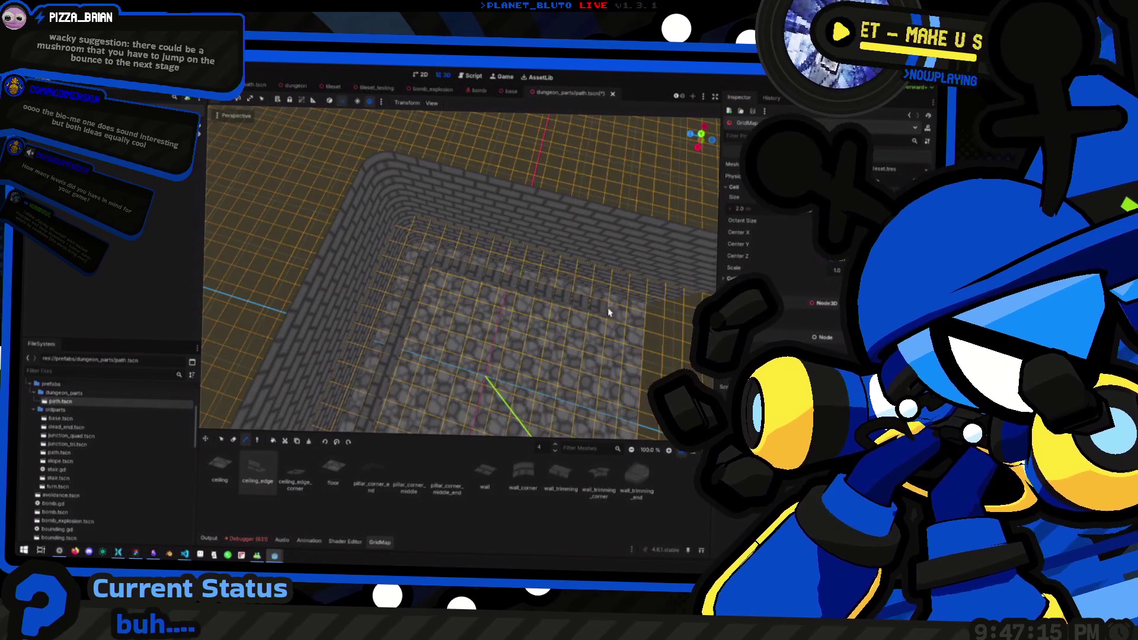
{"action": "mouse_move", "coordinate": [637, 334]}
{"action": "left_mouse_down"}
{"action": "mouse_move", "coordinate": [372, 249]}
{"action": "mouse_move", "coordinate": [484, 270]}
{"action": "mouse_move", "coordinate": [451, 261]}
{"action": "mouse_move", "coordinate": [389, 214]}
{"action": "mouse_move", "coordinate": [348, 255]}
{"action": "mouse_move", "coordinate": [420, 275]}
{"action": "mouse_move", "coordinate": [407, 237]}
{"action": "mouse_move", "coordinate": [381, 272]}
{"action": "left_mouse_up"}
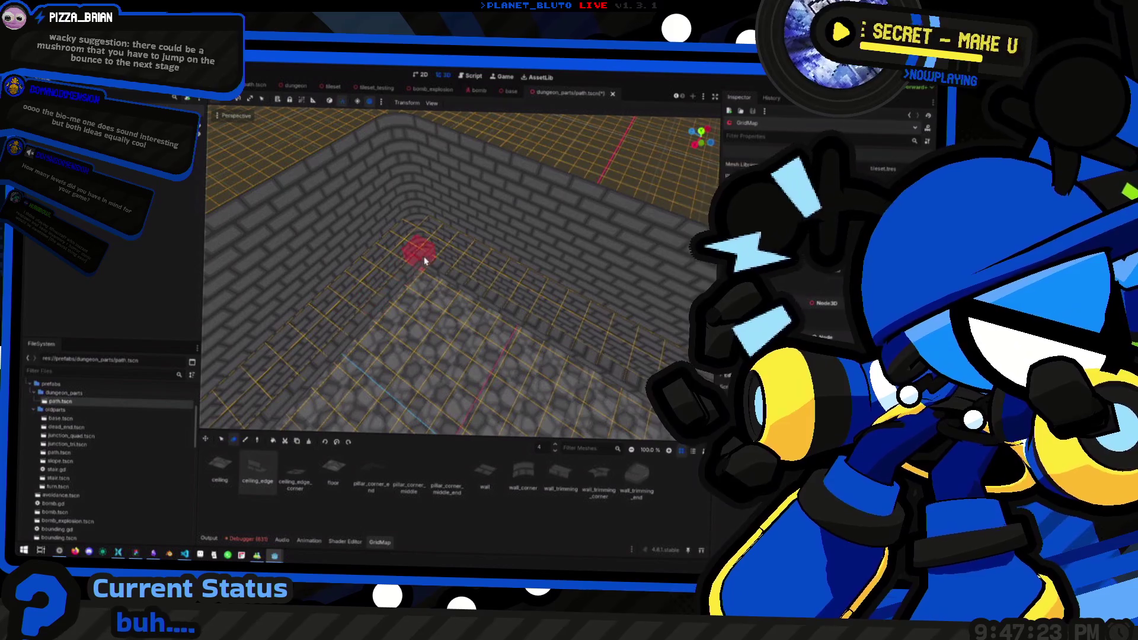
{"action": "scroll", "coordinate": [465, 318], "scroll_direction": "down", "scroll_amount": 3}
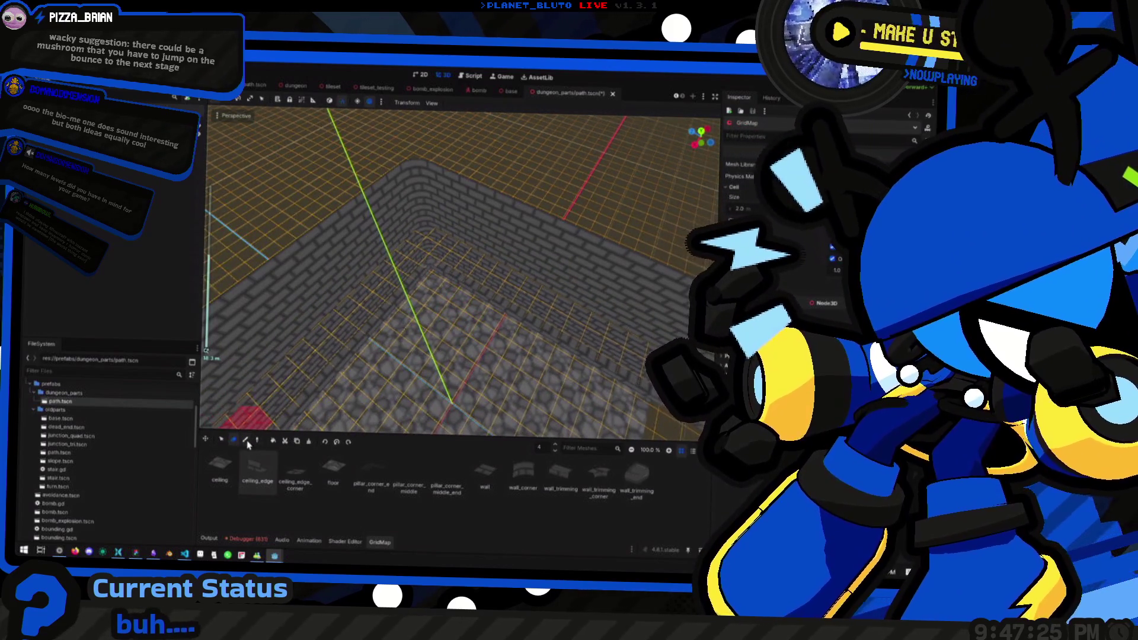
{"action": "mouse_move", "coordinate": [431, 376]}
{"action": "left_mouse_down"}
{"action": "mouse_move", "coordinate": [389, 308]}
{"action": "mouse_move", "coordinate": [386, 340]}
{"action": "mouse_move", "coordinate": [310, 348]}
{"action": "mouse_move", "coordinate": [275, 471]}
{"action": "left_mouse_up"}
Pick the ceiling piece from the MeshLibrary palette after first trying ceiling_edge_corner.
{"action": "left_click", "coordinate": [295, 475]}
{"action": "mouse_move", "coordinate": [356, 379]}
{"action": "left_mouse_down"}
{"action": "mouse_move", "coordinate": [371, 374]}
{"action": "mouse_move", "coordinate": [375, 387]}
{"action": "left_mouse_up"}
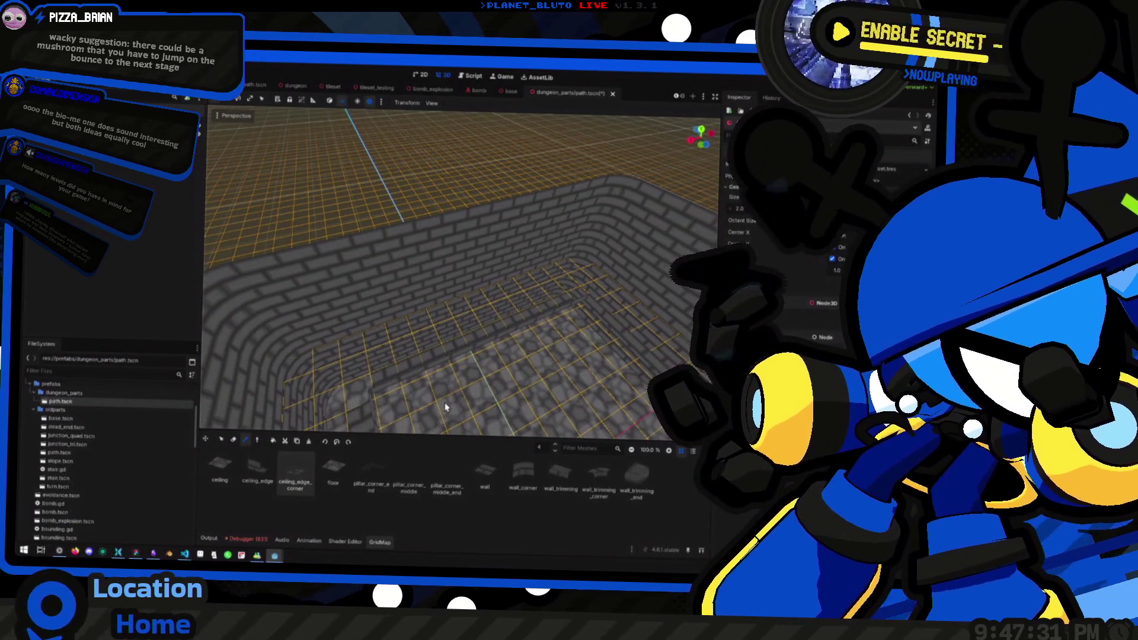
{"action": "left_click_drag", "start_coordinate": [449, 394], "coordinate": [448, 313]}
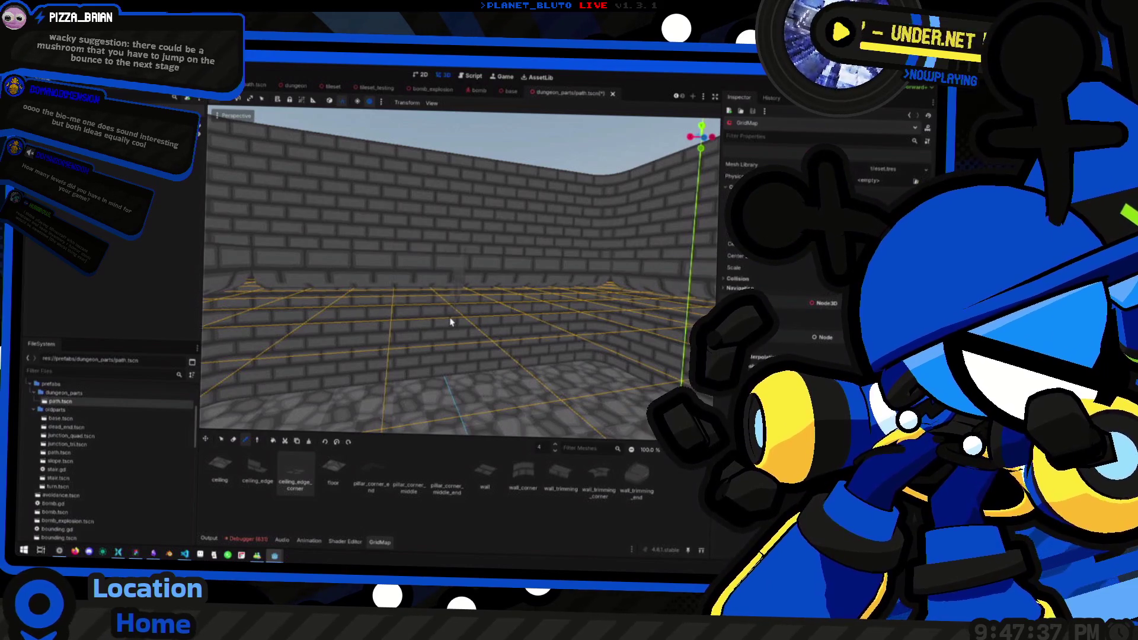
{"action": "left_click_drag", "start_coordinate": [450, 322], "coordinate": [465, 338]}
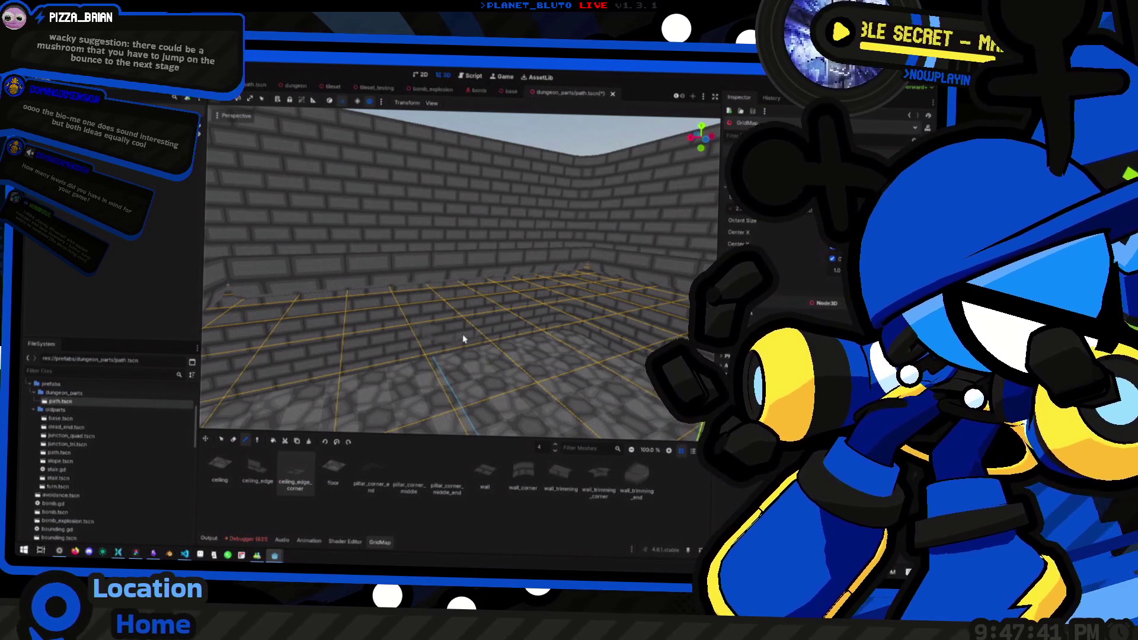
{"action": "mouse_move", "coordinate": [464, 339]}
{"action": "left_mouse_down"}
{"action": "mouse_move", "coordinate": [488, 356]}
{"action": "mouse_move", "coordinate": [384, 356]}
{"action": "left_mouse_up"}
{"action": "mouse_move", "coordinate": [418, 406]}
{"action": "left_mouse_down"}
{"action": "mouse_move", "coordinate": [407, 344]}
{"action": "mouse_move", "coordinate": [376, 295]}
{"action": "mouse_move", "coordinate": [397, 350]}
{"action": "mouse_move", "coordinate": [531, 389]}
{"action": "mouse_move", "coordinate": [415, 349]}
{"action": "mouse_move", "coordinate": [427, 381]}
{"action": "mouse_move", "coordinate": [416, 247]}
{"action": "mouse_move", "coordinate": [437, 267]}
{"action": "mouse_move", "coordinate": [419, 211]}
{"action": "mouse_move", "coordinate": [432, 300]}
{"action": "mouse_move", "coordinate": [390, 375]}
{"action": "left_mouse_up"}
{"action": "scroll", "coordinate": [350, 402], "scroll_direction": "up", "scroll_amount": 3}
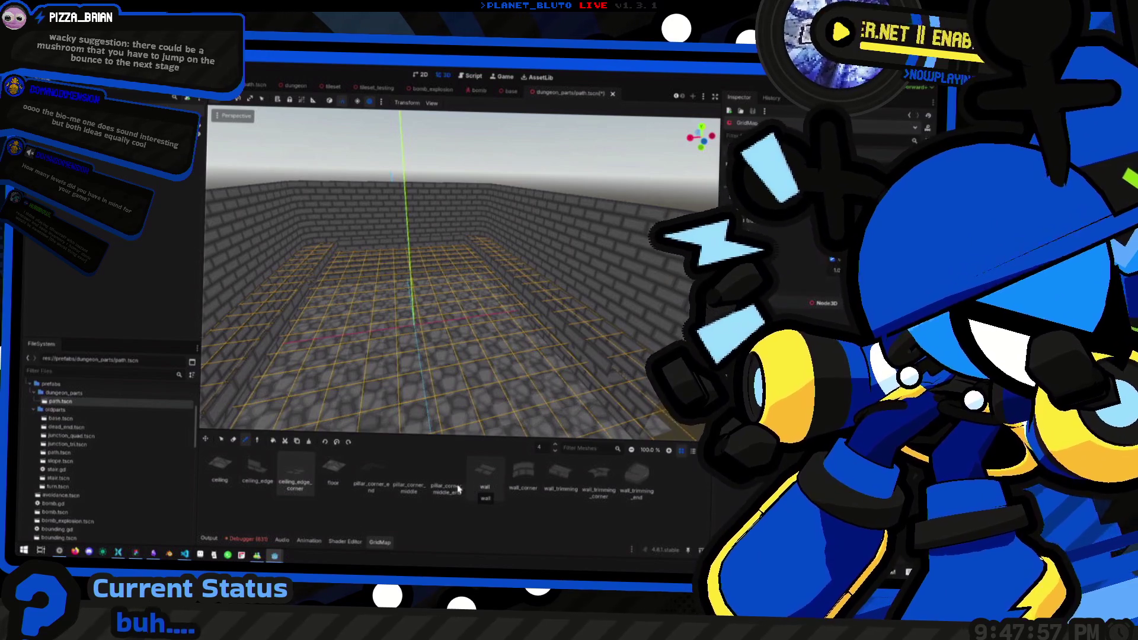
{"action": "left_click", "coordinate": [229, 473]}
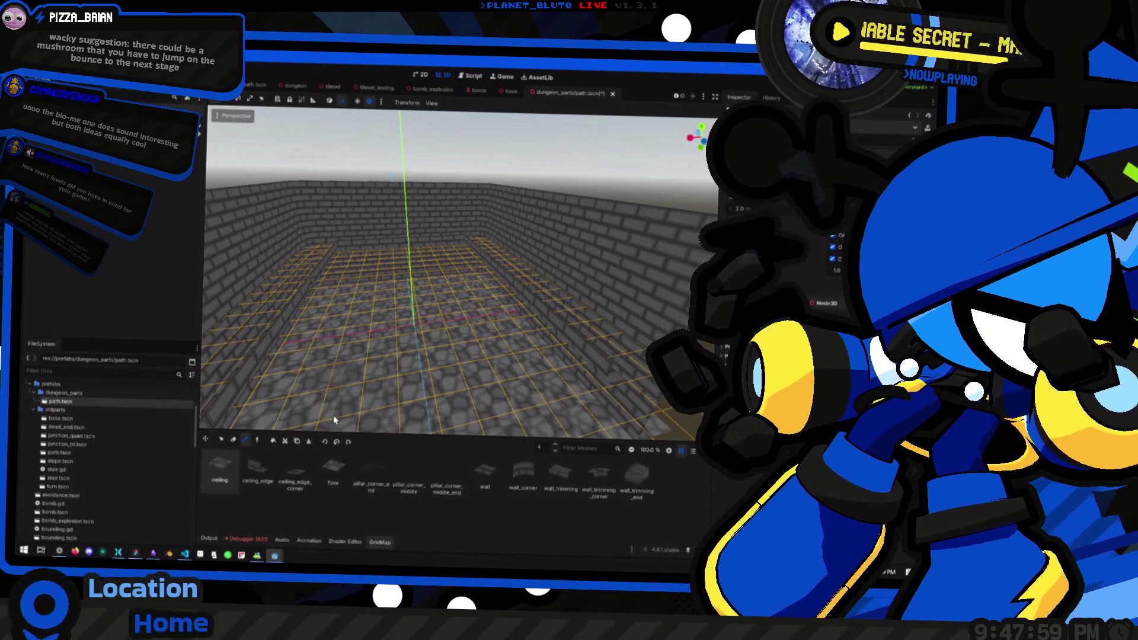
{"action": "mouse_move", "coordinate": [463, 384]}
{"action": "left_mouse_down"}
{"action": "mouse_move", "coordinate": [458, 303]}
{"action": "mouse_move", "coordinate": [447, 351]}
{"action": "mouse_move", "coordinate": [426, 354]}
{"action": "mouse_move", "coordinate": [449, 360]}
{"action": "mouse_move", "coordinate": [420, 356]}
{"action": "mouse_move", "coordinate": [416, 308]}
{"action": "left_mouse_up"}
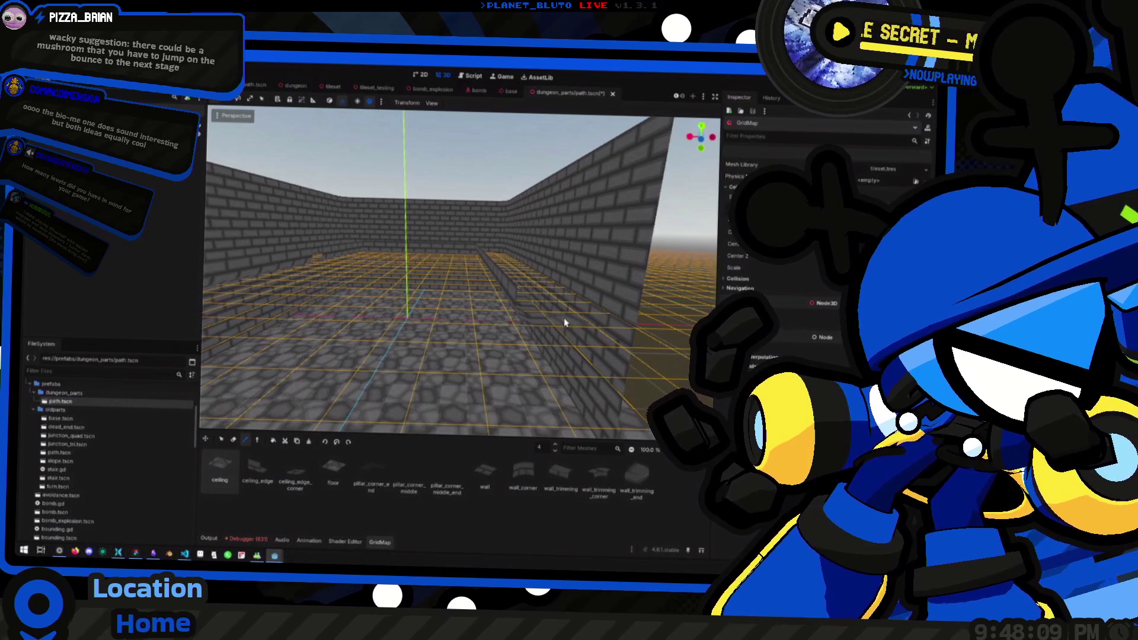
{"action": "mouse_move", "coordinate": [612, 353]}
{"action": "left_mouse_down"}
{"action": "mouse_move", "coordinate": [579, 372]}
{"action": "mouse_move", "coordinate": [397, 346]}
{"action": "mouse_move", "coordinate": [436, 336]}
{"action": "mouse_move", "coordinate": [363, 314]}
{"action": "mouse_move", "coordinate": [415, 355]}
{"action": "left_mouse_up"}
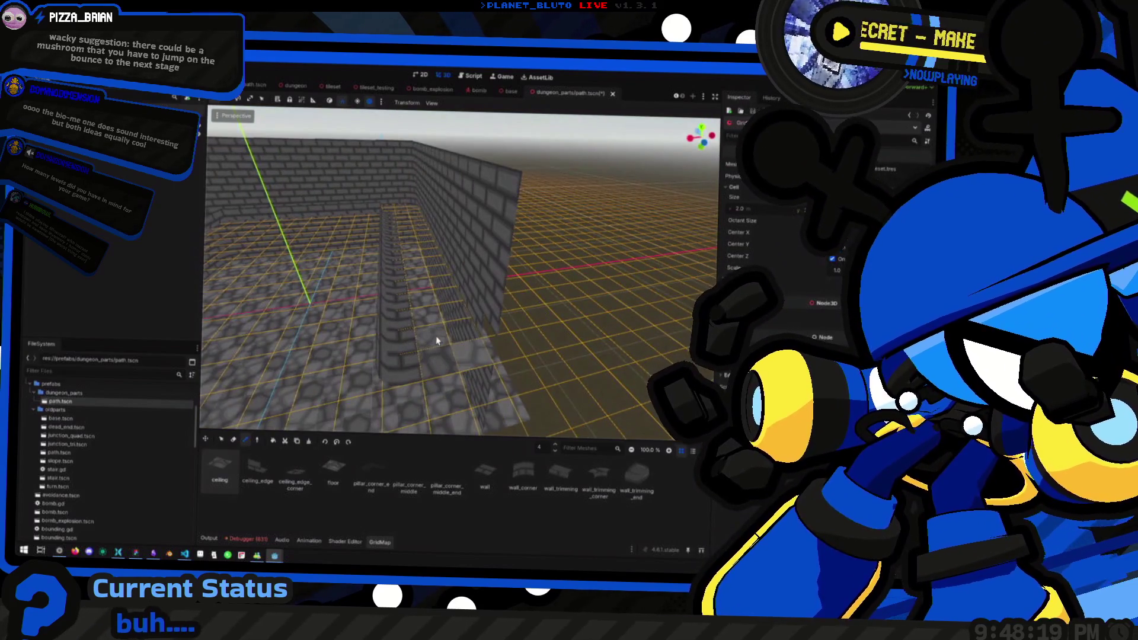
{"action": "left_click_drag", "start_coordinate": [437, 332], "coordinate": [461, 403]}
{"action": "left_click_drag", "start_coordinate": [431, 348], "coordinate": [496, 403]}
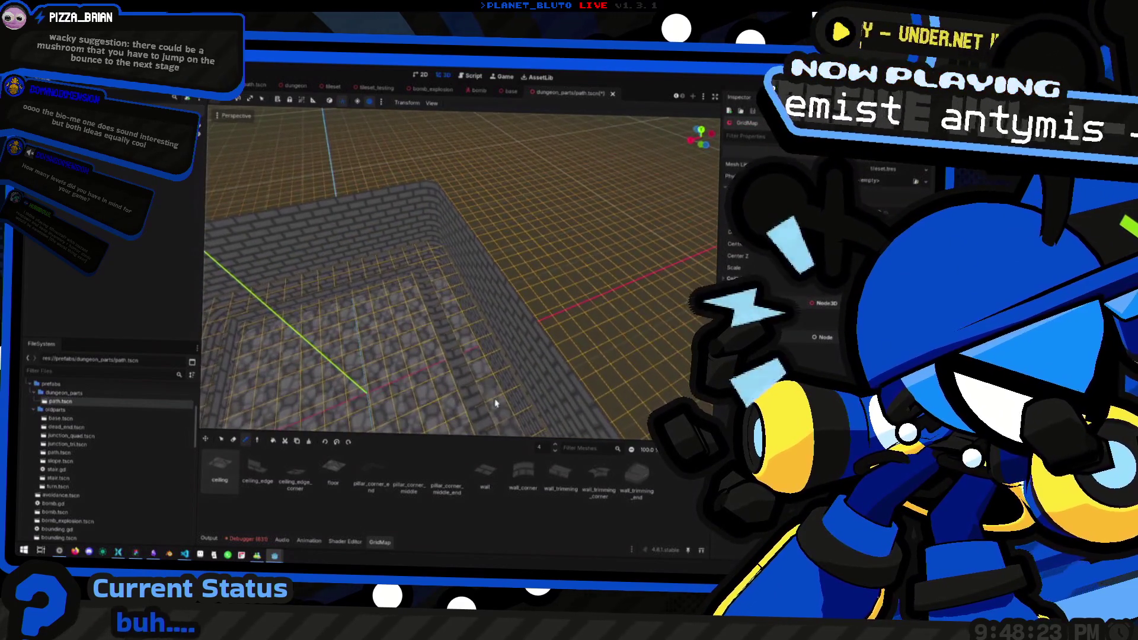
{"action": "mouse_move", "coordinate": [429, 268]}
{"action": "left_mouse_down"}
{"action": "mouse_move", "coordinate": [397, 331]}
{"action": "mouse_move", "coordinate": [447, 328]}
{"action": "left_mouse_up"}
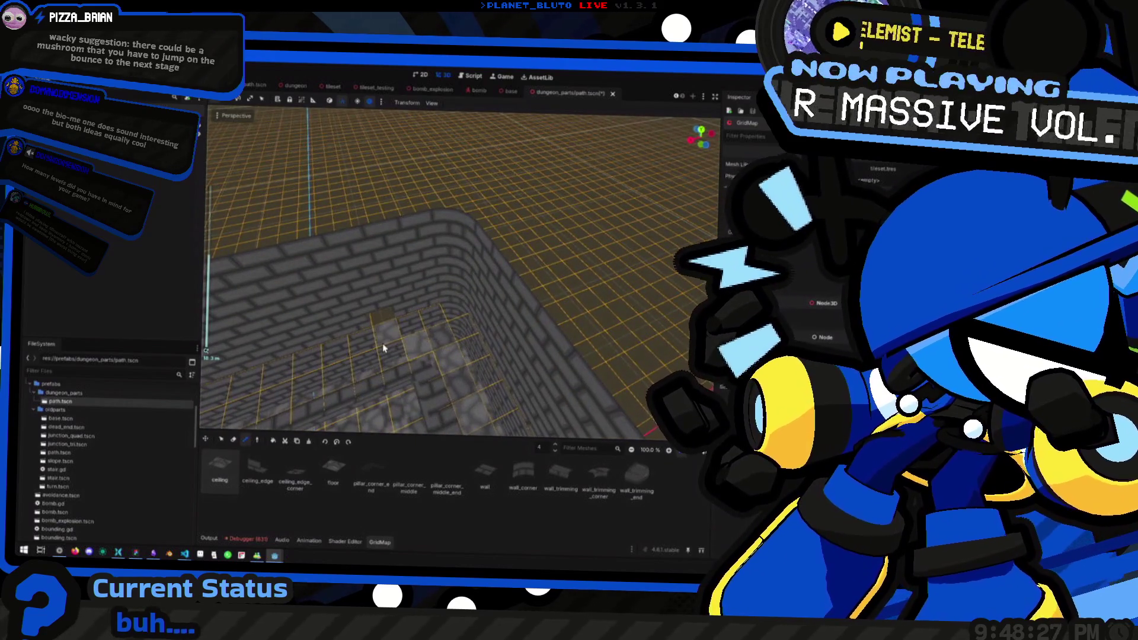
{"action": "left_click_drag", "start_coordinate": [309, 383], "coordinate": [449, 350]}
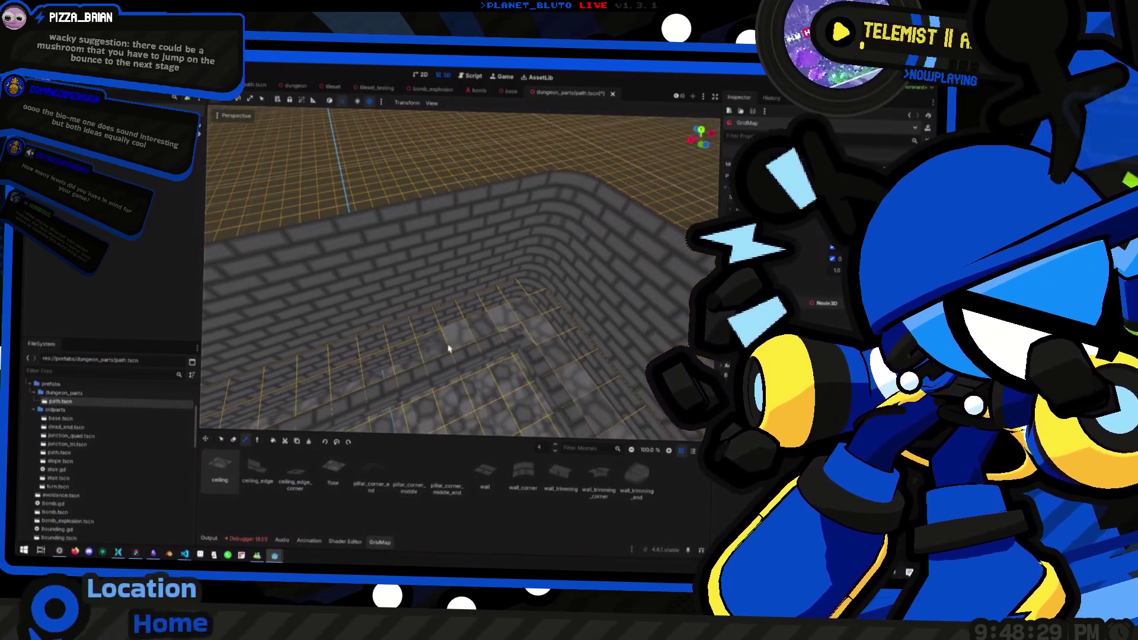
{"action": "left_click_drag", "start_coordinate": [334, 378], "coordinate": [445, 331]}
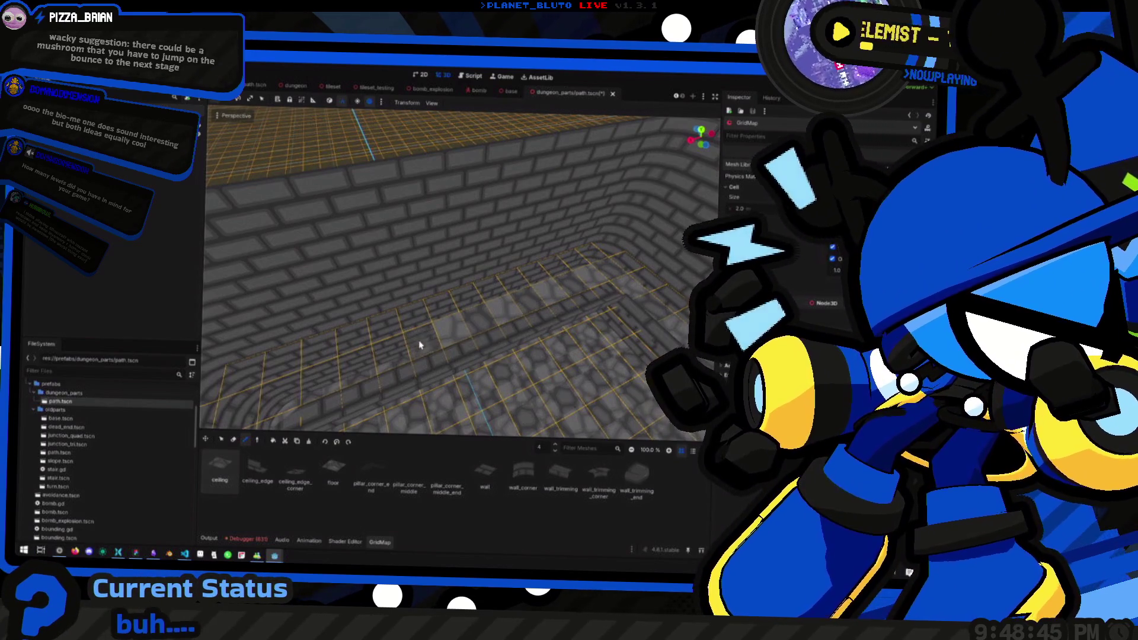
{"action": "mouse_move", "coordinate": [420, 345]}
{"action": "left_mouse_down"}
{"action": "mouse_move", "coordinate": [471, 326]}
{"action": "mouse_move", "coordinate": [452, 333]}
{"action": "left_mouse_up"}
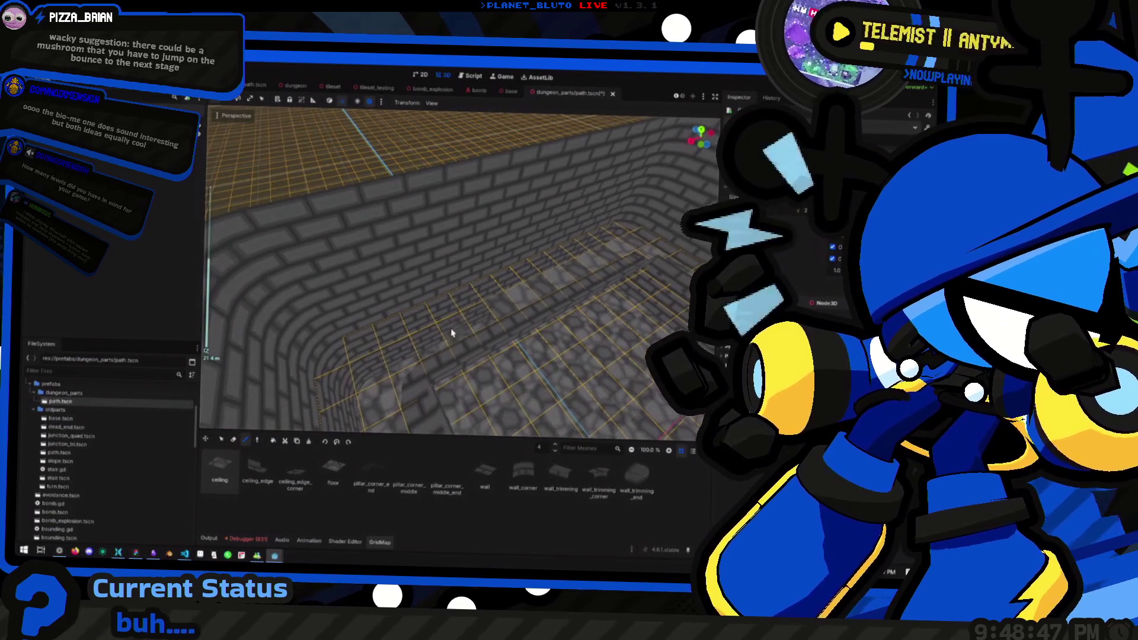
{"action": "left_click_drag", "start_coordinate": [382, 364], "coordinate": [419, 326]}
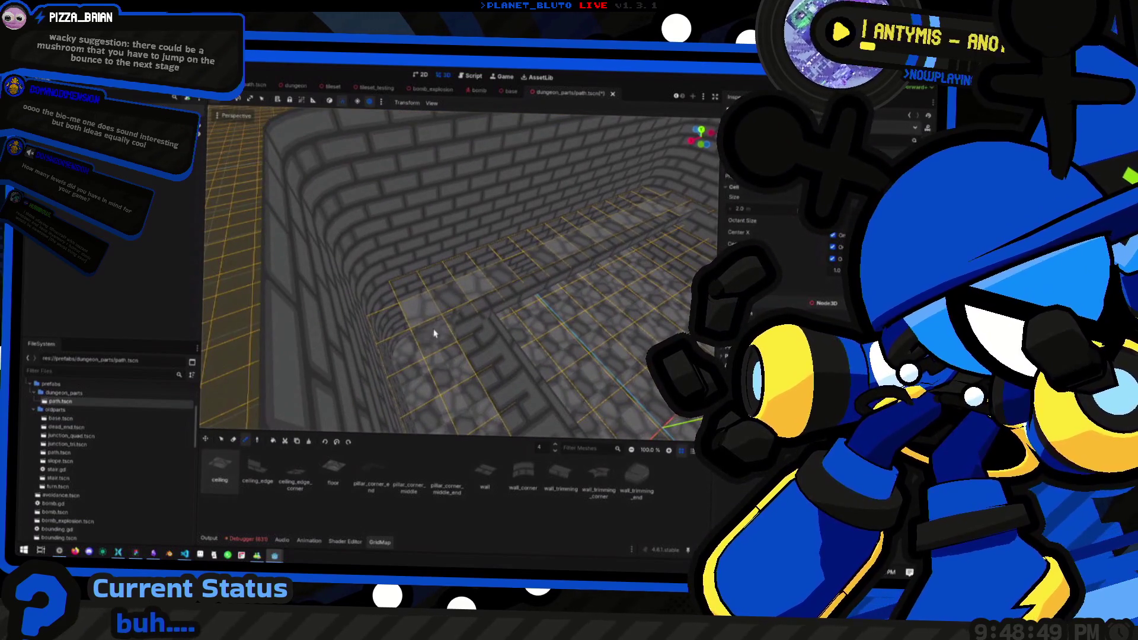
{"action": "scroll", "coordinate": [487, 349], "scroll_direction": "up", "scroll_amount": 3}
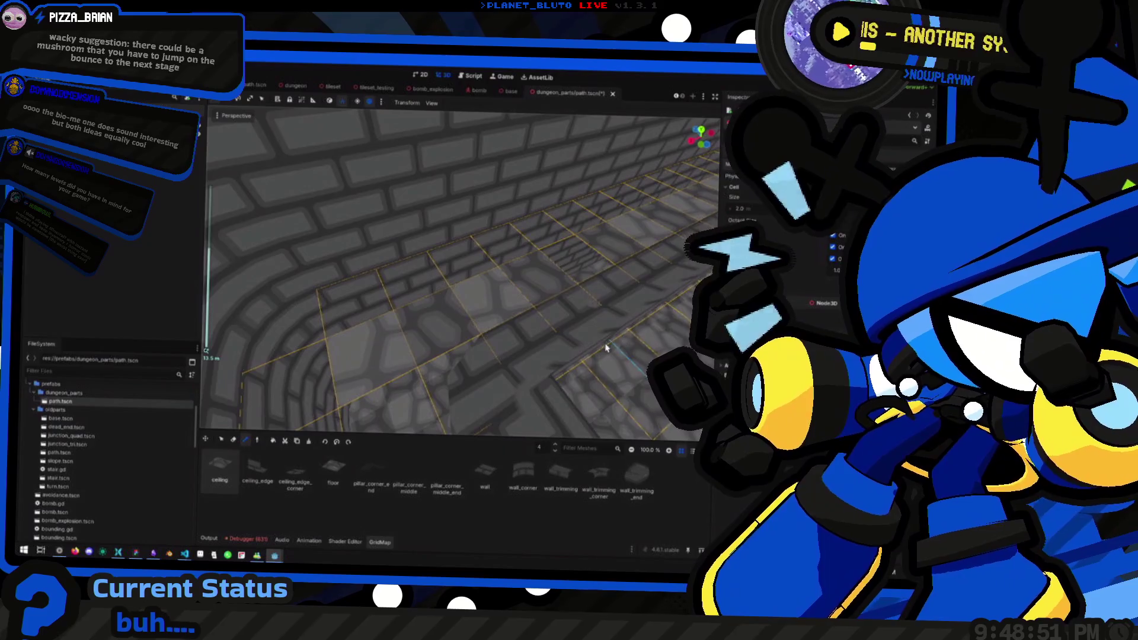
{"action": "mouse_move", "coordinate": [605, 348]}
{"action": "left_mouse_down"}
{"action": "mouse_move", "coordinate": [453, 338]}
{"action": "mouse_move", "coordinate": [531, 333]}
{"action": "mouse_move", "coordinate": [480, 374]}
{"action": "mouse_move", "coordinate": [451, 356]}
{"action": "mouse_move", "coordinate": [471, 343]}
{"action": "left_mouse_up"}
{"action": "scroll", "coordinate": [415, 266], "scroll_direction": "up", "scroll_amount": 2}
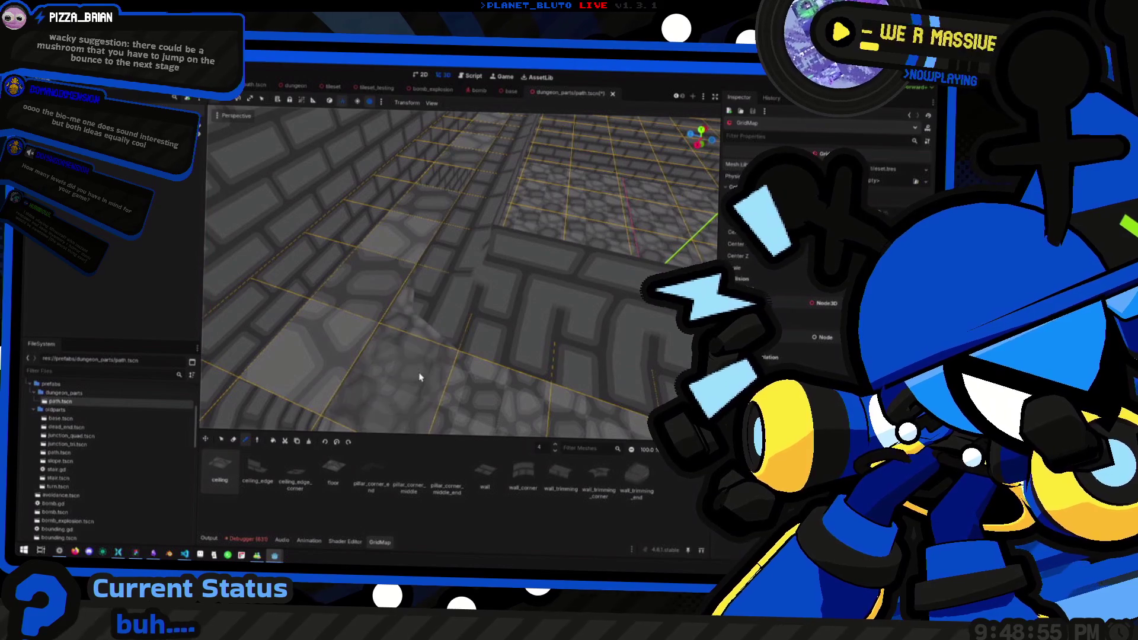
{"action": "left_click_drag", "start_coordinate": [534, 401], "coordinate": [490, 323]}
{"action": "scroll", "coordinate": [371, 310], "scroll_direction": "down", "scroll_amount": 3}
{"action": "mouse_move", "coordinate": [372, 310]}
{"action": "left_mouse_down"}
{"action": "mouse_move", "coordinate": [338, 328]}
{"action": "mouse_move", "coordinate": [385, 360]}
{"action": "mouse_move", "coordinate": [353, 366]}
{"action": "mouse_move", "coordinate": [341, 344]}
{"action": "left_mouse_up"}
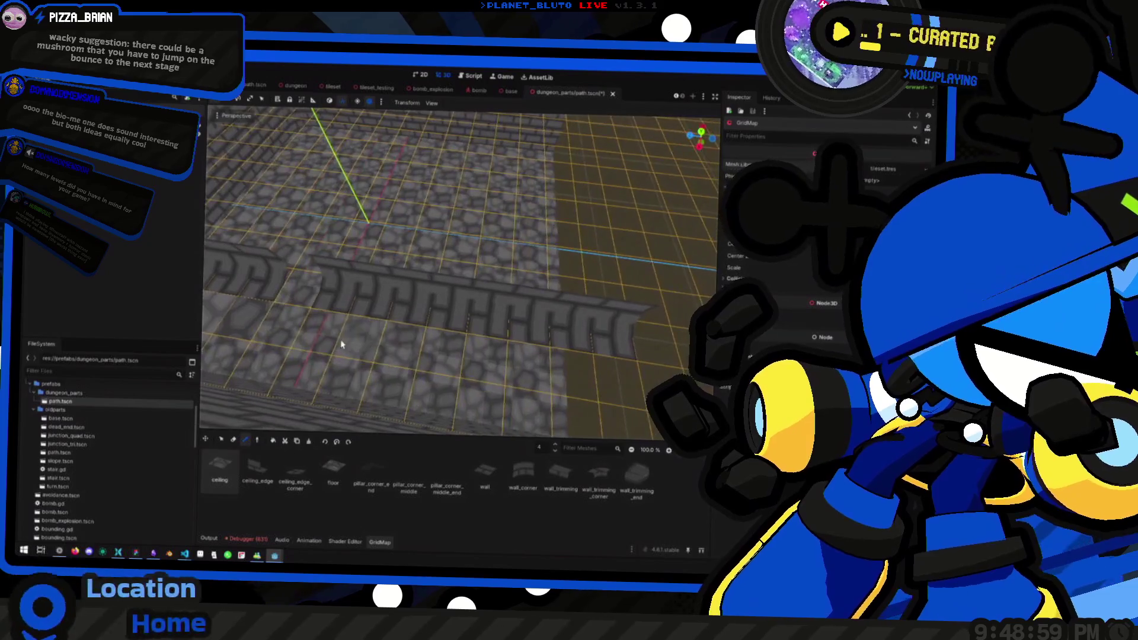
{"action": "left_click_drag", "start_coordinate": [597, 377], "coordinate": [431, 351]}
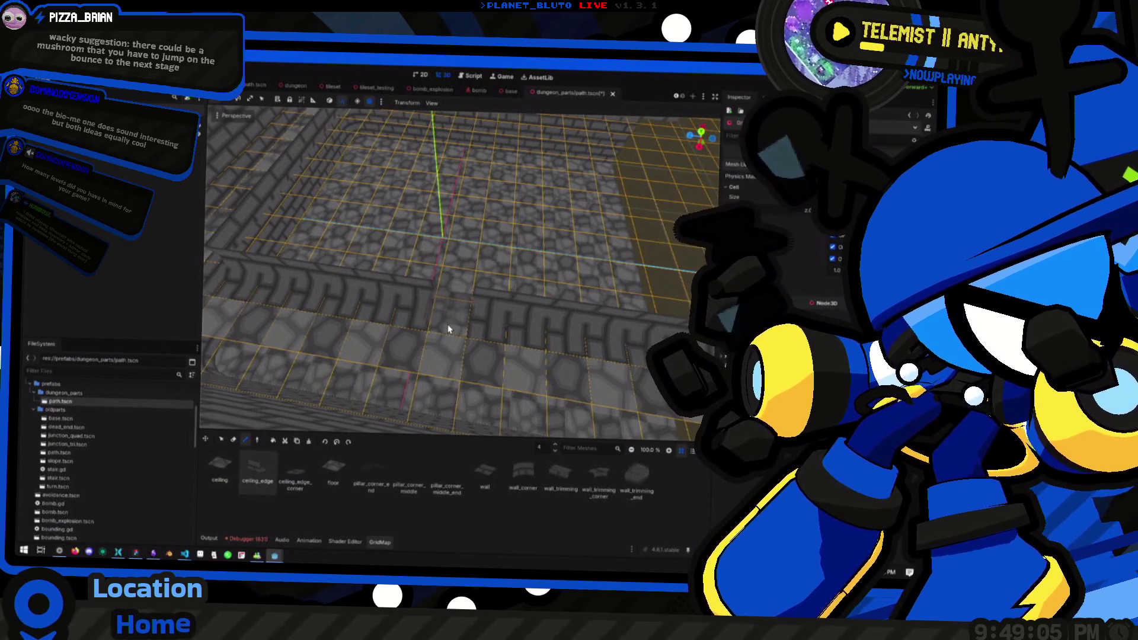
{"action": "mouse_move", "coordinate": [447, 325]}
{"action": "left_mouse_down"}
{"action": "mouse_move", "coordinate": [508, 338]}
{"action": "mouse_move", "coordinate": [576, 326]}
{"action": "mouse_move", "coordinate": [533, 320]}
{"action": "mouse_move", "coordinate": [427, 257]}
{"action": "mouse_move", "coordinate": [450, 286]}
{"action": "mouse_move", "coordinate": [333, 487]}
{"action": "left_mouse_up"}
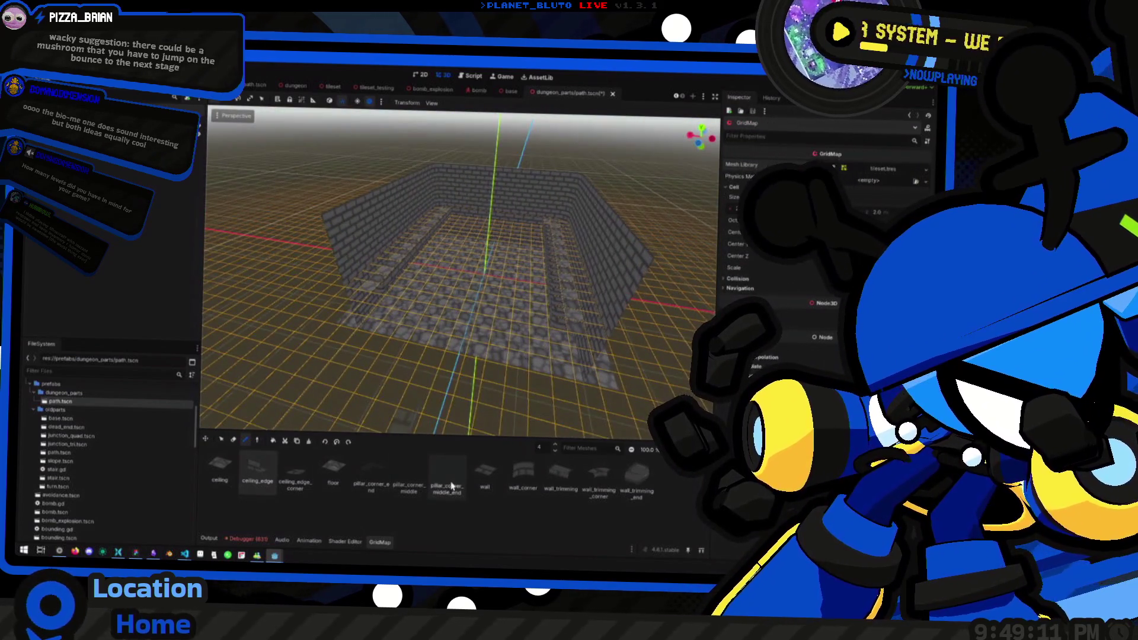
{"action": "scroll", "coordinate": [411, 270], "scroll_direction": "up", "scroll_amount": 5}
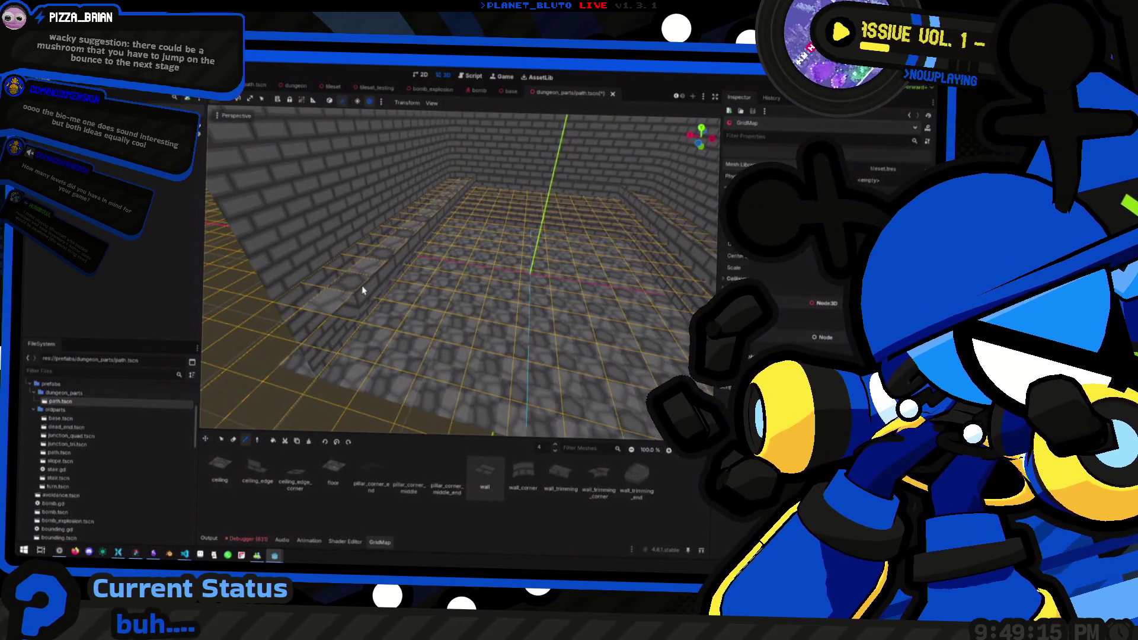
Raise the GridMap working floor from 4 to 5 and orbit to check the new grid plane.
{"action": "key", "text": "e"}
{"action": "mouse_move", "coordinate": [452, 267]}
{"action": "left_mouse_down"}
{"action": "mouse_move", "coordinate": [356, 311]}
{"action": "mouse_move", "coordinate": [319, 254]}
{"action": "left_mouse_up"}
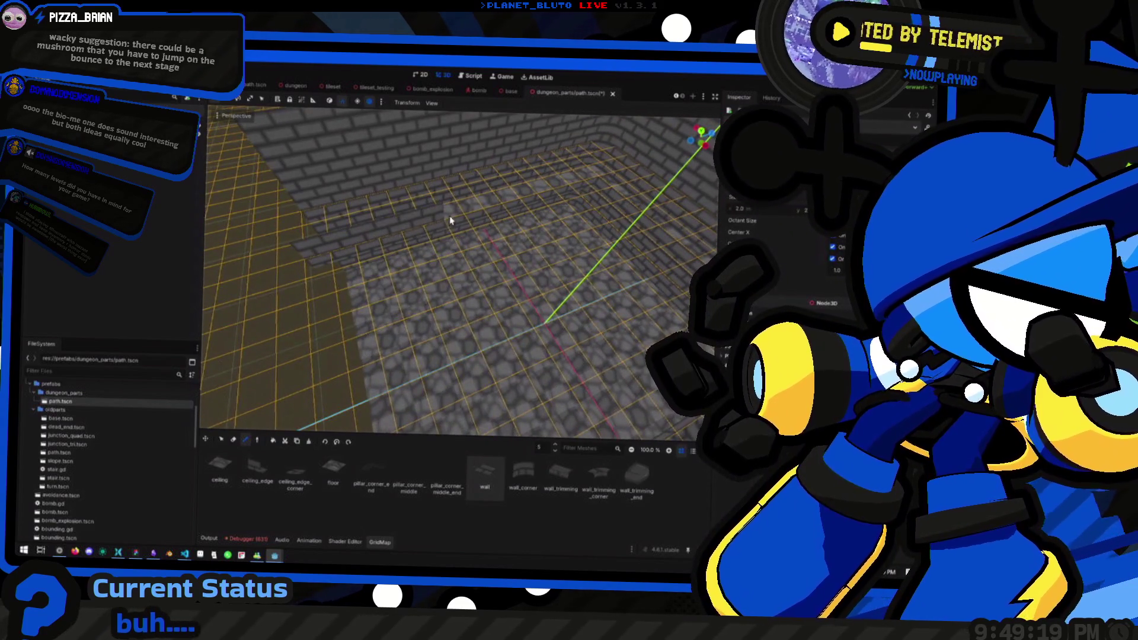
{"action": "scroll", "coordinate": [593, 197], "scroll_direction": "up", "scroll_amount": 3}
{"action": "mouse_move", "coordinate": [593, 197]}
{"action": "left_mouse_down"}
{"action": "mouse_move", "coordinate": [496, 229]}
{"action": "mouse_move", "coordinate": [424, 330]}
{"action": "mouse_move", "coordinate": [498, 264]}
{"action": "left_mouse_up"}
{"action": "scroll", "coordinate": [475, 188], "scroll_direction": "down", "scroll_amount": 3}
{"action": "mouse_move", "coordinate": [474, 188]}
{"action": "left_mouse_down"}
{"action": "mouse_move", "coordinate": [516, 315]}
{"action": "mouse_move", "coordinate": [564, 363]}
{"action": "mouse_move", "coordinate": [439, 171]}
{"action": "left_mouse_up"}
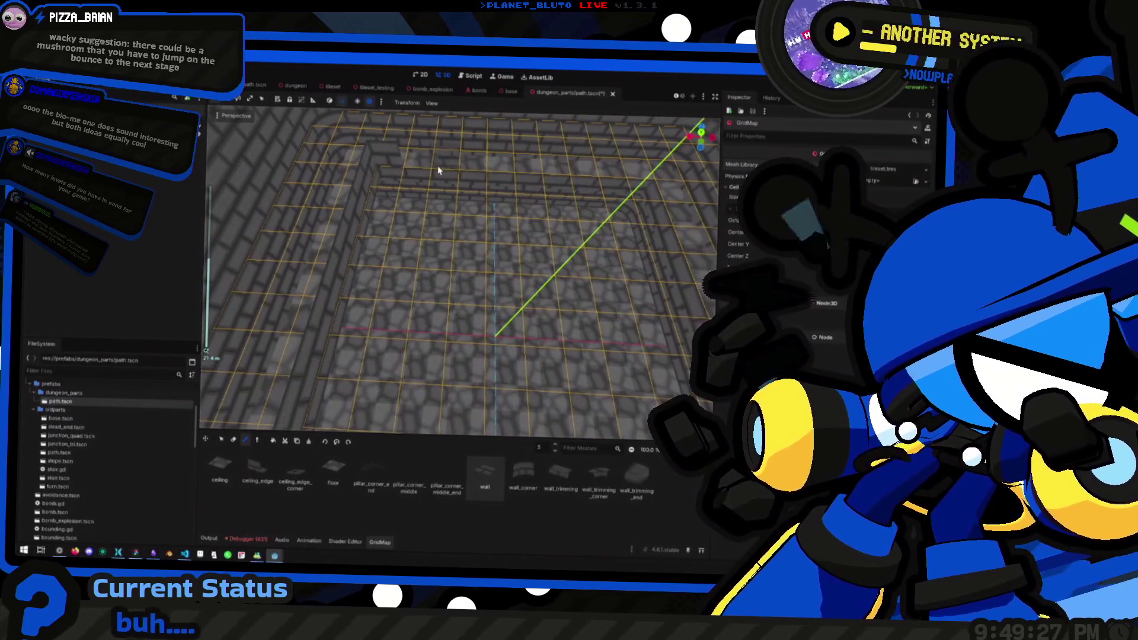
{"action": "mouse_move", "coordinate": [632, 168]}
{"action": "left_mouse_down"}
{"action": "mouse_move", "coordinate": [589, 216]}
{"action": "mouse_move", "coordinate": [625, 180]}
{"action": "left_mouse_up"}
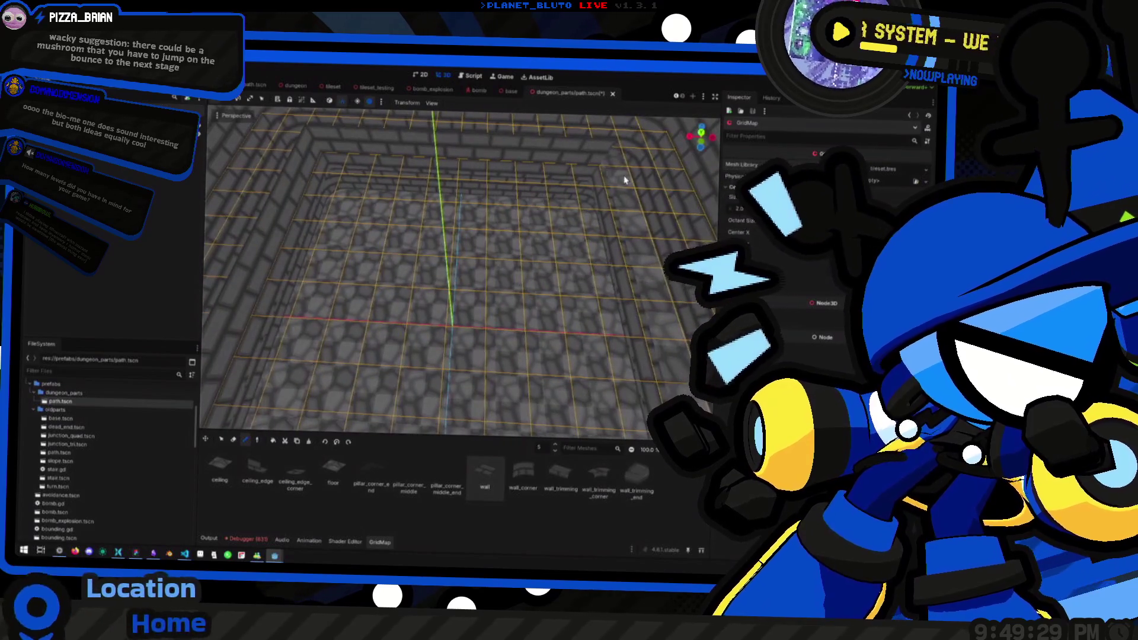
{"action": "mouse_move", "coordinate": [618, 292]}
{"action": "left_mouse_down"}
{"action": "mouse_move", "coordinate": [499, 232]}
{"action": "mouse_move", "coordinate": [468, 160]}
{"action": "left_mouse_up"}
{"action": "left_click_drag", "start_coordinate": [515, 208], "coordinate": [451, 188]}
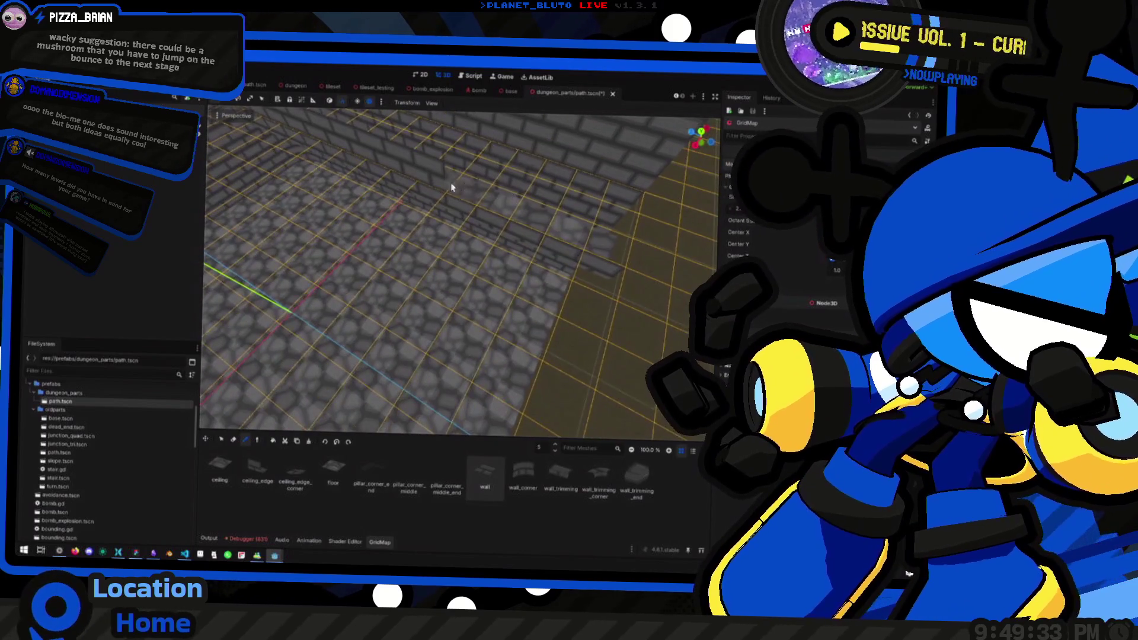
{"action": "mouse_move", "coordinate": [583, 250]}
{"action": "left_mouse_down"}
{"action": "mouse_move", "coordinate": [420, 274]}
{"action": "mouse_move", "coordinate": [343, 198]}
{"action": "mouse_move", "coordinate": [323, 236]}
{"action": "mouse_move", "coordinate": [439, 264]}
{"action": "mouse_move", "coordinate": [445, 196]}
{"action": "mouse_move", "coordinate": [381, 254]}
{"action": "mouse_move", "coordinate": [371, 249]}
{"action": "mouse_move", "coordinate": [418, 305]}
{"action": "mouse_move", "coordinate": [407, 287]}
{"action": "mouse_move", "coordinate": [285, 364]}
{"action": "left_mouse_up"}
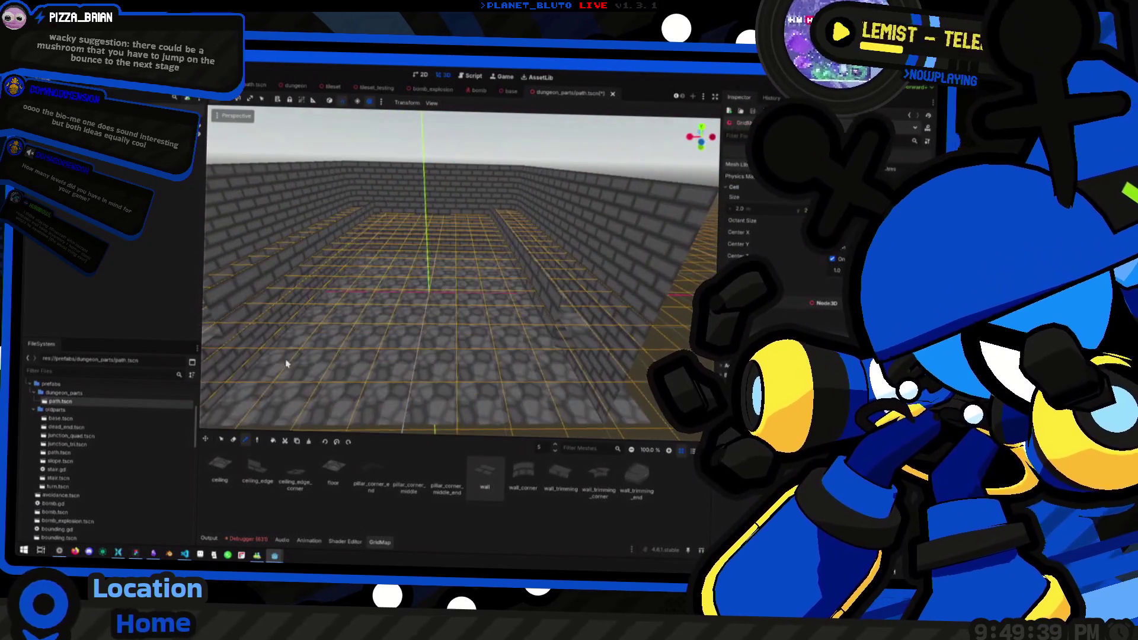
{"action": "left_click", "coordinate": [221, 440]}
Box-select the room's entire inner floor from corner to corner.
{"action": "scroll", "coordinate": [347, 321], "scroll_direction": "down", "scroll_amount": 3}
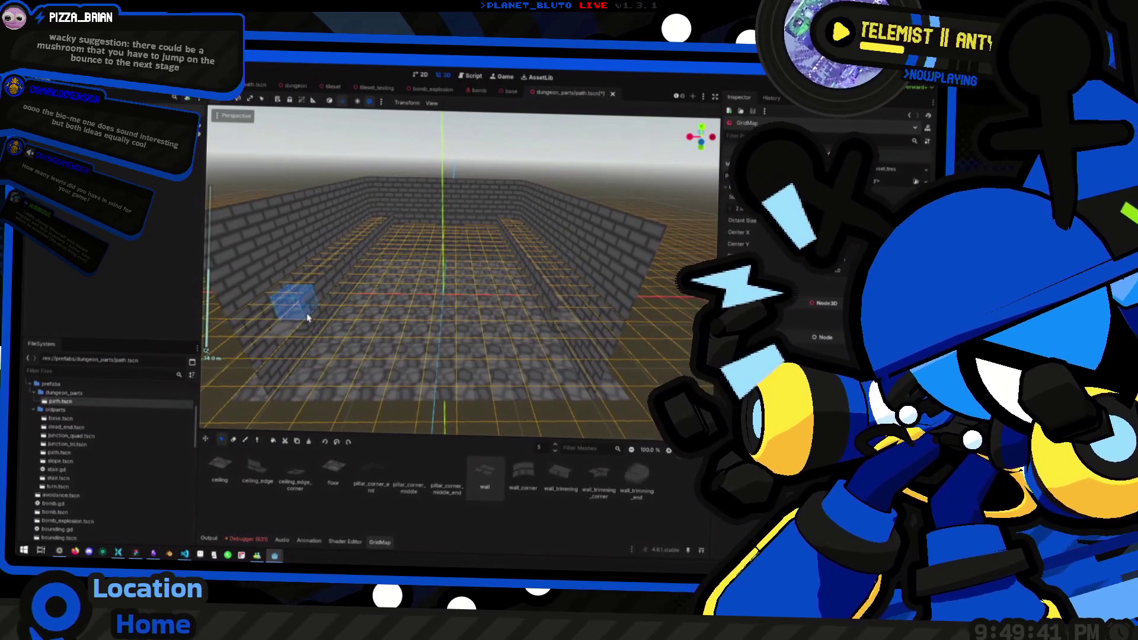
{"action": "mouse_move", "coordinate": [307, 318]}
{"action": "left_mouse_down"}
{"action": "mouse_move", "coordinate": [499, 221]}
{"action": "mouse_move", "coordinate": [493, 274]}
{"action": "mouse_move", "coordinate": [452, 295]}
{"action": "left_mouse_up"}
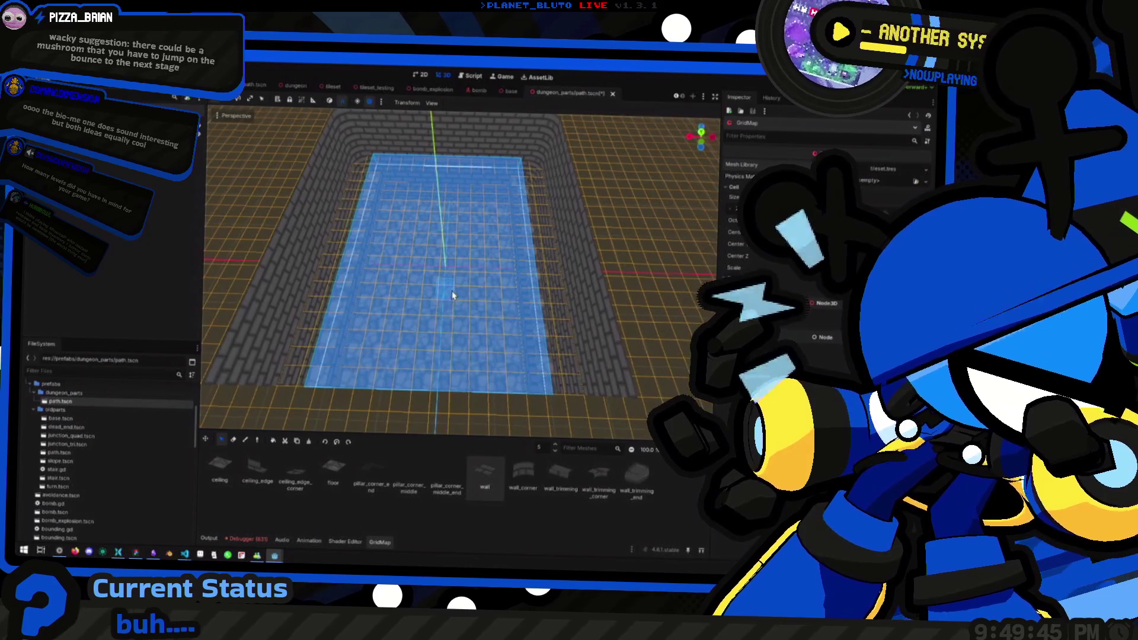
{"action": "mouse_move", "coordinate": [318, 385]}
{"action": "left_mouse_down"}
{"action": "mouse_move", "coordinate": [498, 173]}
{"action": "mouse_move", "coordinate": [509, 189]}
{"action": "left_mouse_up"}
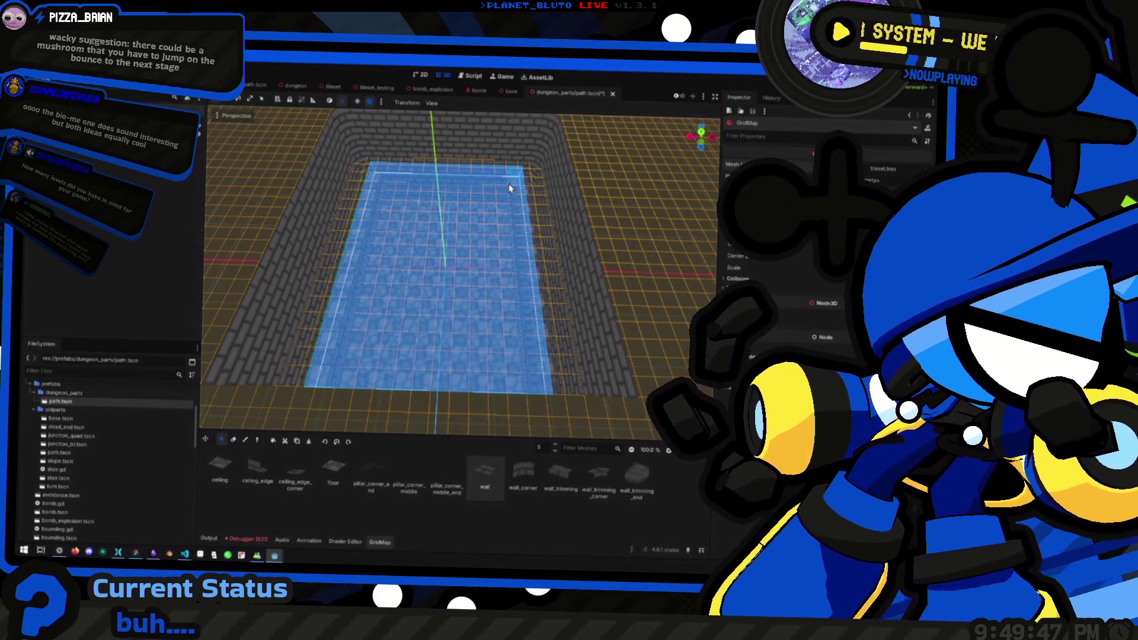
{"action": "mouse_move", "coordinate": [482, 233]}
{"action": "left_mouse_down"}
{"action": "mouse_move", "coordinate": [461, 267]}
{"action": "mouse_move", "coordinate": [452, 248]}
{"action": "left_mouse_up"}
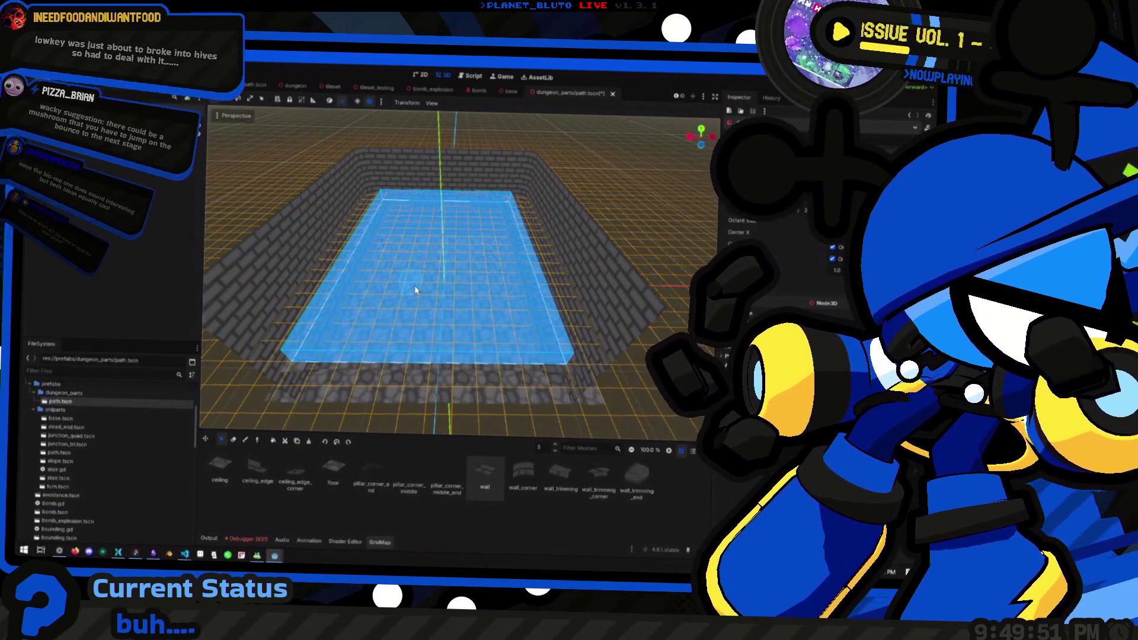
Lift the working floor and selection up through levels 6 and 7 to level 8.
{"action": "key", "text": "e"}
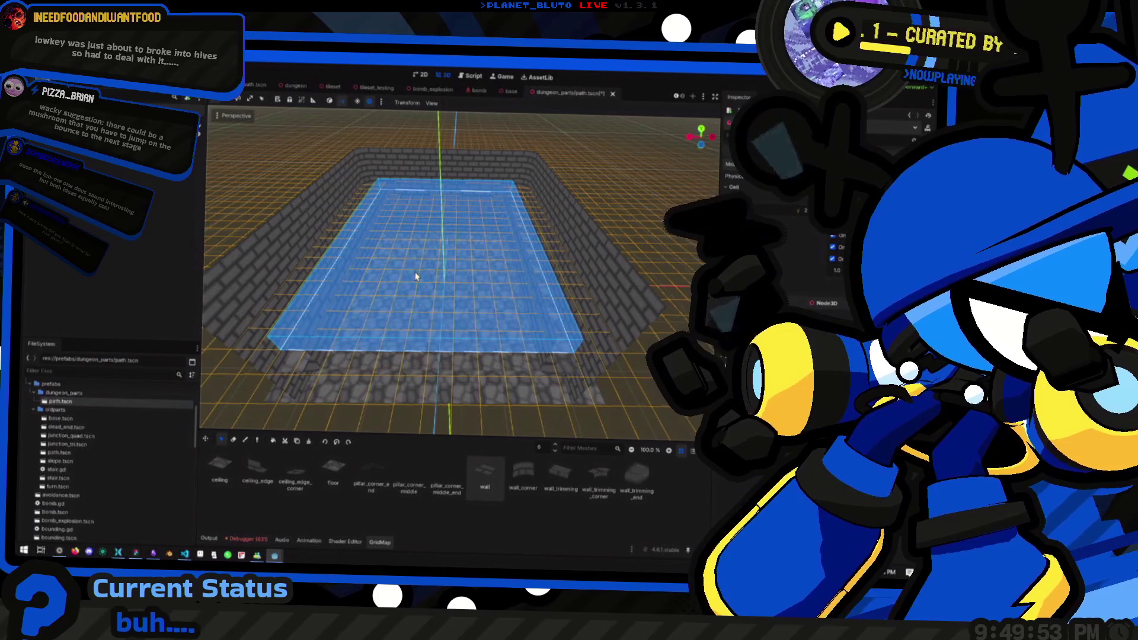
{"action": "key", "text": "e"}
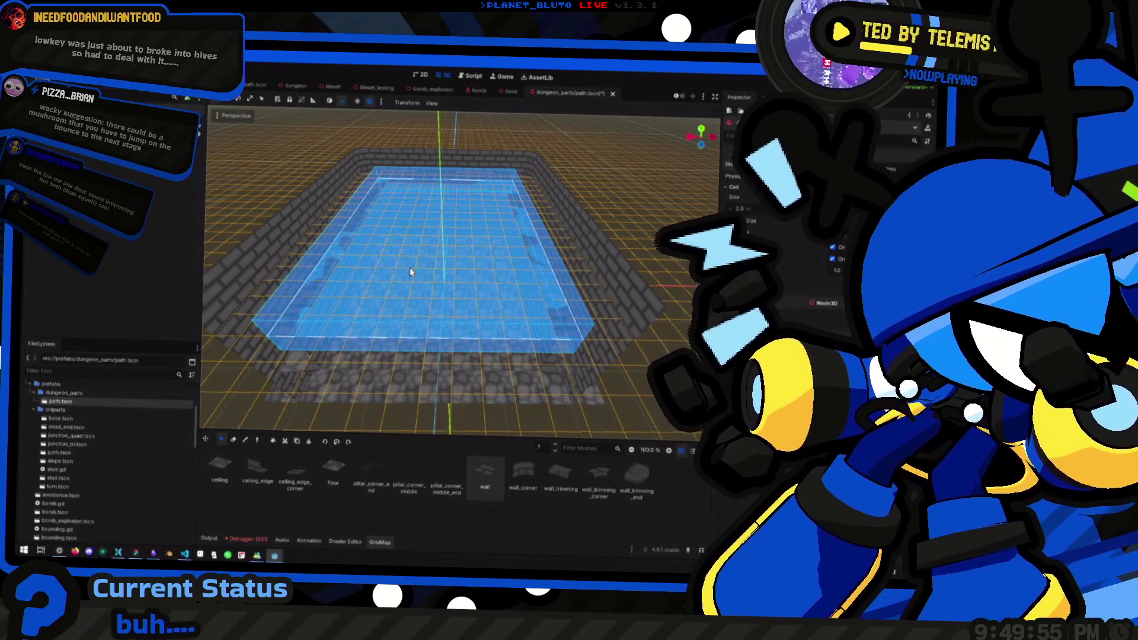
{"action": "key", "text": "ctrl+f"}
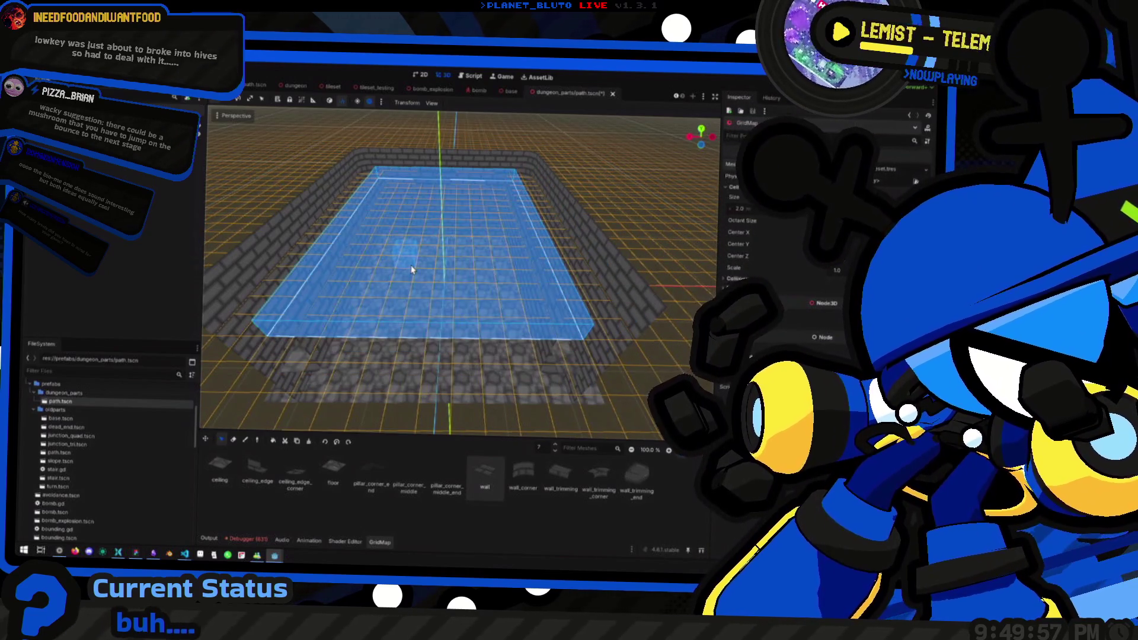
{"action": "key", "text": "e"}
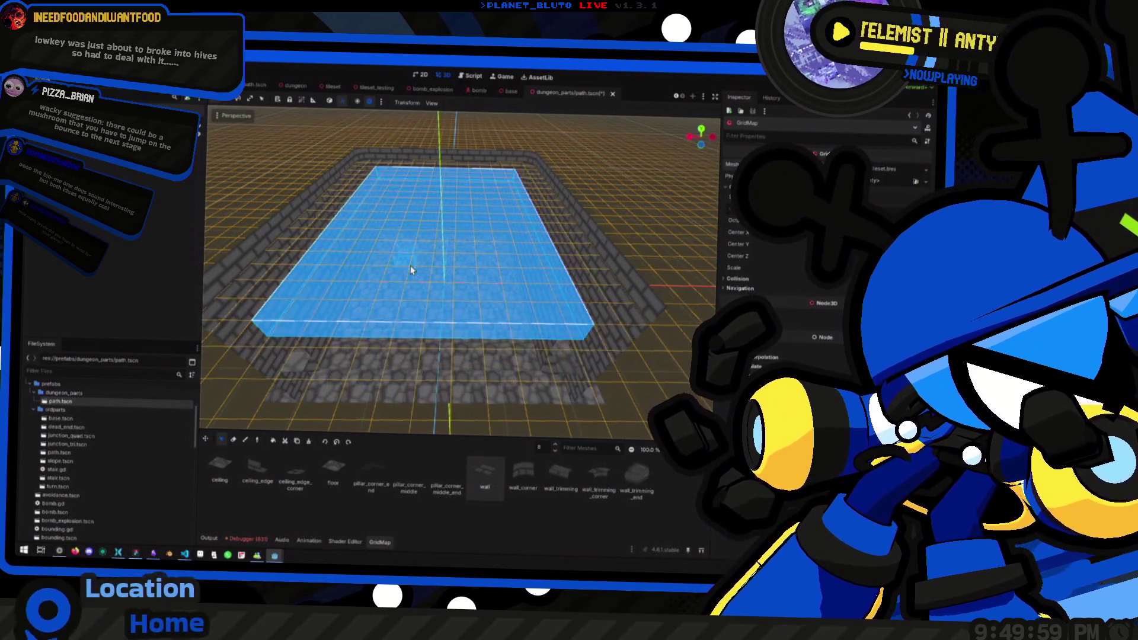
{"action": "scroll", "coordinate": [409, 260], "scroll_direction": "up", "scroll_amount": 3}
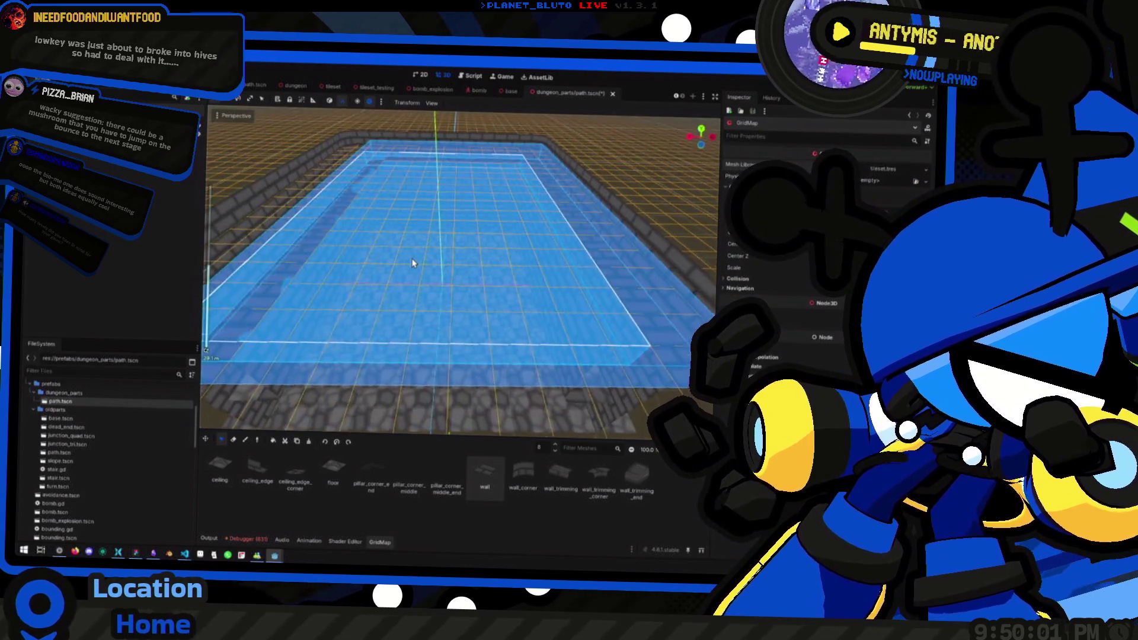
{"action": "mouse_move", "coordinate": [383, 258]}
{"action": "left_mouse_down"}
{"action": "mouse_move", "coordinate": [427, 272]}
{"action": "mouse_move", "coordinate": [381, 278]}
{"action": "mouse_move", "coordinate": [420, 280]}
{"action": "mouse_move", "coordinate": [356, 255]}
{"action": "mouse_move", "coordinate": [382, 287]}
{"action": "mouse_move", "coordinate": [353, 302]}
{"action": "mouse_move", "coordinate": [539, 316]}
{"action": "mouse_move", "coordinate": [465, 338]}
{"action": "mouse_move", "coordinate": [467, 287]}
{"action": "mouse_move", "coordinate": [478, 333]}
{"action": "mouse_move", "coordinate": [453, 280]}
{"action": "mouse_move", "coordinate": [478, 305]}
{"action": "mouse_move", "coordinate": [437, 297]}
{"action": "mouse_move", "coordinate": [314, 386]}
{"action": "mouse_move", "coordinate": [374, 279]}
{"action": "mouse_move", "coordinate": [374, 295]}
{"action": "mouse_move", "coordinate": [242, 318]}
{"action": "mouse_move", "coordinate": [356, 290]}
{"action": "mouse_move", "coordinate": [587, 285]}
{"action": "mouse_move", "coordinate": [382, 256]}
{"action": "mouse_move", "coordinate": [576, 261]}
{"action": "mouse_move", "coordinate": [468, 262]}
{"action": "mouse_move", "coordinate": [424, 295]}
{"action": "mouse_move", "coordinate": [498, 265]}
{"action": "mouse_move", "coordinate": [462, 329]}
{"action": "mouse_move", "coordinate": [485, 299]}
{"action": "mouse_move", "coordinate": [350, 311]}
{"action": "mouse_move", "coordinate": [475, 307]}
{"action": "mouse_move", "coordinate": [496, 282]}
{"action": "mouse_move", "coordinate": [519, 297]}
{"action": "mouse_move", "coordinate": [486, 213]}
{"action": "mouse_move", "coordinate": [505, 243]}
{"action": "mouse_move", "coordinate": [628, 247]}
{"action": "mouse_move", "coordinate": [433, 274]}
{"action": "mouse_move", "coordinate": [486, 274]}
{"action": "mouse_move", "coordinate": [465, 330]}
{"action": "mouse_move", "coordinate": [383, 264]}
{"action": "mouse_move", "coordinate": [460, 326]}
{"action": "mouse_move", "coordinate": [433, 347]}
{"action": "mouse_move", "coordinate": [427, 272]}
{"action": "mouse_move", "coordinate": [482, 282]}
{"action": "mouse_move", "coordinate": [452, 312]}
{"action": "mouse_move", "coordinate": [458, 242]}
{"action": "mouse_move", "coordinate": [437, 234]}
{"action": "mouse_move", "coordinate": [519, 278]}
{"action": "left_mouse_up"}
Zoom and orbit close around the stone floor and brick walls.
{"action": "scroll", "coordinate": [475, 284], "scroll_direction": "up", "scroll_amount": 5}
{"action": "scroll", "coordinate": [470, 267], "scroll_direction": "down", "scroll_amount": 5}
{"action": "scroll", "coordinate": [520, 278], "scroll_direction": "up", "scroll_amount": 5}
{"action": "mouse_move", "coordinate": [472, 219]}
{"action": "left_mouse_down"}
{"action": "mouse_move", "coordinate": [462, 219]}
{"action": "mouse_move", "coordinate": [482, 242]}
{"action": "mouse_move", "coordinate": [500, 228]}
{"action": "left_mouse_up"}
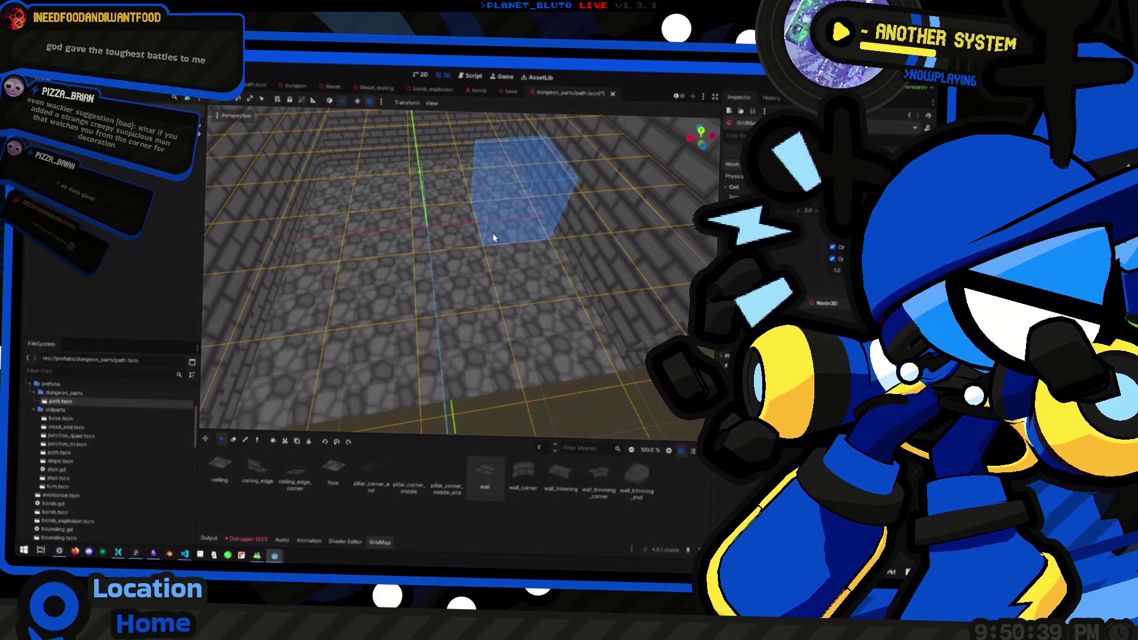
{"action": "scroll", "coordinate": [492, 237], "scroll_direction": "down", "scroll_amount": 10}
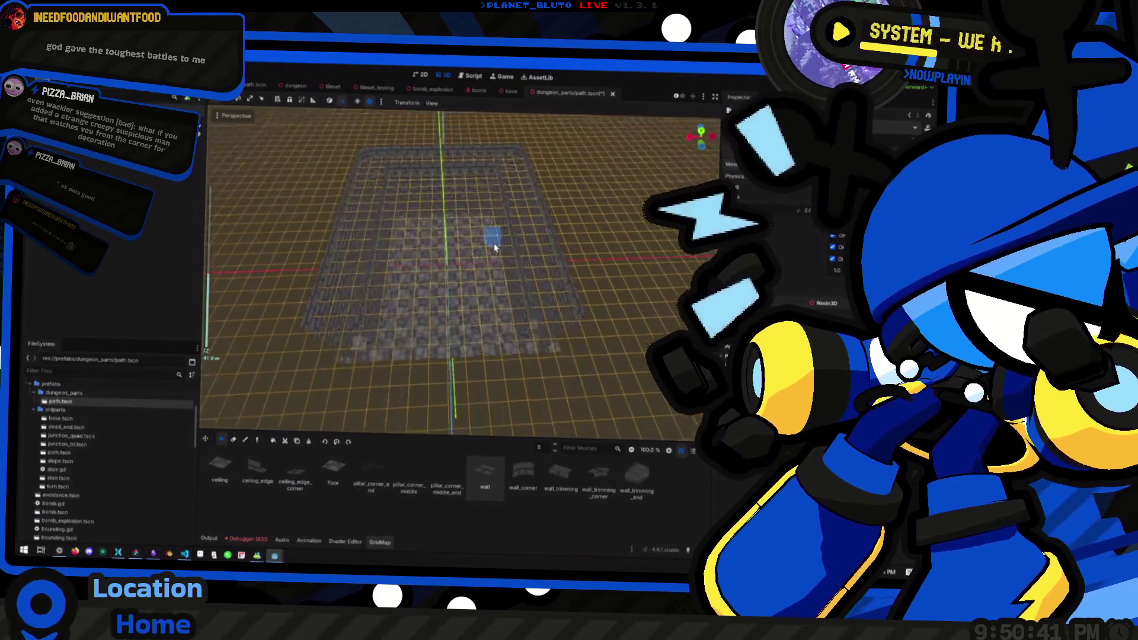
{"action": "scroll", "coordinate": [409, 264], "scroll_direction": "up", "scroll_amount": 5}
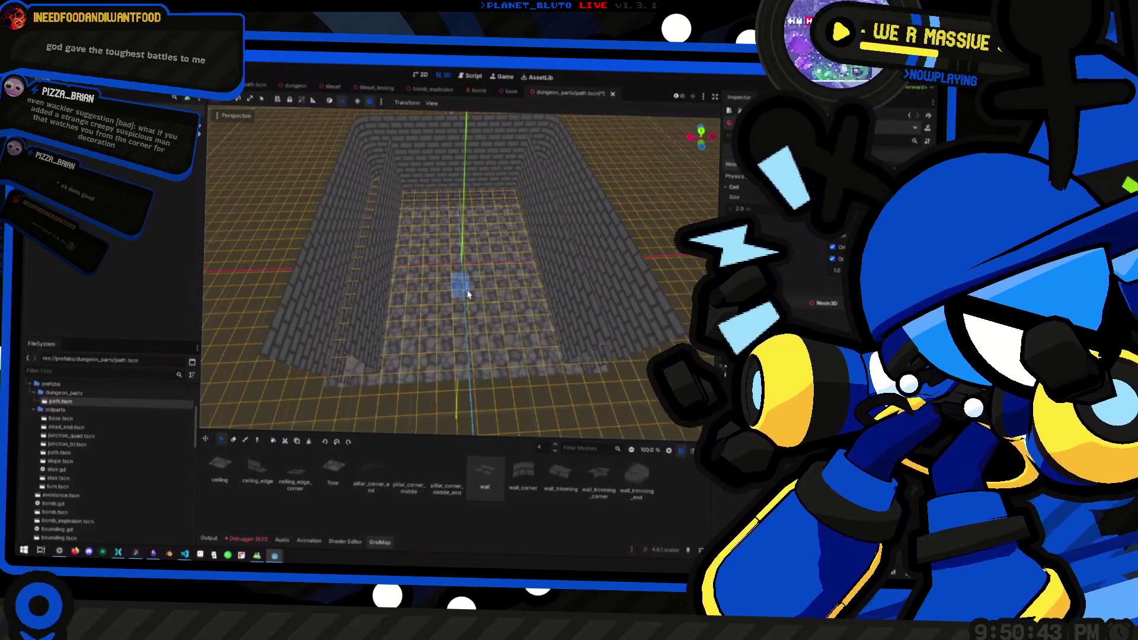
{"action": "mouse_move", "coordinate": [485, 315]}
{"action": "left_mouse_down"}
{"action": "mouse_move", "coordinate": [472, 247]}
{"action": "mouse_move", "coordinate": [417, 231]}
{"action": "mouse_move", "coordinate": [455, 287]}
{"action": "mouse_move", "coordinate": [399, 279]}
{"action": "mouse_move", "coordinate": [498, 317]}
{"action": "left_mouse_up"}
{"action": "scroll", "coordinate": [485, 340], "scroll_direction": "down", "scroll_amount": 3}
{"action": "scroll", "coordinate": [469, 345], "scroll_direction": "up", "scroll_amount": 5}
{"action": "scroll", "coordinate": [468, 345], "scroll_direction": "down", "scroll_amount": 3}
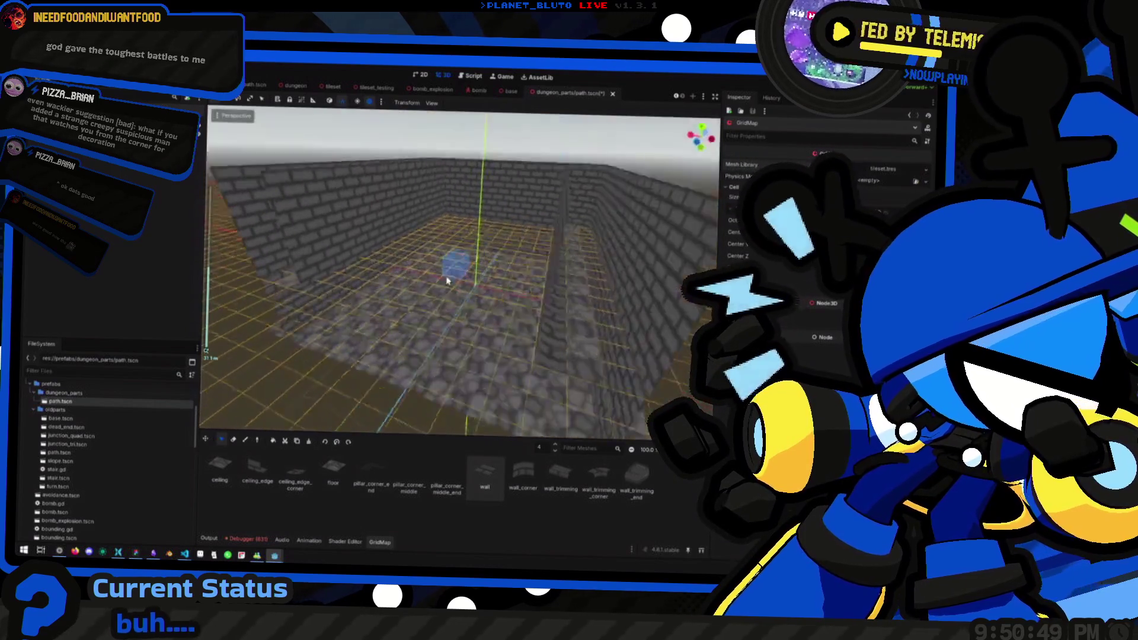
{"action": "scroll", "coordinate": [503, 339], "scroll_direction": "up", "scroll_amount": 2}
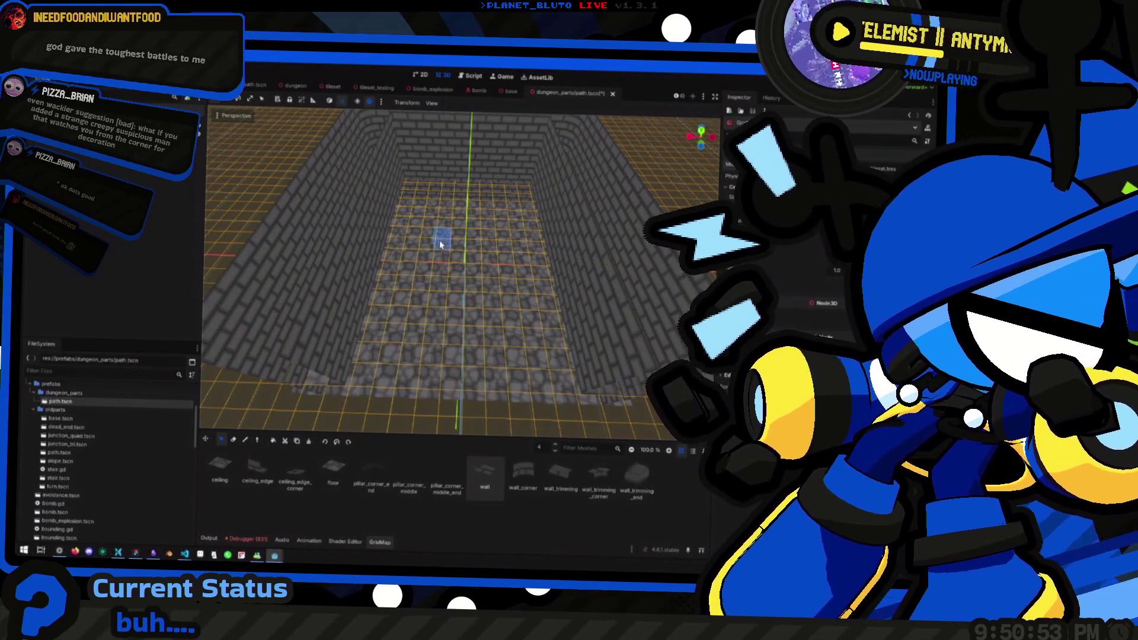
Orbit down to a low front view of the walls and select the scene's root node.
{"action": "mouse_move", "coordinate": [379, 255]}
{"action": "left_mouse_down"}
{"action": "mouse_move", "coordinate": [452, 315]}
{"action": "mouse_move", "coordinate": [460, 351]}
{"action": "mouse_move", "coordinate": [462, 265]}
{"action": "mouse_move", "coordinate": [470, 274]}
{"action": "left_mouse_up"}
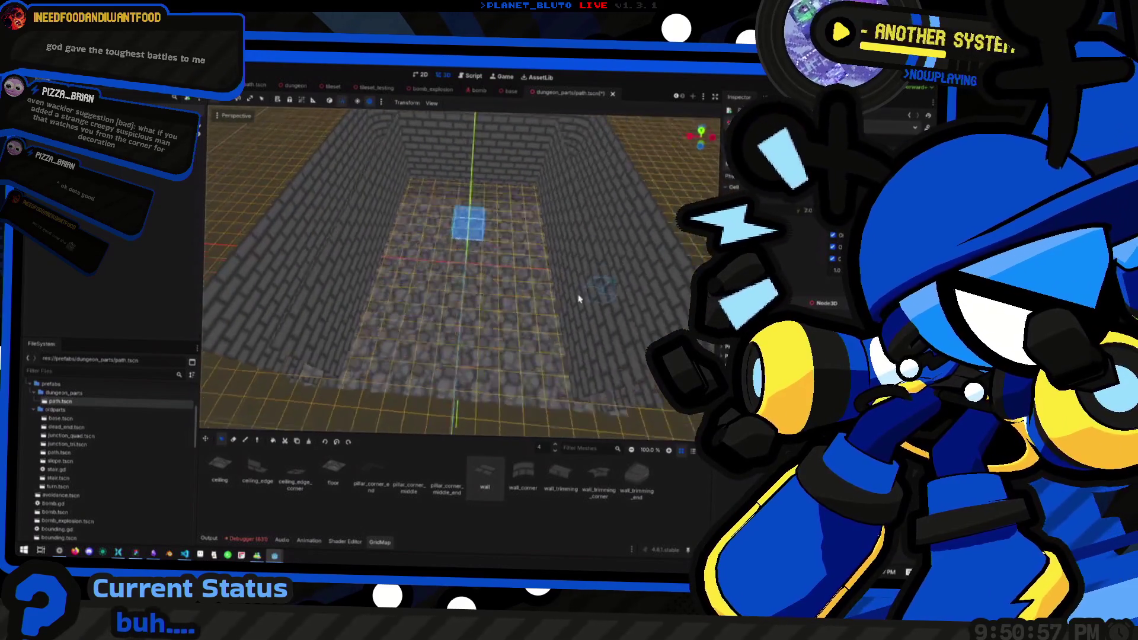
{"action": "scroll", "coordinate": [468, 274], "scroll_direction": "down", "scroll_amount": 5}
{"action": "scroll", "coordinate": [462, 273], "scroll_direction": "up", "scroll_amount": 5}
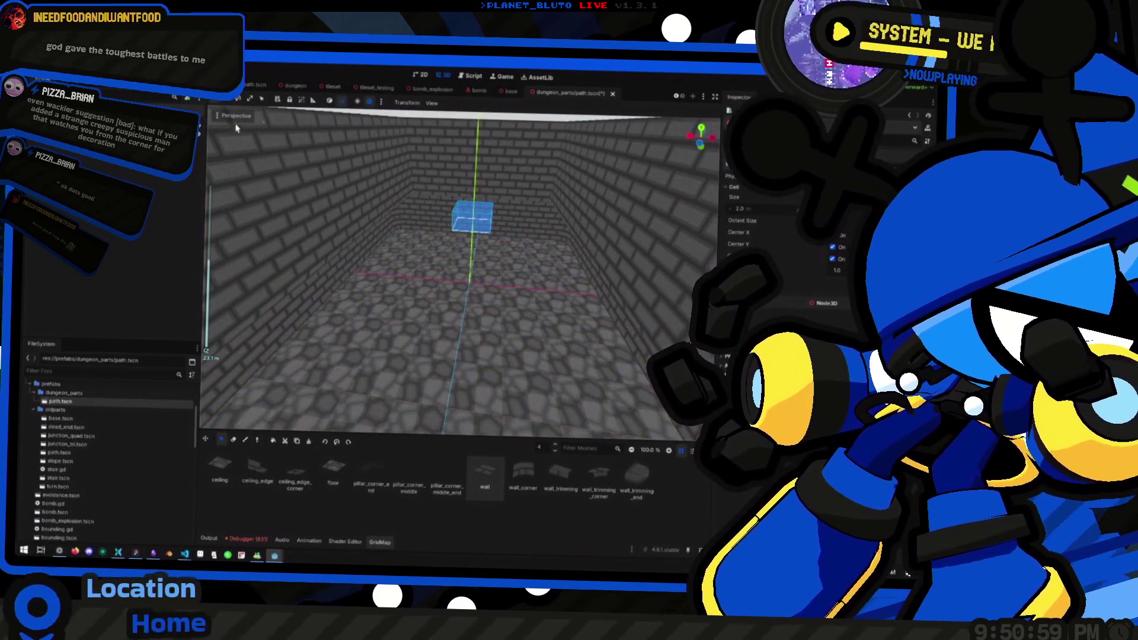
{"action": "left_click_drag", "start_coordinate": [458, 221], "coordinate": [451, 213]}
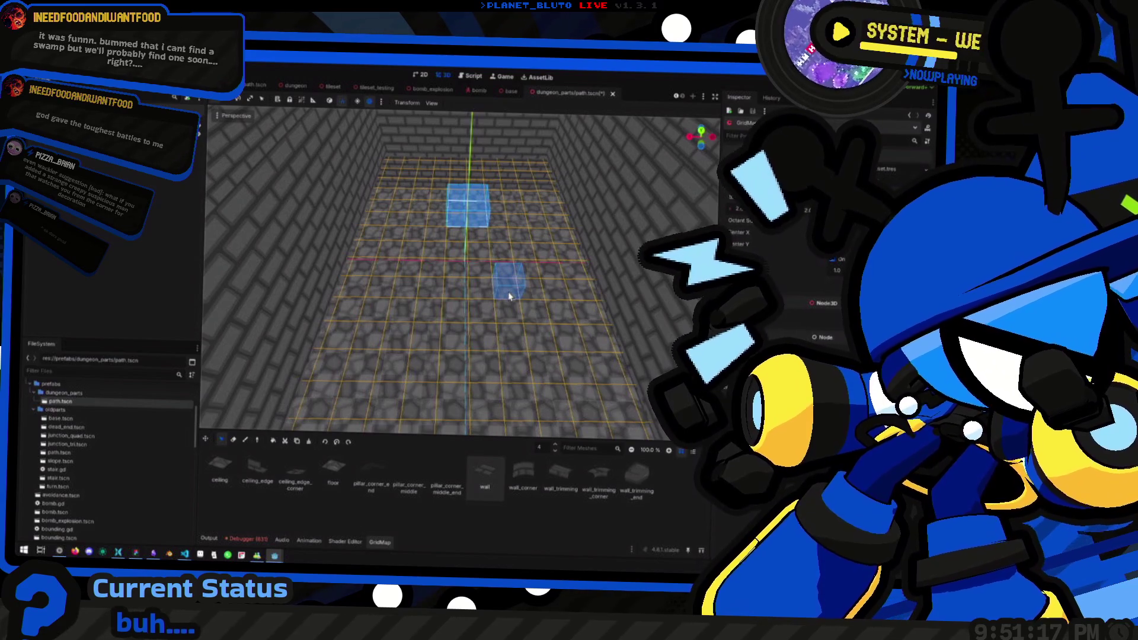
{"action": "scroll", "coordinate": [516, 266], "scroll_direction": "down", "scroll_amount": 5}
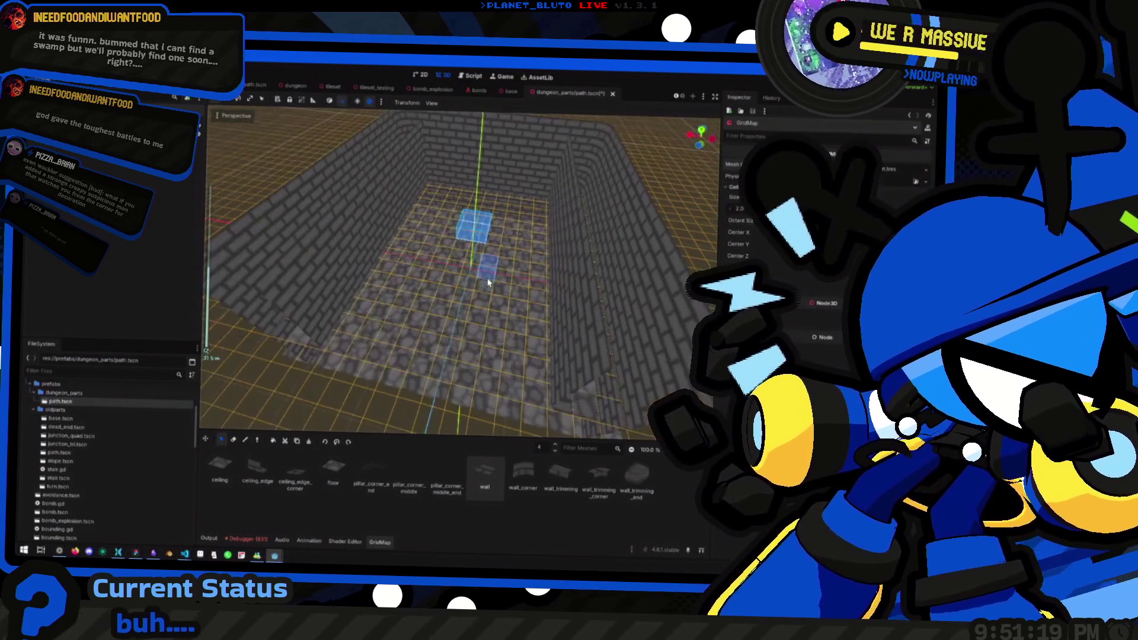
{"action": "scroll", "coordinate": [433, 318], "scroll_direction": "up", "scroll_amount": 5}
{"action": "scroll", "coordinate": [433, 319], "scroll_direction": "down", "scroll_amount": 5}
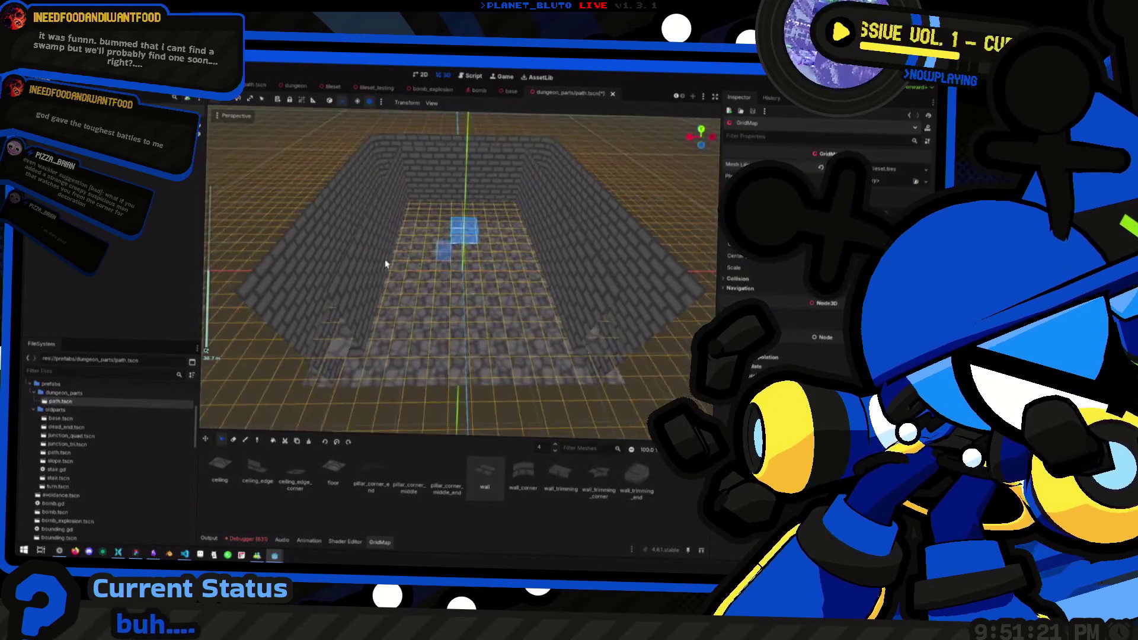
{"action": "scroll", "coordinate": [411, 303], "scroll_direction": "up", "scroll_amount": 3}
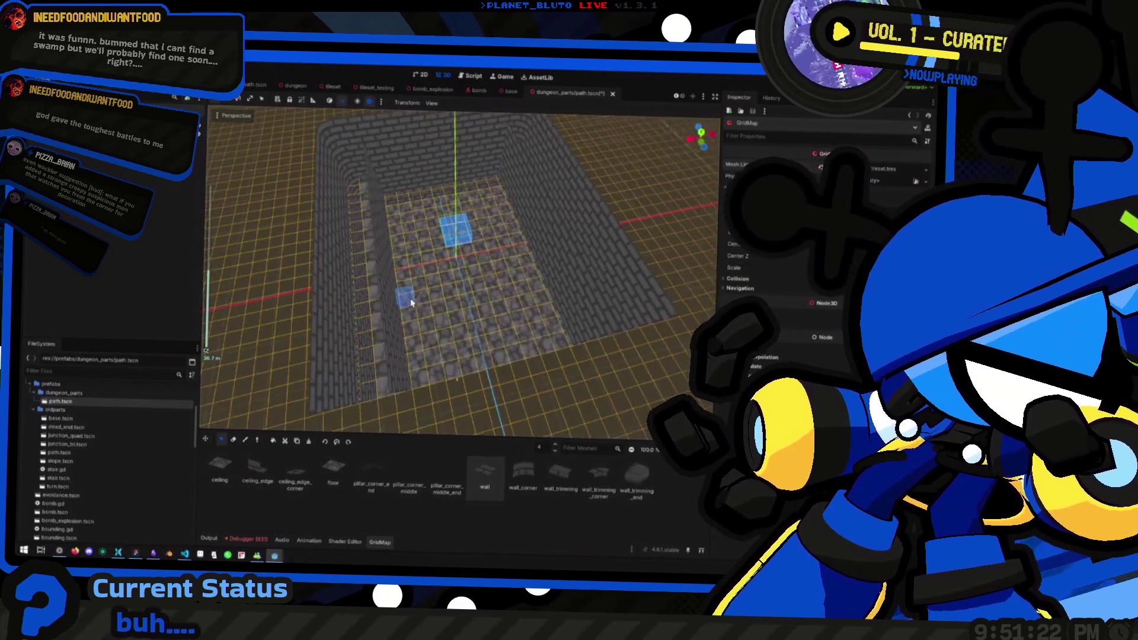
{"action": "mouse_move", "coordinate": [411, 303]}
{"action": "left_mouse_down"}
{"action": "mouse_move", "coordinate": [519, 270]}
{"action": "mouse_move", "coordinate": [415, 208]}
{"action": "mouse_move", "coordinate": [273, 168]}
{"action": "mouse_move", "coordinate": [249, 297]}
{"action": "left_mouse_up"}
{"action": "mouse_move", "coordinate": [497, 345]}
{"action": "left_mouse_down"}
{"action": "mouse_move", "coordinate": [496, 282]}
{"action": "mouse_move", "coordinate": [375, 237]}
{"action": "left_mouse_up"}
{"action": "left_click", "coordinate": [436, 314]}
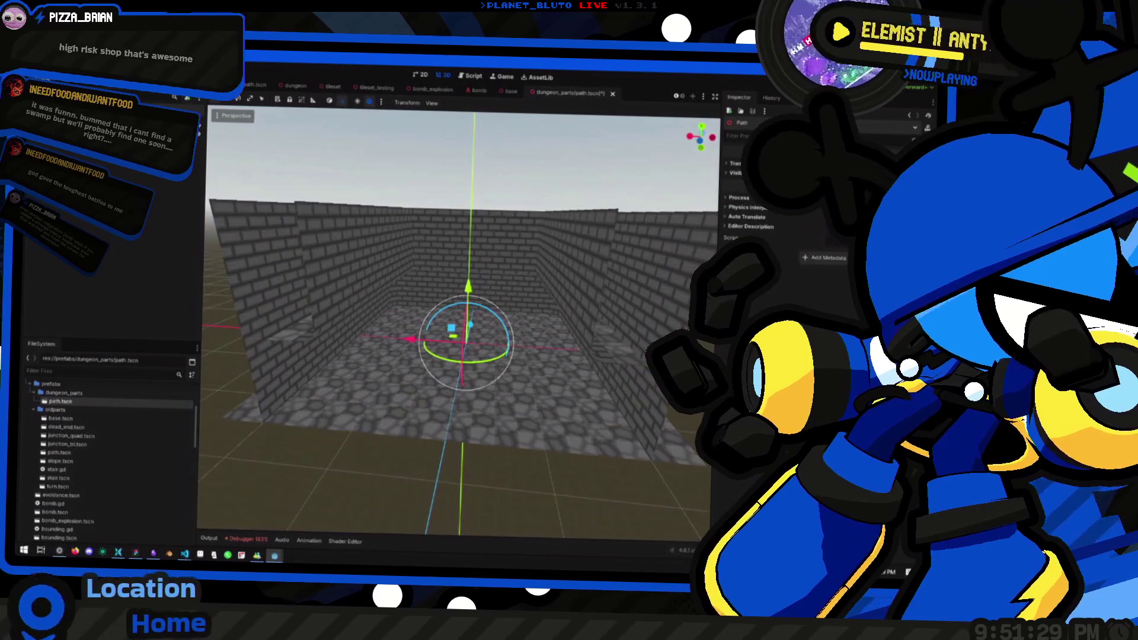
Orbit over the dungeon room and reselect the GridMap for cell editing.
{"action": "mouse_move", "coordinate": [435, 302]}
{"action": "left_mouse_down"}
{"action": "mouse_move", "coordinate": [443, 374]}
{"action": "mouse_move", "coordinate": [580, 315]}
{"action": "mouse_move", "coordinate": [493, 322]}
{"action": "mouse_move", "coordinate": [538, 326]}
{"action": "mouse_move", "coordinate": [517, 341]}
{"action": "mouse_move", "coordinate": [540, 327]}
{"action": "mouse_move", "coordinate": [487, 337]}
{"action": "mouse_move", "coordinate": [483, 353]}
{"action": "mouse_move", "coordinate": [391, 361]}
{"action": "mouse_move", "coordinate": [468, 261]}
{"action": "mouse_move", "coordinate": [470, 219]}
{"action": "mouse_move", "coordinate": [460, 267]}
{"action": "mouse_move", "coordinate": [514, 271]}
{"action": "mouse_move", "coordinate": [471, 300]}
{"action": "mouse_move", "coordinate": [503, 310]}
{"action": "mouse_move", "coordinate": [479, 325]}
{"action": "mouse_move", "coordinate": [497, 328]}
{"action": "left_mouse_up"}
{"action": "mouse_move", "coordinate": [427, 325]}
{"action": "left_mouse_down"}
{"action": "mouse_move", "coordinate": [511, 314]}
{"action": "mouse_move", "coordinate": [432, 314]}
{"action": "left_mouse_up"}
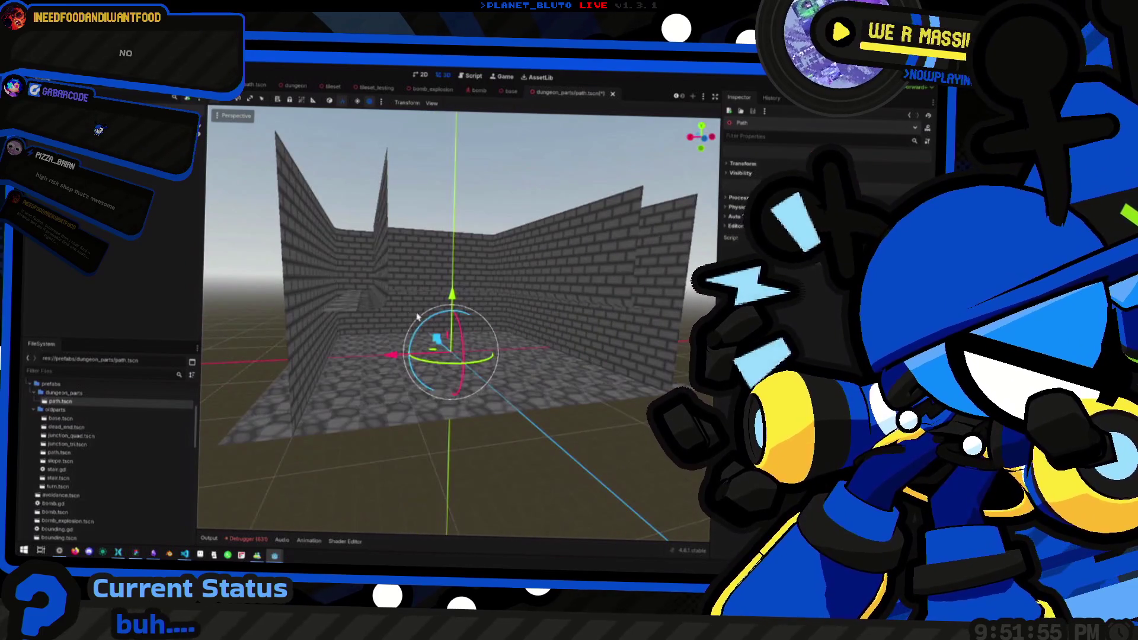
{"action": "scroll", "coordinate": [417, 317], "scroll_direction": "up", "scroll_amount": 6}
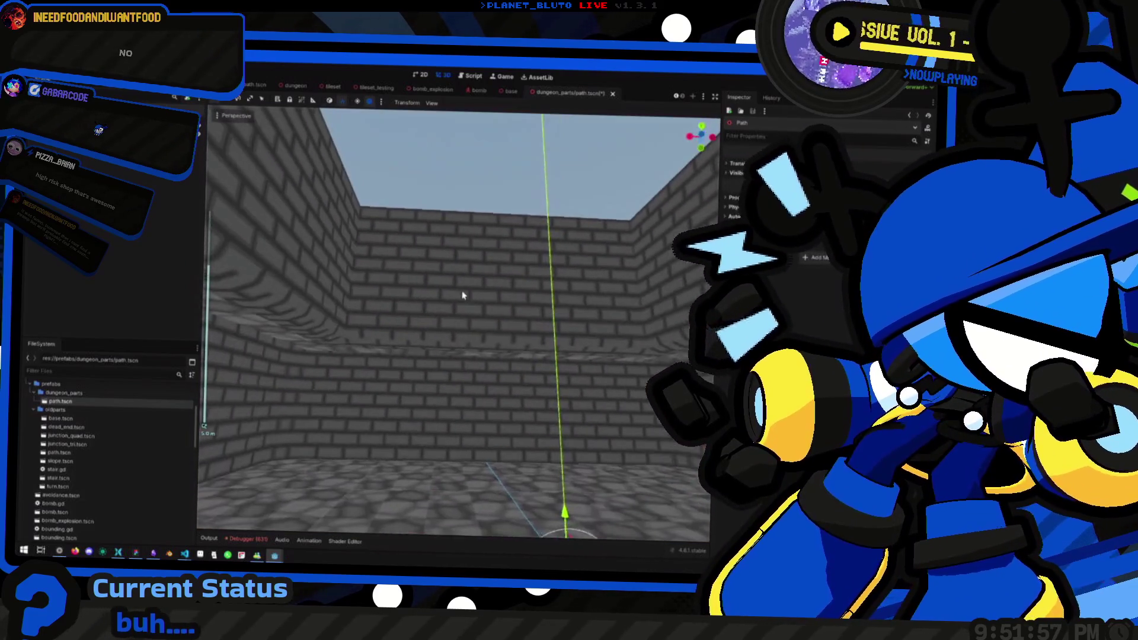
{"action": "scroll", "coordinate": [463, 296], "scroll_direction": "down", "scroll_amount": 4}
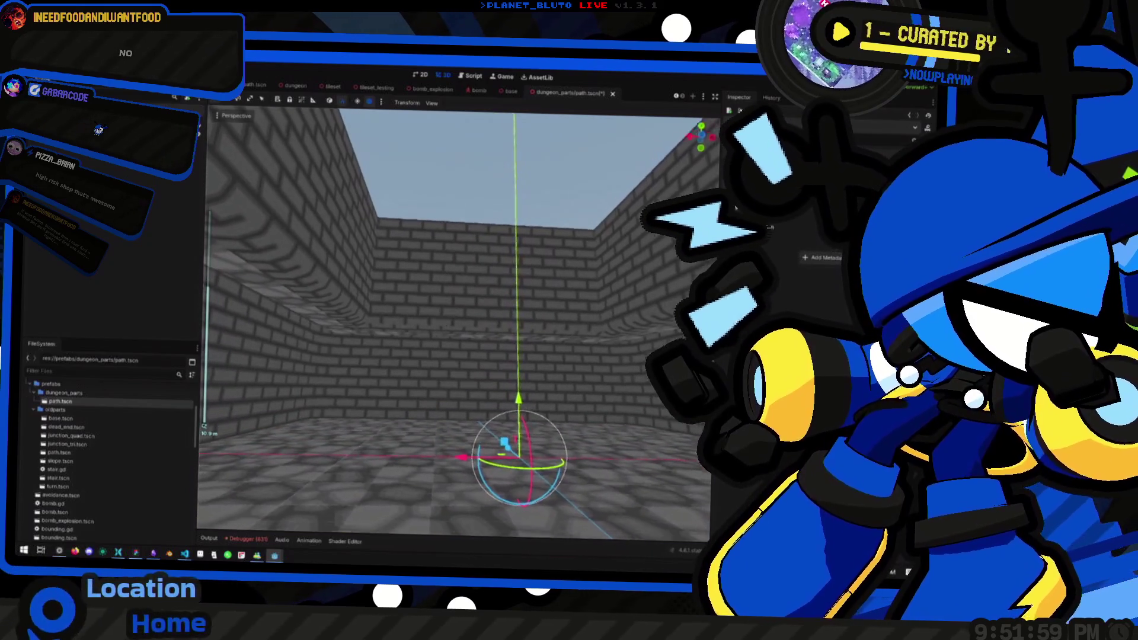
{"action": "scroll", "coordinate": [363, 243], "scroll_direction": "up", "scroll_amount": 6}
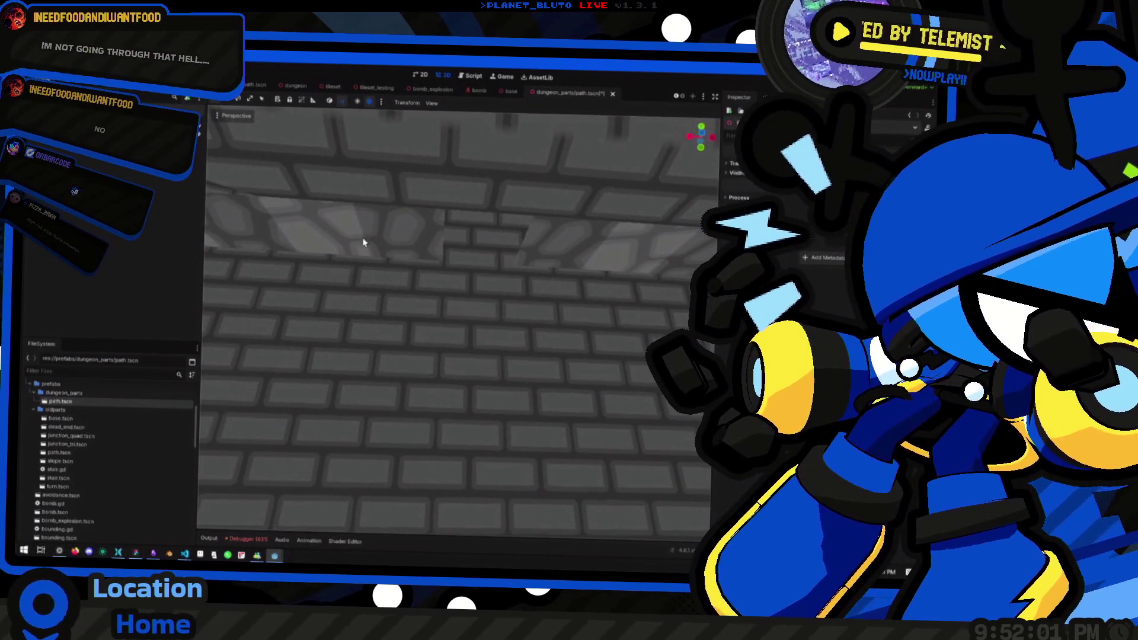
{"action": "left_click", "coordinate": [437, 274]}
Box-select a block of floor cells, switch to Paint, and open the viewport's View menu.
{"action": "scroll", "coordinate": [470, 287], "scroll_direction": "down", "scroll_amount": 5}
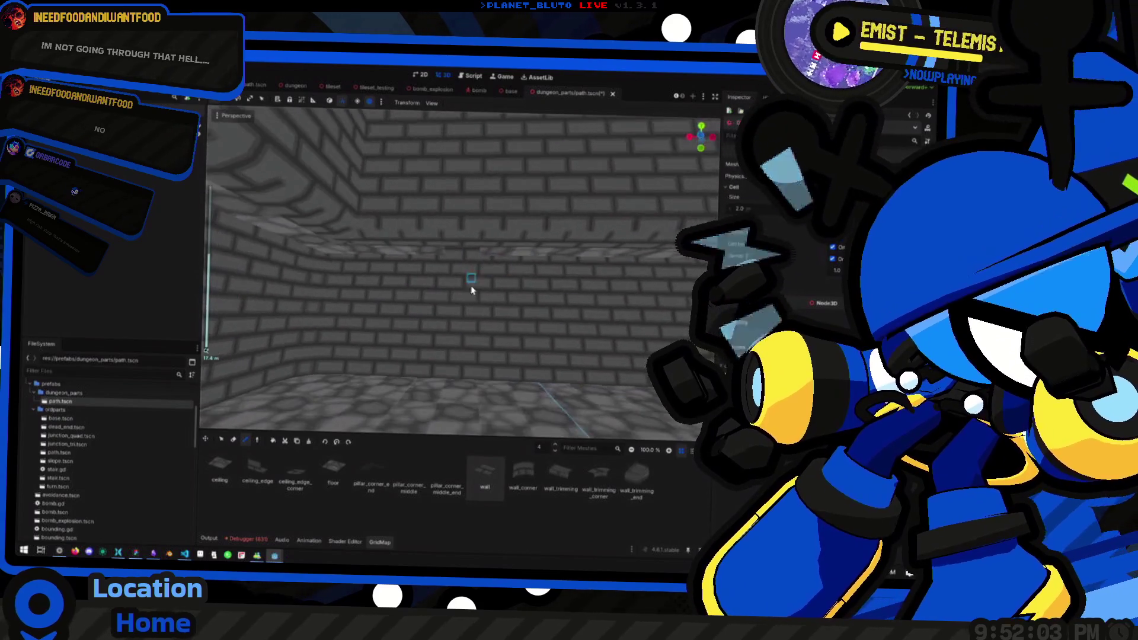
{"action": "scroll", "coordinate": [456, 359], "scroll_direction": "down", "scroll_amount": 5}
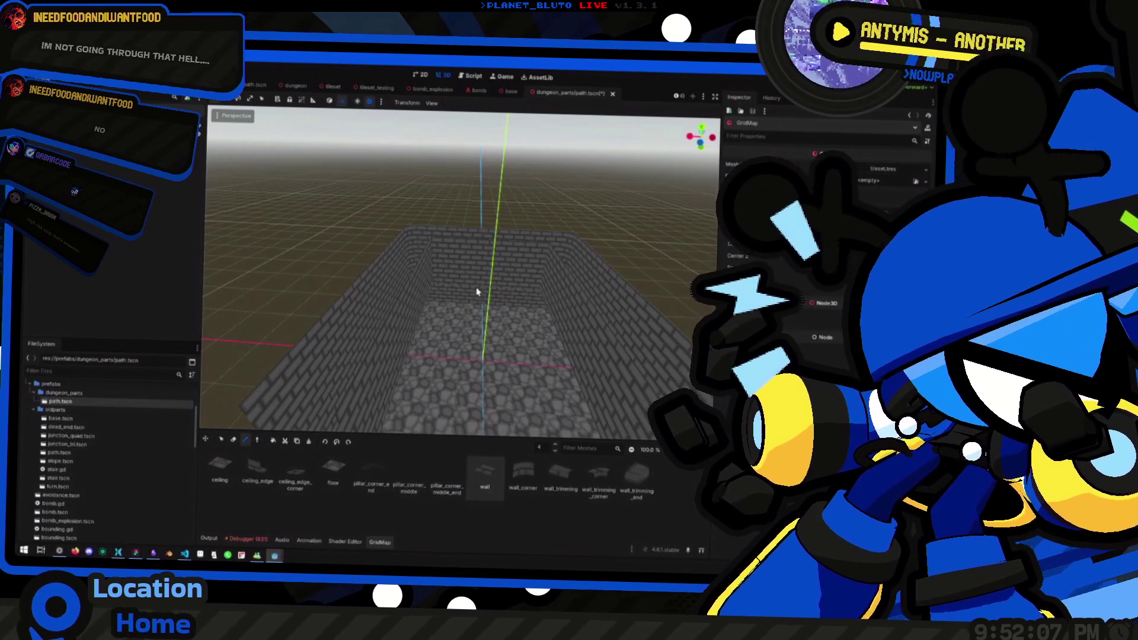
{"action": "left_click_drag", "start_coordinate": [468, 286], "coordinate": [411, 294]}
{"action": "left_click_drag", "start_coordinate": [396, 369], "coordinate": [254, 406]}
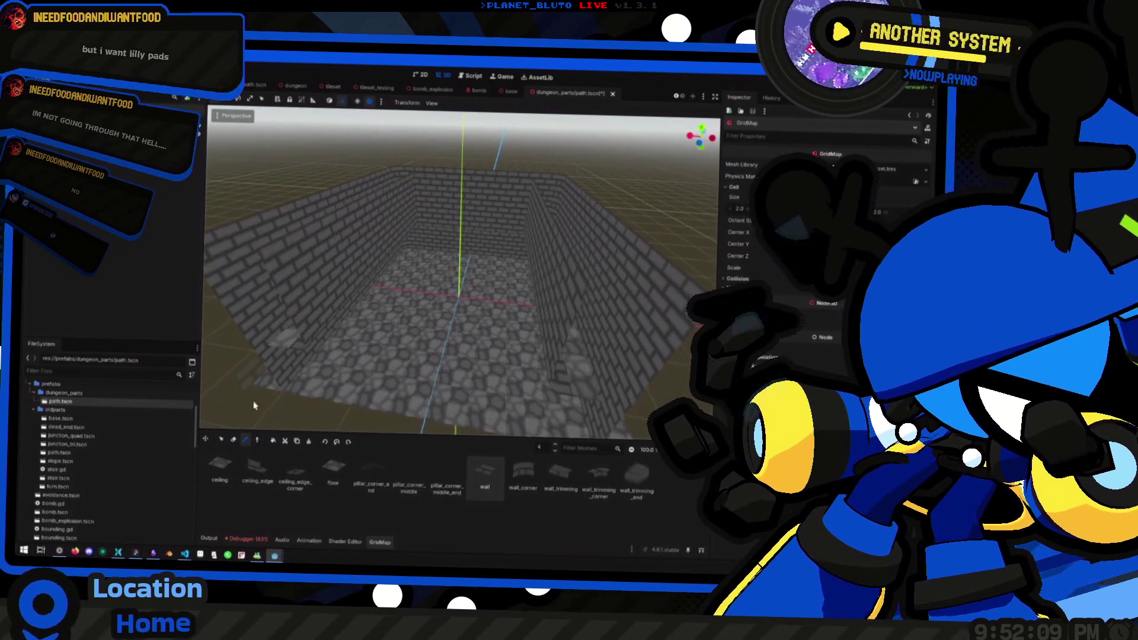
{"action": "left_click_drag", "start_coordinate": [429, 326], "coordinate": [468, 287]}
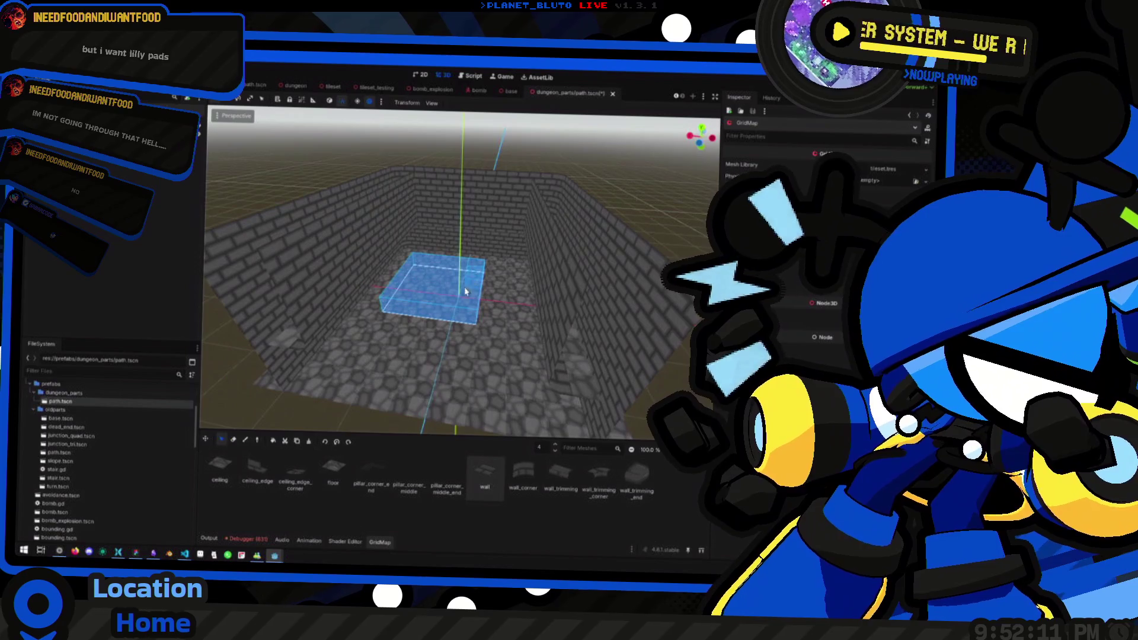
{"action": "left_click", "coordinate": [245, 440]}
{"action": "mouse_move", "coordinate": [415, 355]}
{"action": "left_mouse_down"}
{"action": "mouse_move", "coordinate": [457, 330]}
{"action": "mouse_move", "coordinate": [522, 400]}
{"action": "left_mouse_up"}
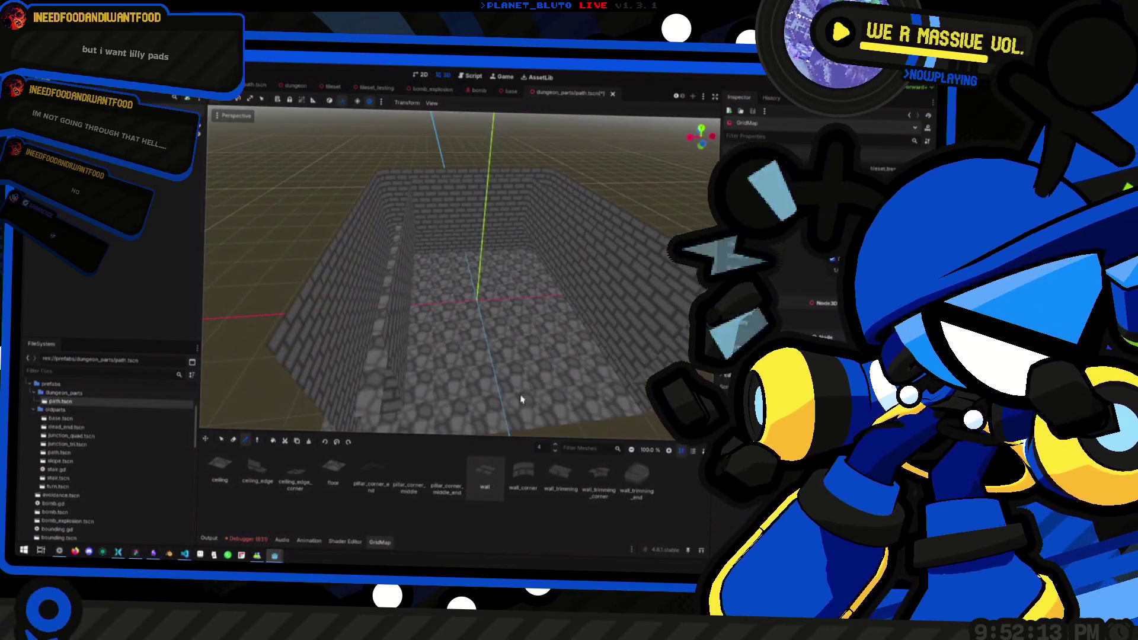
{"action": "left_click", "coordinate": [432, 103]}
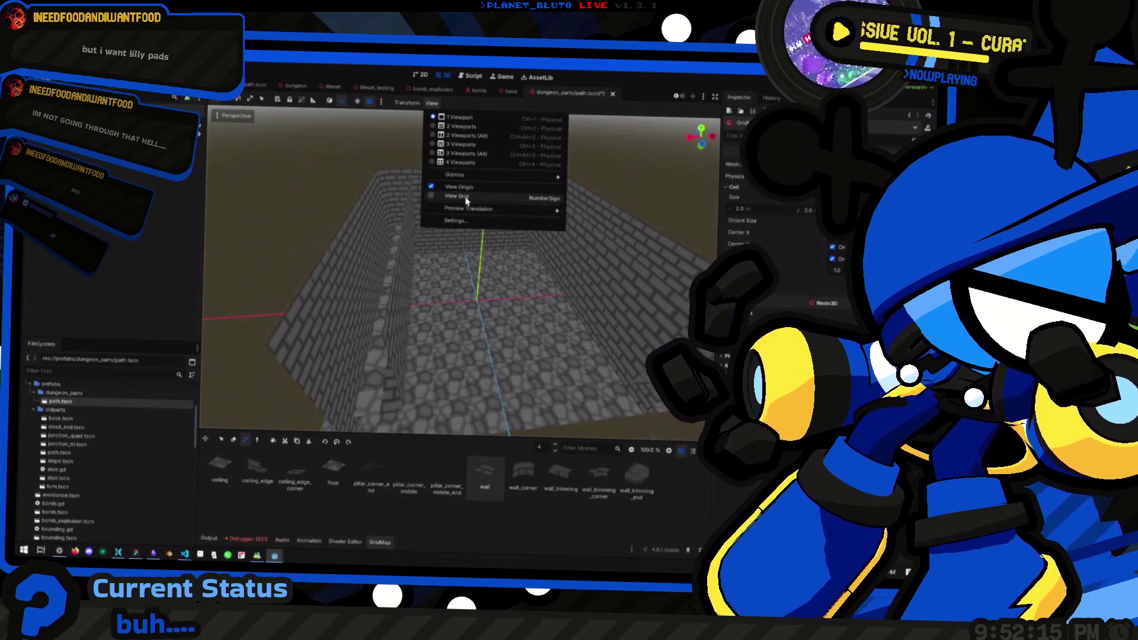
{"action": "left_click", "coordinate": [368, 452]}
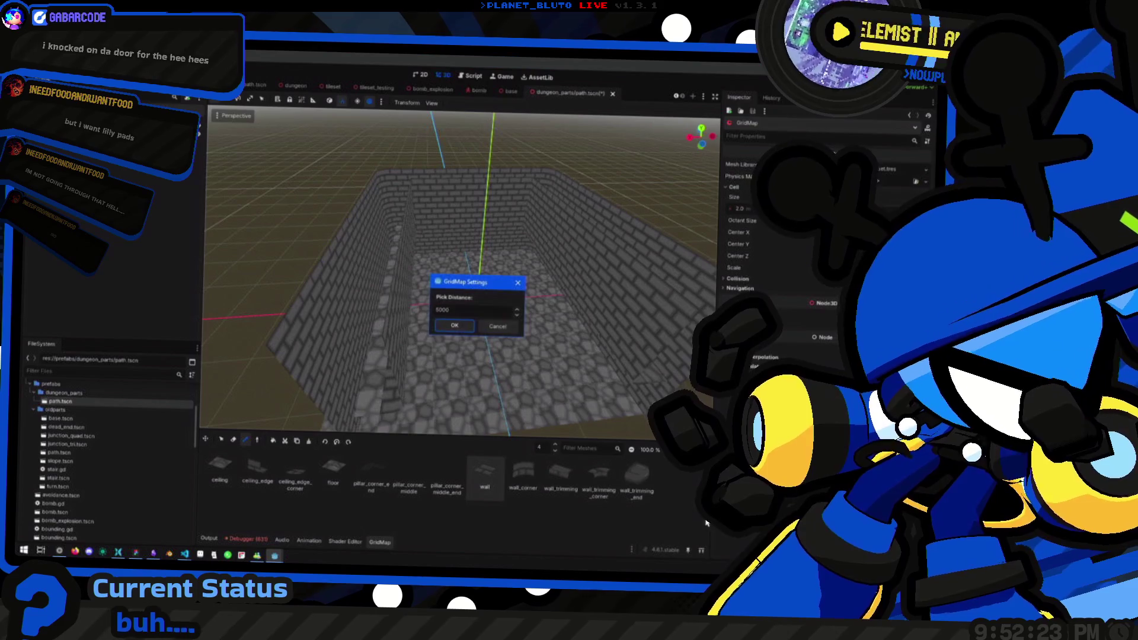
{"action": "left_click", "coordinate": [497, 327]}
{"action": "left_click", "coordinate": [670, 449]}
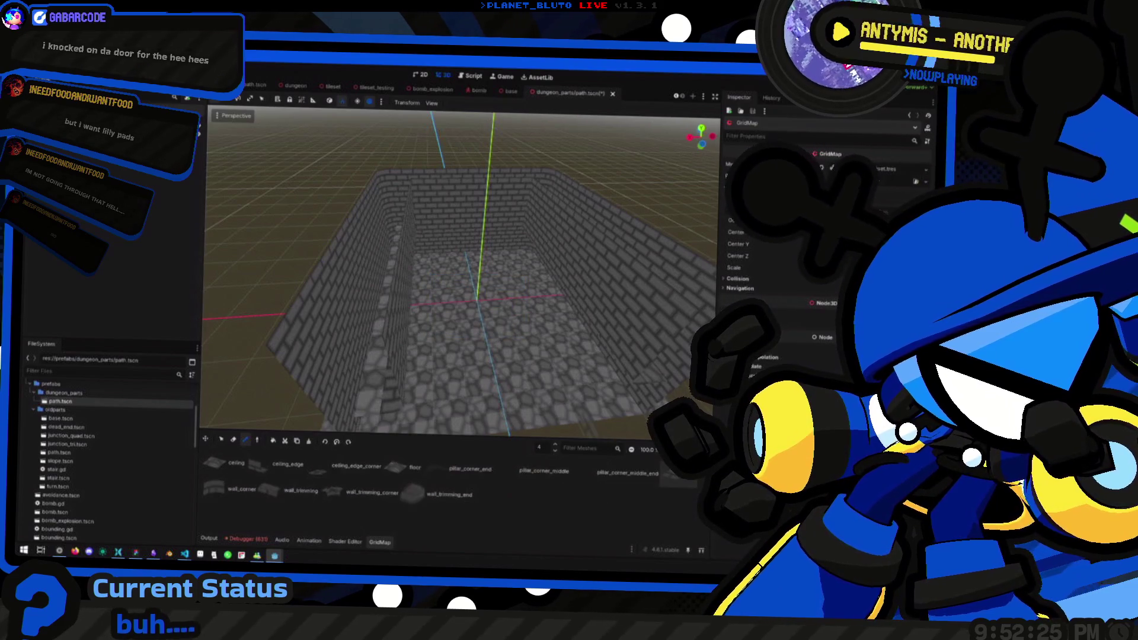
{"action": "left_click", "coordinate": [670, 449]}
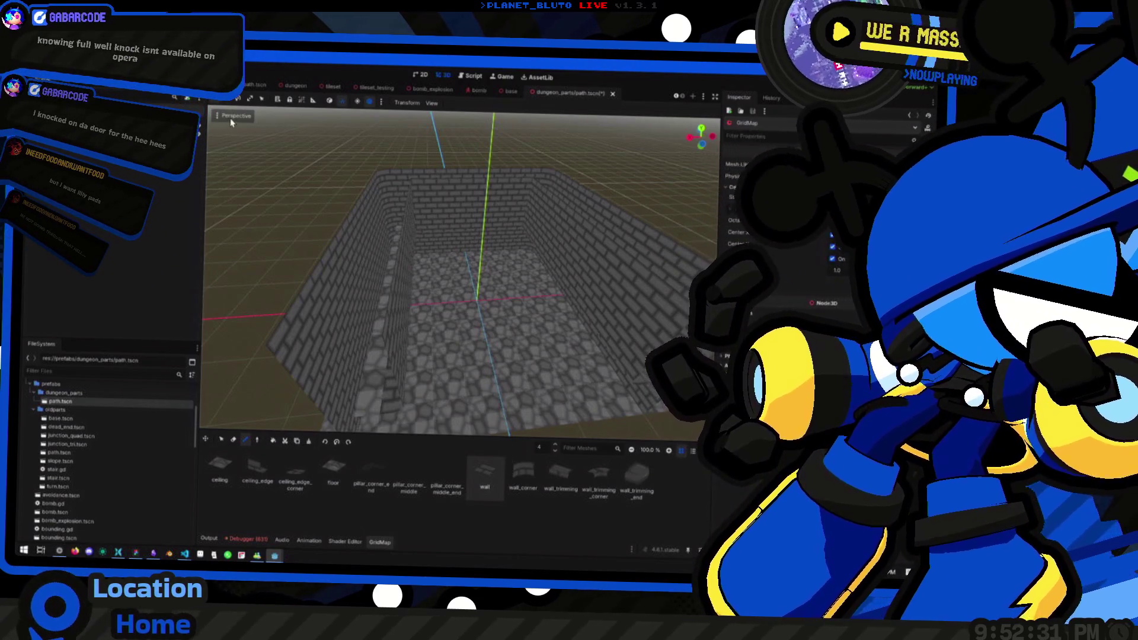
{"action": "left_click", "coordinate": [232, 117]}
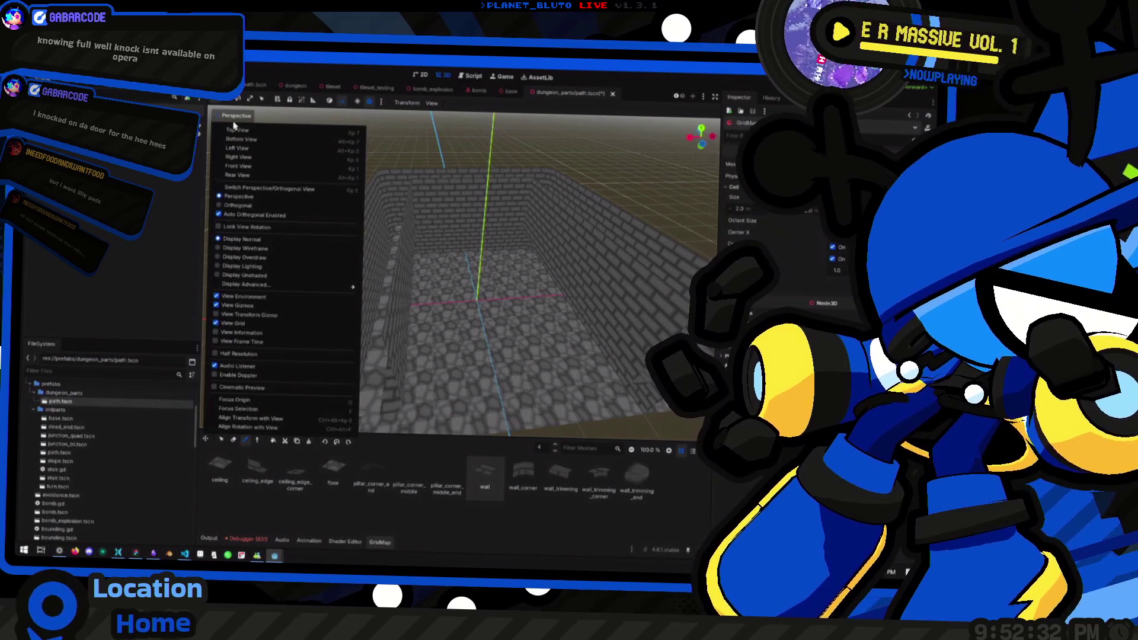
{"action": "left_click", "coordinate": [236, 315]}
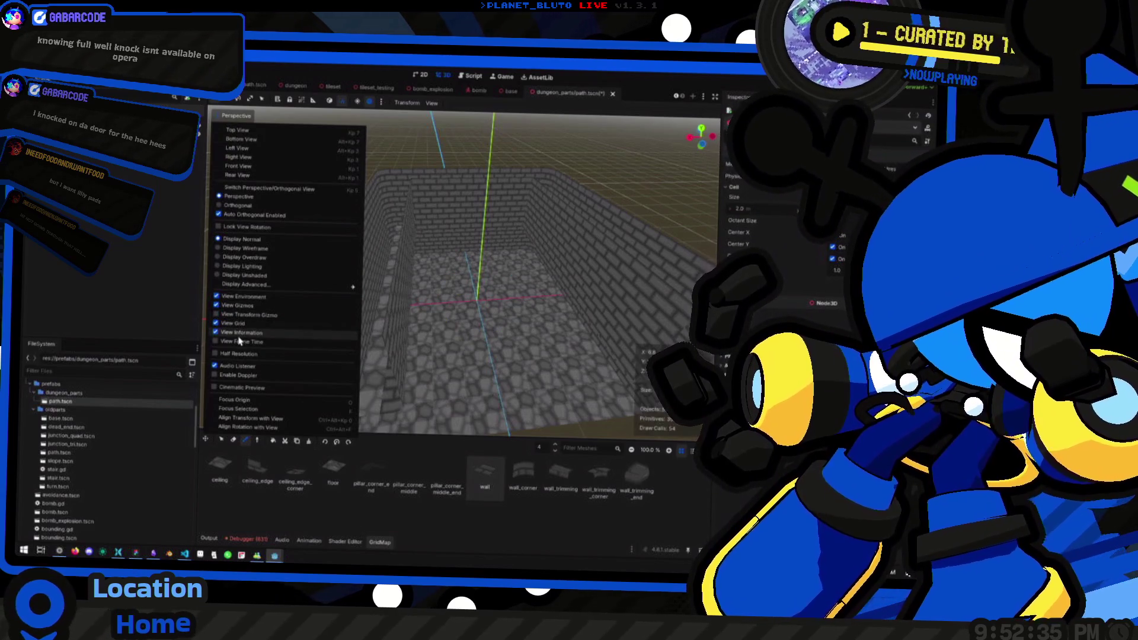
{"action": "left_click", "coordinate": [243, 315]}
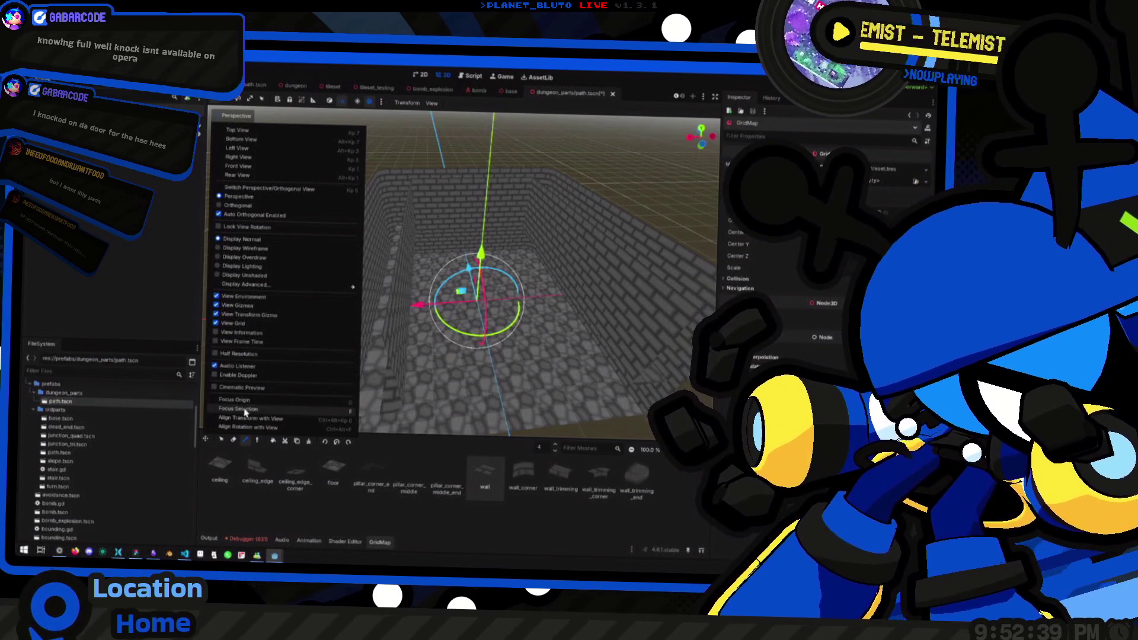
{"action": "left_click", "coordinate": [155, 268]}
{"action": "key", "text": "f"}
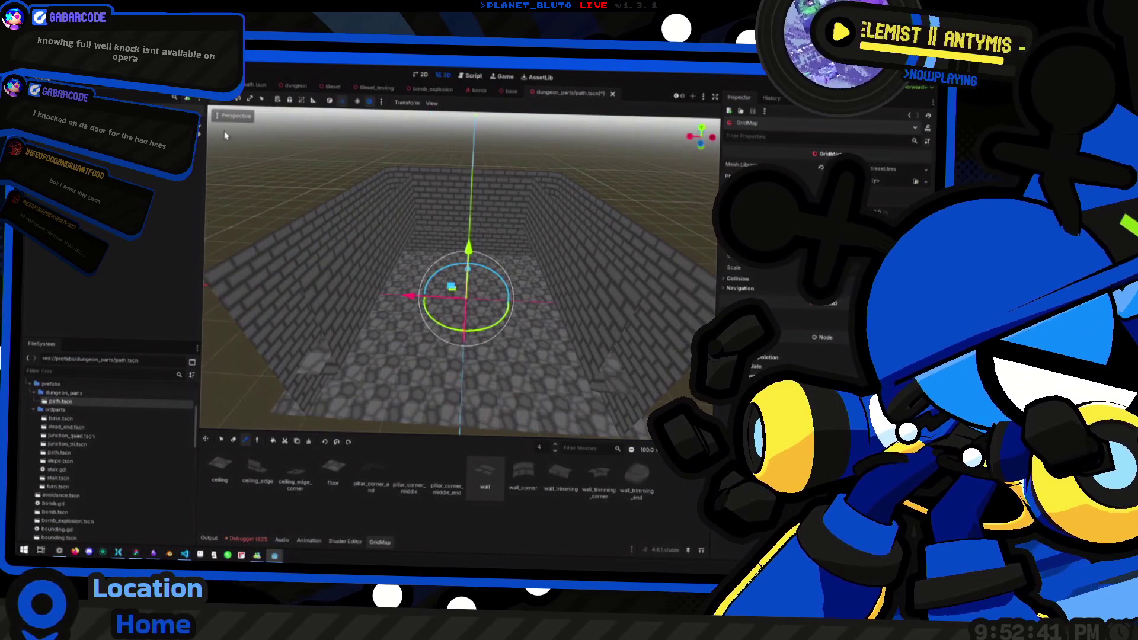
{"action": "key", "text": "f"}
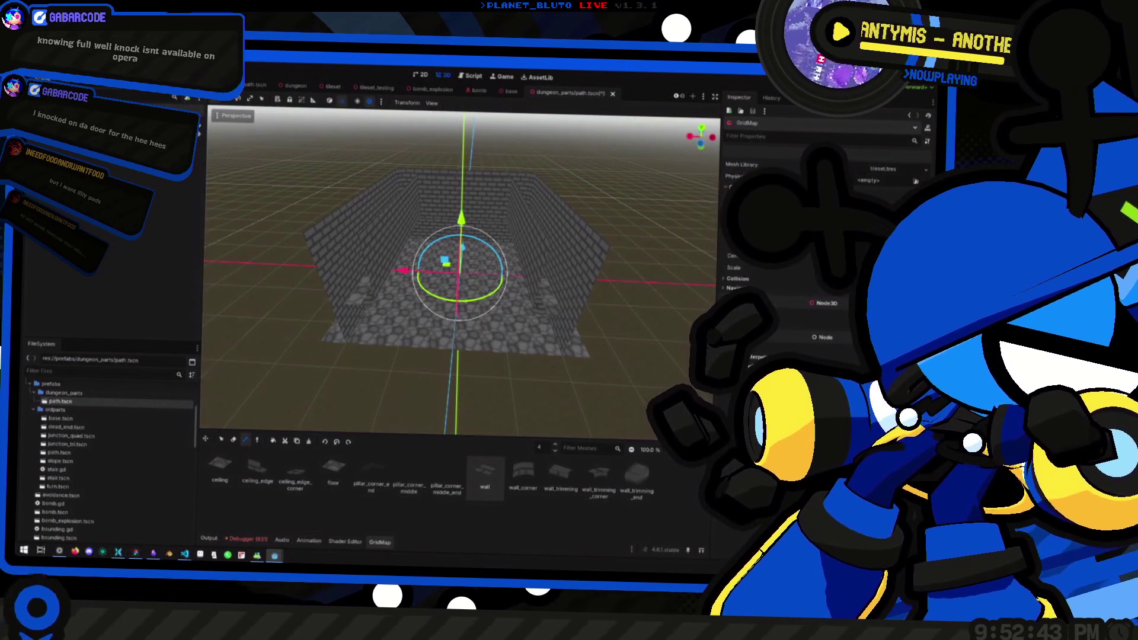
{"action": "key", "text": "Escape"}
{"action": "left_click", "coordinate": [372, 257]}
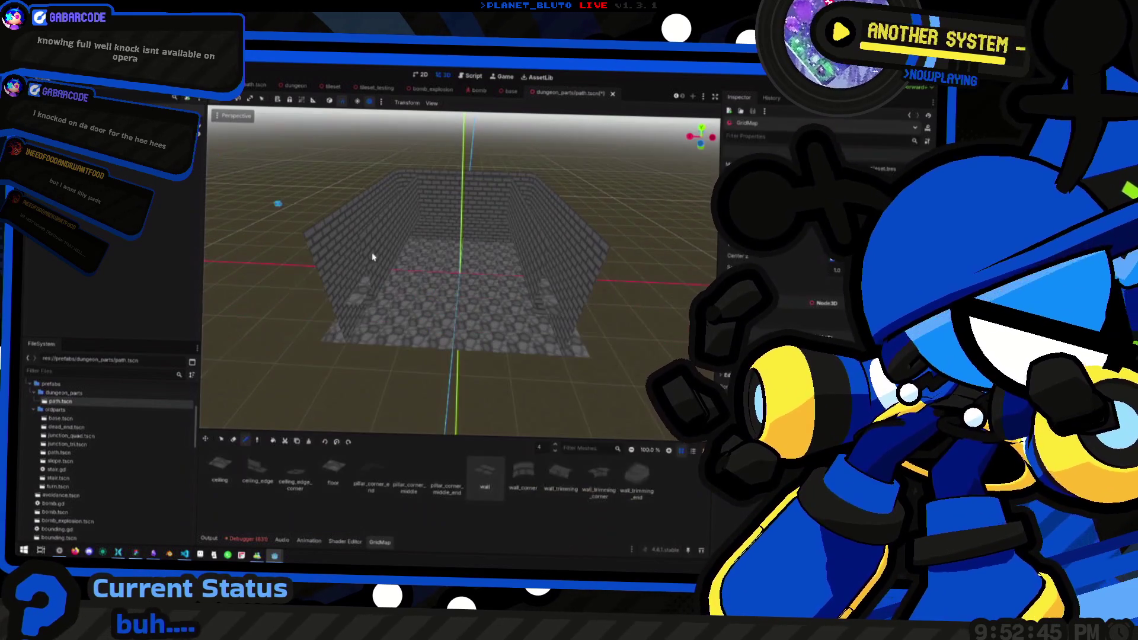
{"action": "scroll", "coordinate": [438, 257], "scroll_direction": "up", "scroll_amount": 5}
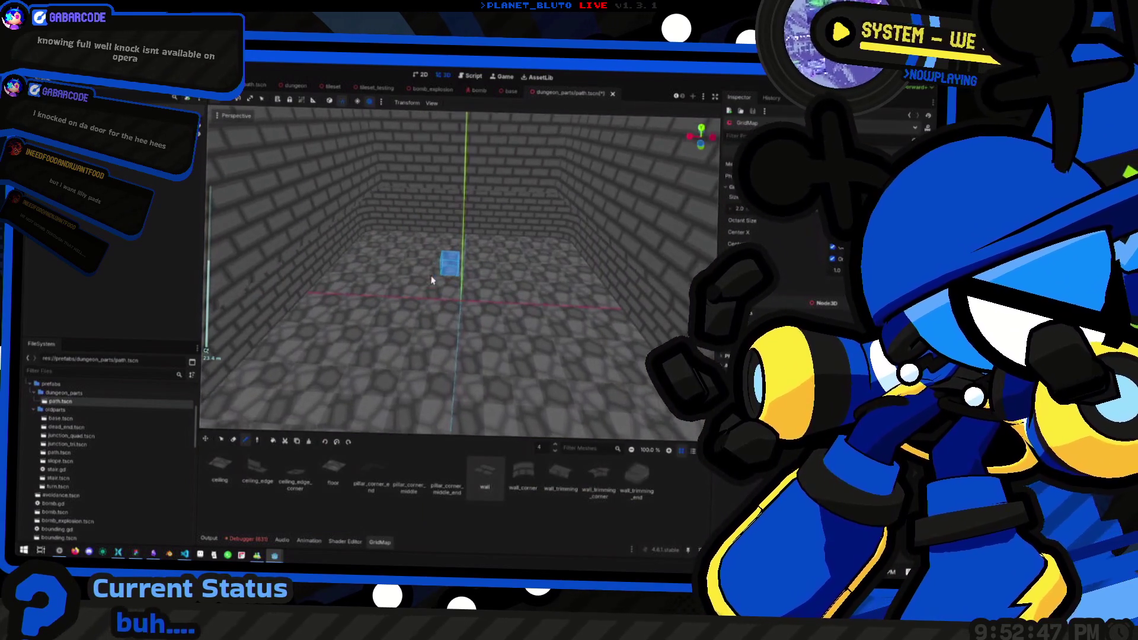
{"action": "mouse_move", "coordinate": [436, 299]}
{"action": "left_mouse_down"}
{"action": "mouse_move", "coordinate": [401, 349]}
{"action": "mouse_move", "coordinate": [442, 322]}
{"action": "mouse_move", "coordinate": [419, 300]}
{"action": "mouse_move", "coordinate": [317, 276]}
{"action": "mouse_move", "coordinate": [403, 281]}
{"action": "left_mouse_up"}
{"action": "scroll", "coordinate": [403, 281], "scroll_direction": "up", "scroll_amount": 6}
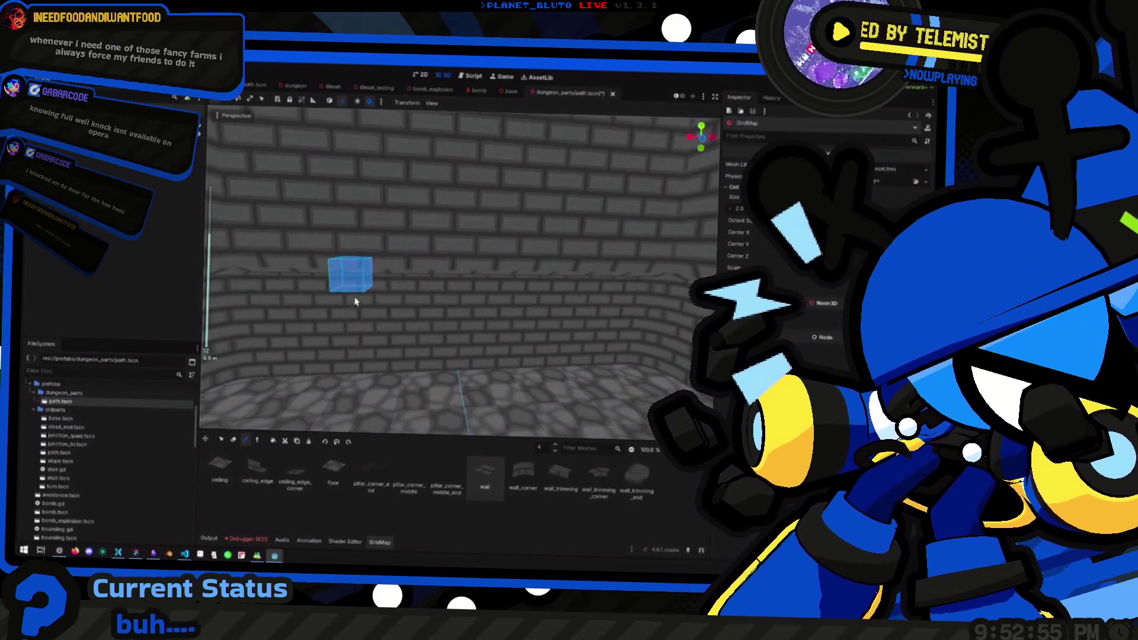
{"action": "scroll", "coordinate": [460, 278], "scroll_direction": "down", "scroll_amount": 5}
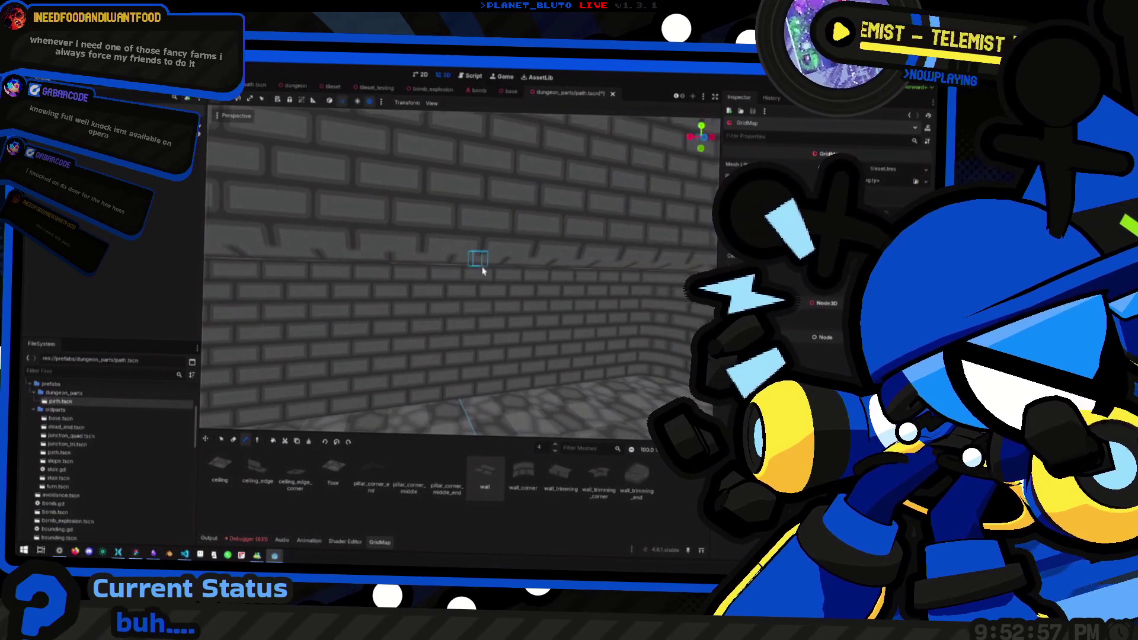
{"action": "left_click_drag", "start_coordinate": [521, 293], "coordinate": [471, 228]}
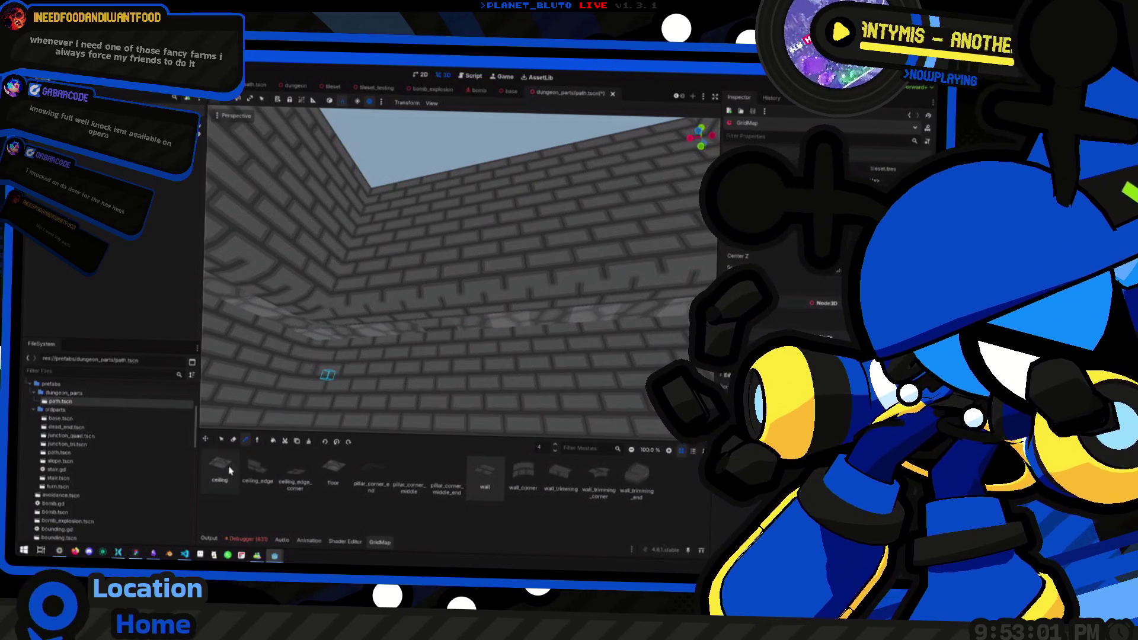
{"action": "left_click", "coordinate": [230, 470]}
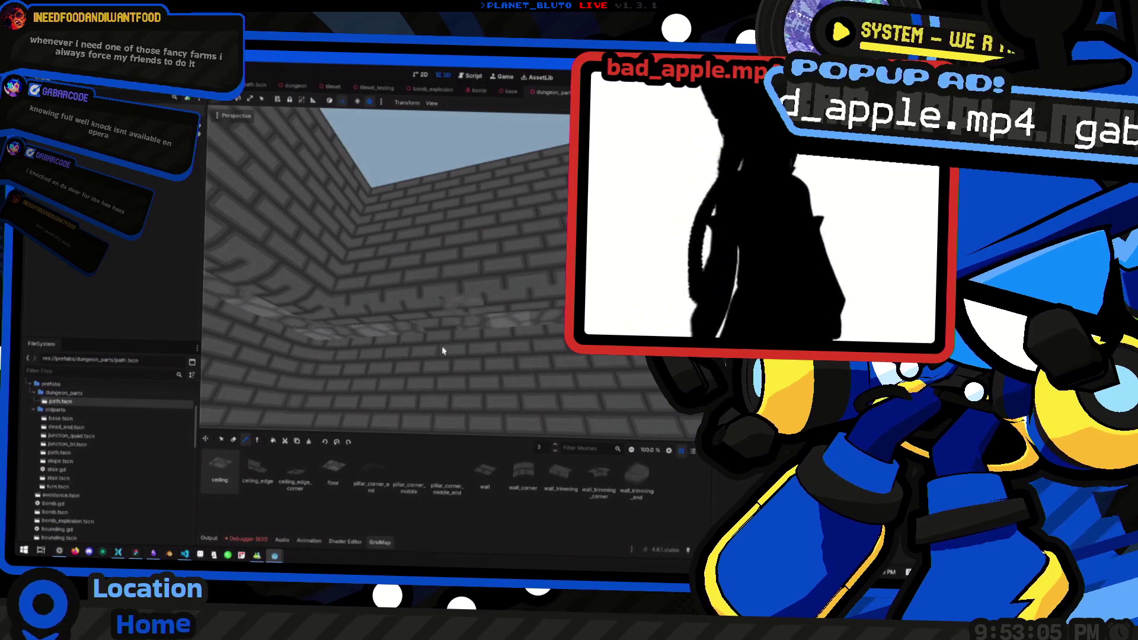
{"action": "scroll", "coordinate": [364, 328], "scroll_direction": "down", "scroll_amount": 5}
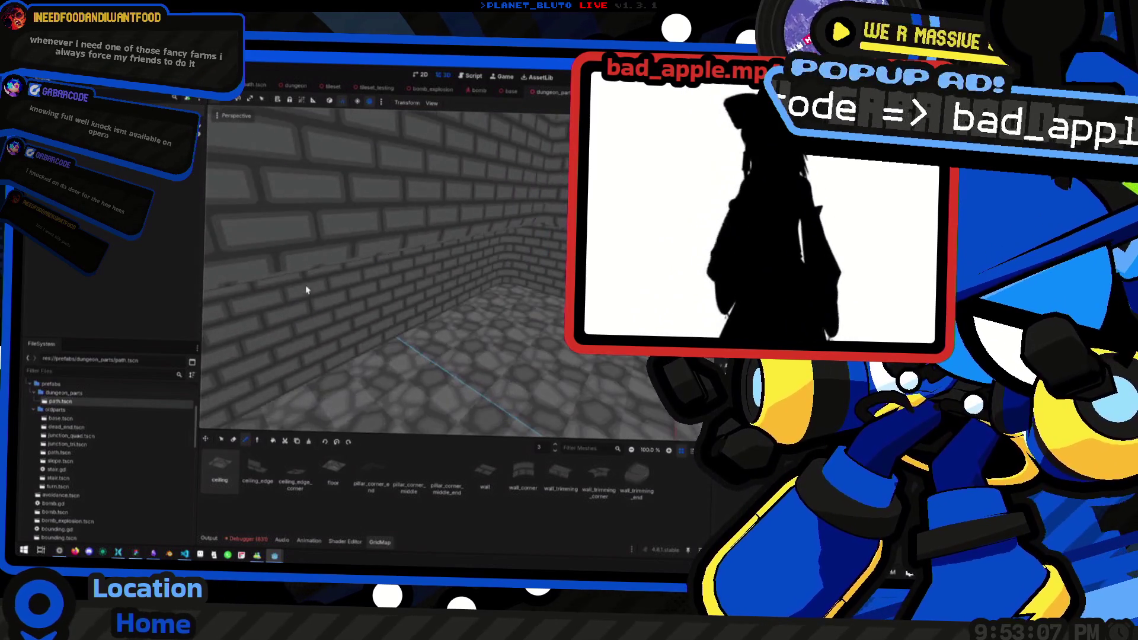
{"action": "left_click_drag", "start_coordinate": [376, 310], "coordinate": [374, 368]}
{"action": "scroll", "coordinate": [356, 332], "scroll_direction": "down", "scroll_amount": 4}
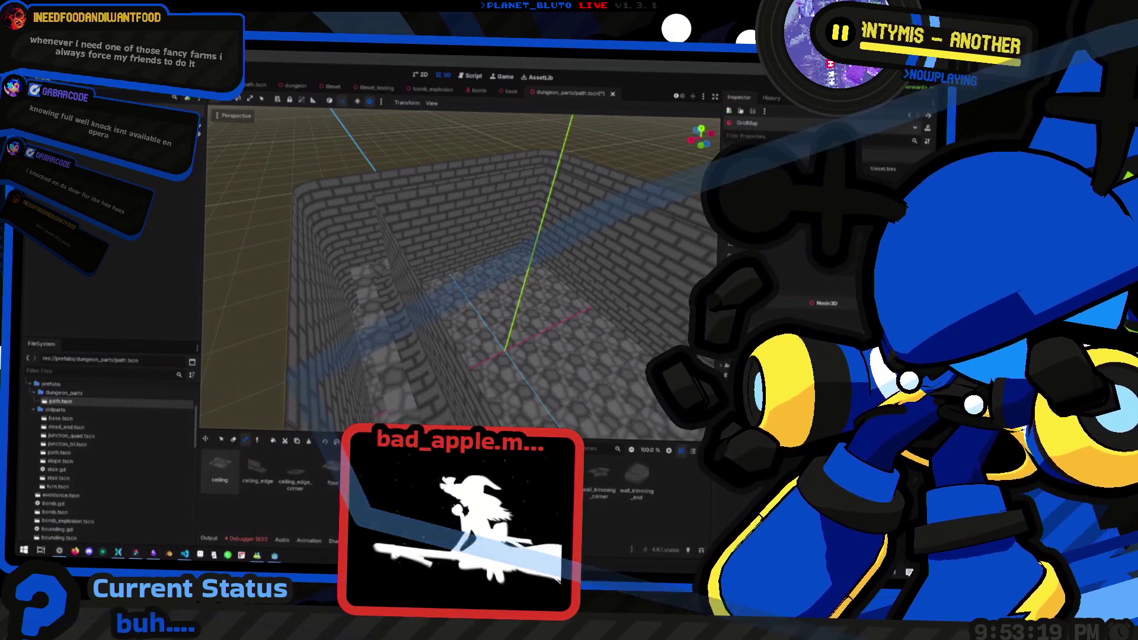
{"action": "mouse_move", "coordinate": [386, 285]}
{"action": "left_mouse_down"}
{"action": "mouse_move", "coordinate": [500, 285]}
{"action": "mouse_move", "coordinate": [504, 306]}
{"action": "mouse_move", "coordinate": [470, 305]}
{"action": "mouse_move", "coordinate": [457, 239]}
{"action": "mouse_move", "coordinate": [526, 323]}
{"action": "mouse_move", "coordinate": [563, 284]}
{"action": "mouse_move", "coordinate": [557, 317]}
{"action": "mouse_move", "coordinate": [468, 309]}
{"action": "mouse_move", "coordinate": [488, 323]}
{"action": "mouse_move", "coordinate": [470, 330]}
{"action": "mouse_move", "coordinate": [347, 321]}
{"action": "mouse_move", "coordinate": [371, 338]}
{"action": "mouse_move", "coordinate": [463, 300]}
{"action": "mouse_move", "coordinate": [412, 298]}
{"action": "mouse_move", "coordinate": [437, 255]}
{"action": "mouse_move", "coordinate": [386, 264]}
{"action": "mouse_move", "coordinate": [374, 279]}
{"action": "mouse_move", "coordinate": [430, 309]}
{"action": "left_mouse_up"}
{"action": "scroll", "coordinate": [504, 306], "scroll_direction": "up", "scroll_amount": 10}
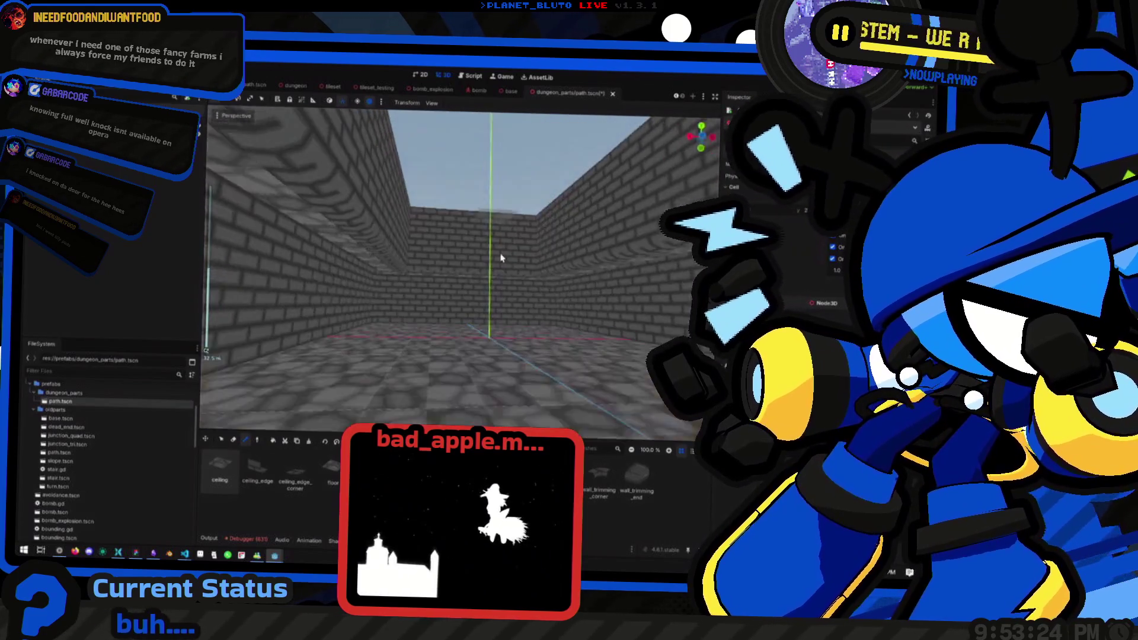
{"action": "scroll", "coordinate": [468, 249], "scroll_direction": "down", "scroll_amount": 5}
{"action": "scroll", "coordinate": [526, 323], "scroll_direction": "down", "scroll_amount": 5}
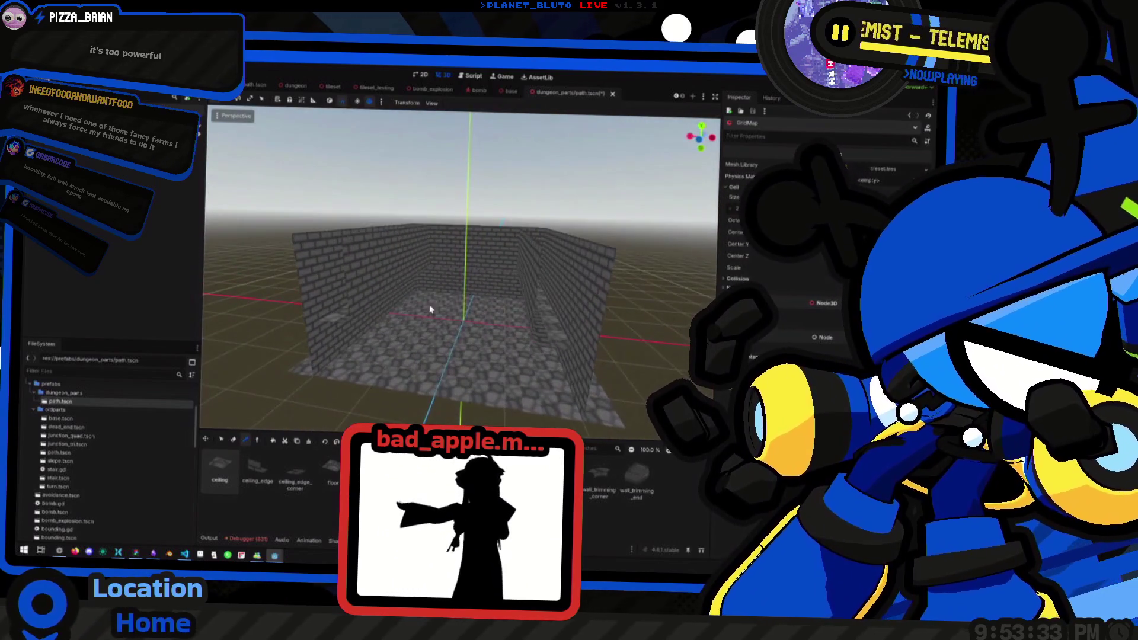
{"action": "scroll", "coordinate": [430, 309], "scroll_direction": "up", "scroll_amount": 4}
{"action": "scroll", "coordinate": [430, 309], "scroll_direction": "down", "scroll_amount": 2}
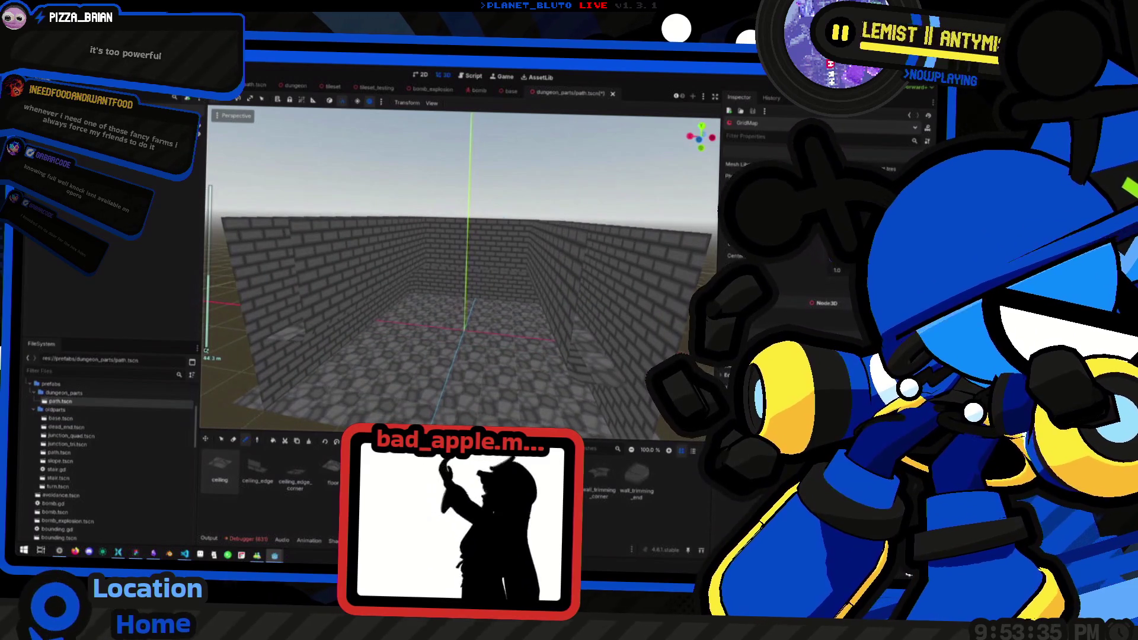
{"action": "left_click_drag", "start_coordinate": [430, 309], "coordinate": [421, 199]}
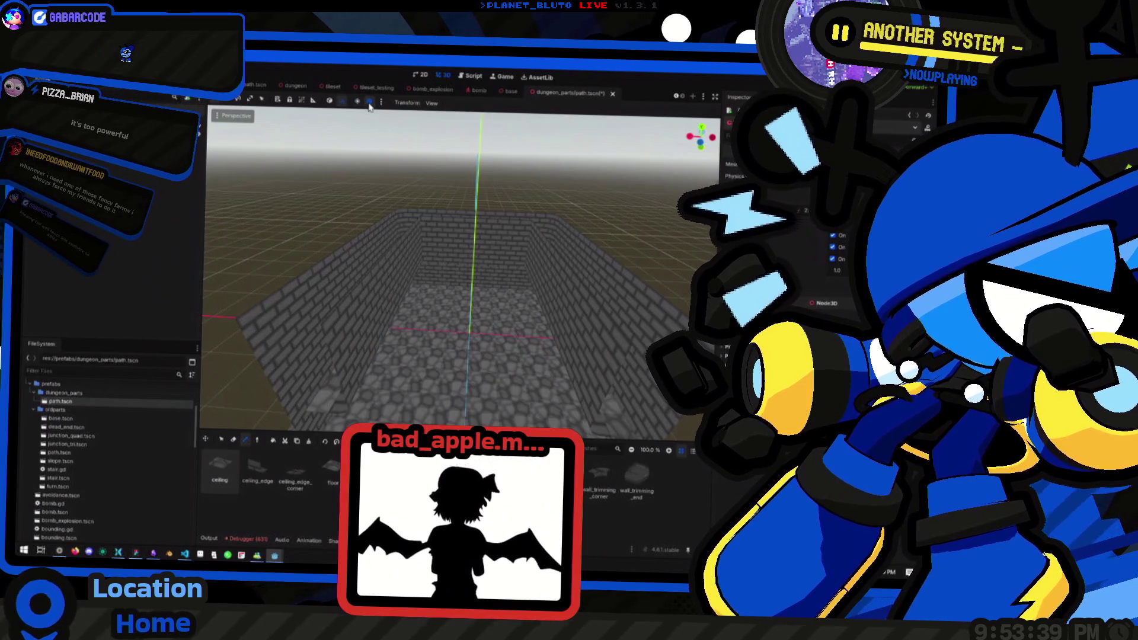
Set the preview environment's sky and ground colours to black.
{"action": "left_click", "coordinate": [381, 102]}
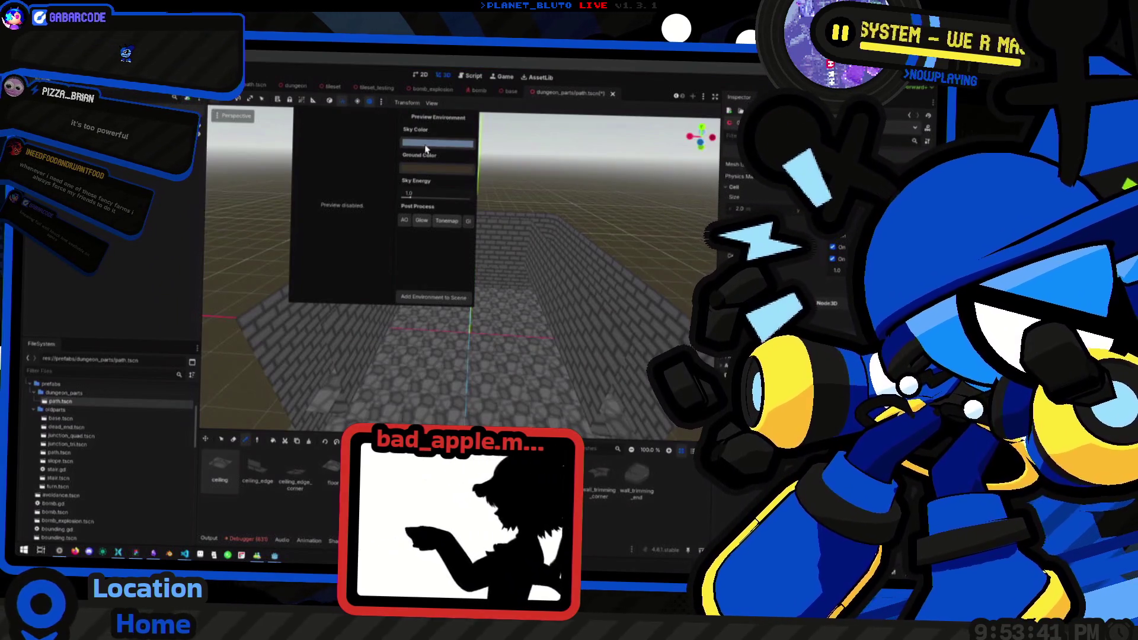
{"action": "left_click", "coordinate": [425, 149]}
{"action": "left_click_drag", "start_coordinate": [479, 214], "coordinate": [479, 273]}
{"action": "left_click", "coordinate": [427, 157]}
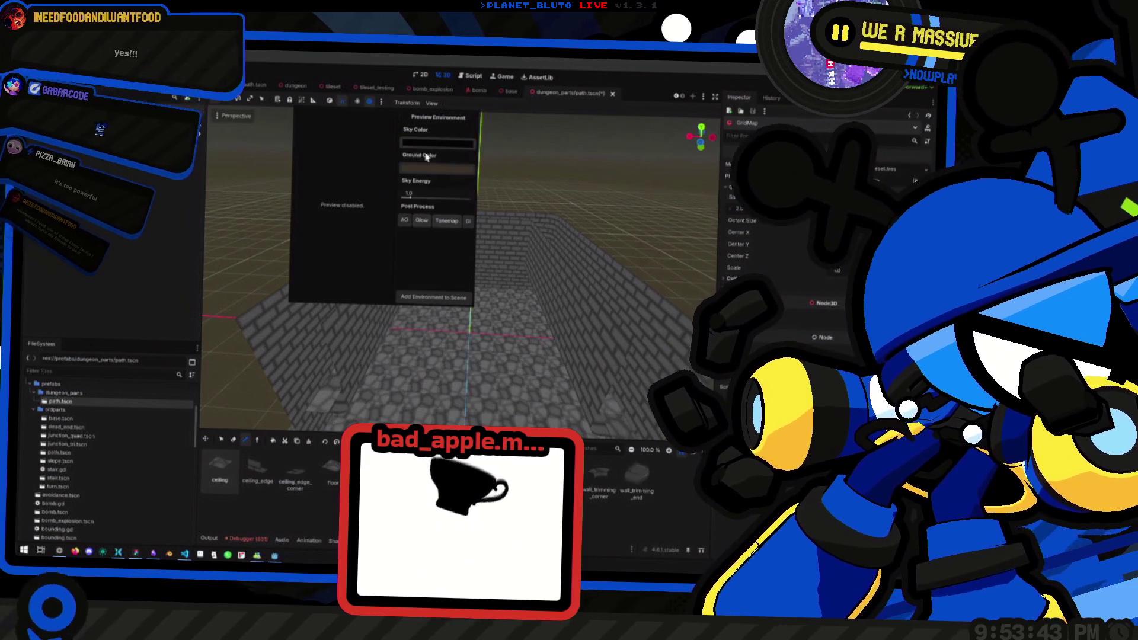
{"action": "left_click", "coordinate": [427, 166]}
{"action": "left_click_drag", "start_coordinate": [486, 195], "coordinate": [491, 323]}
{"action": "left_click", "coordinate": [370, 200]}
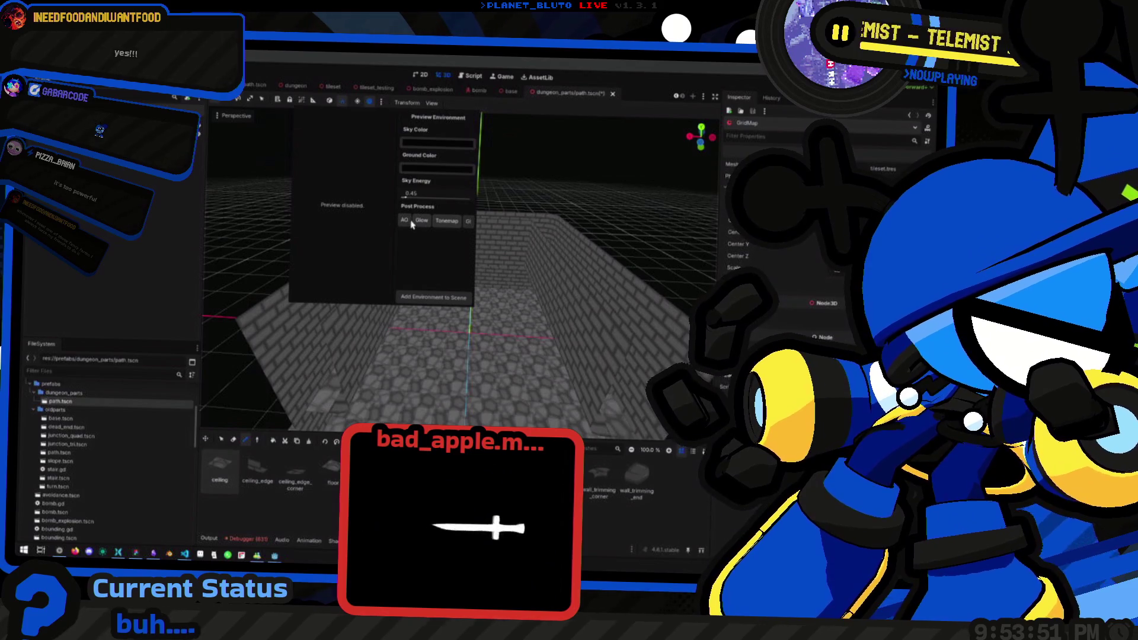
Toggle tonemapping in the preview environment to compare the darkened lighting.
{"action": "left_click", "coordinate": [441, 224]}
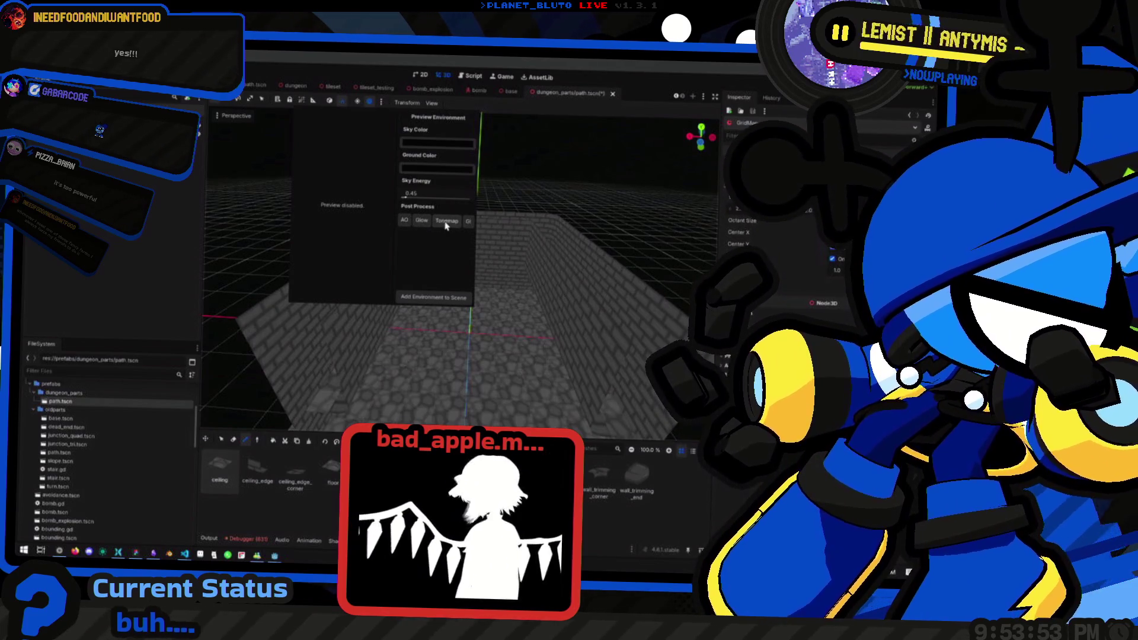
{"action": "left_click", "coordinate": [466, 226]}
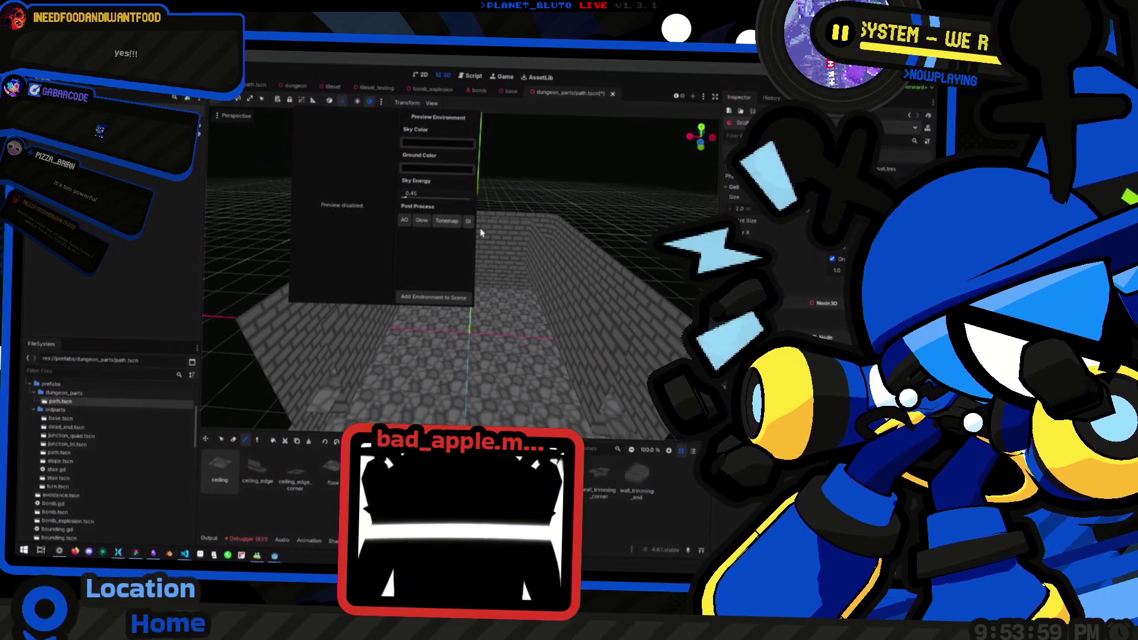
{"action": "left_click", "coordinate": [481, 233]}
{"action": "left_click_drag", "start_coordinate": [482, 233], "coordinate": [468, 241]}
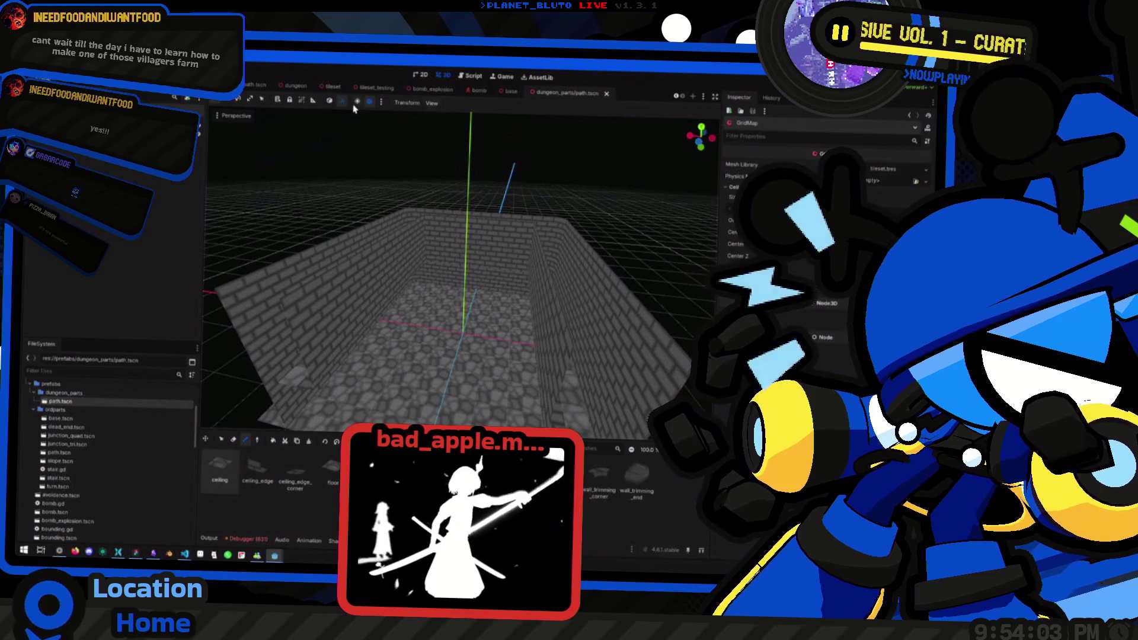
{"action": "left_click", "coordinate": [382, 105]}
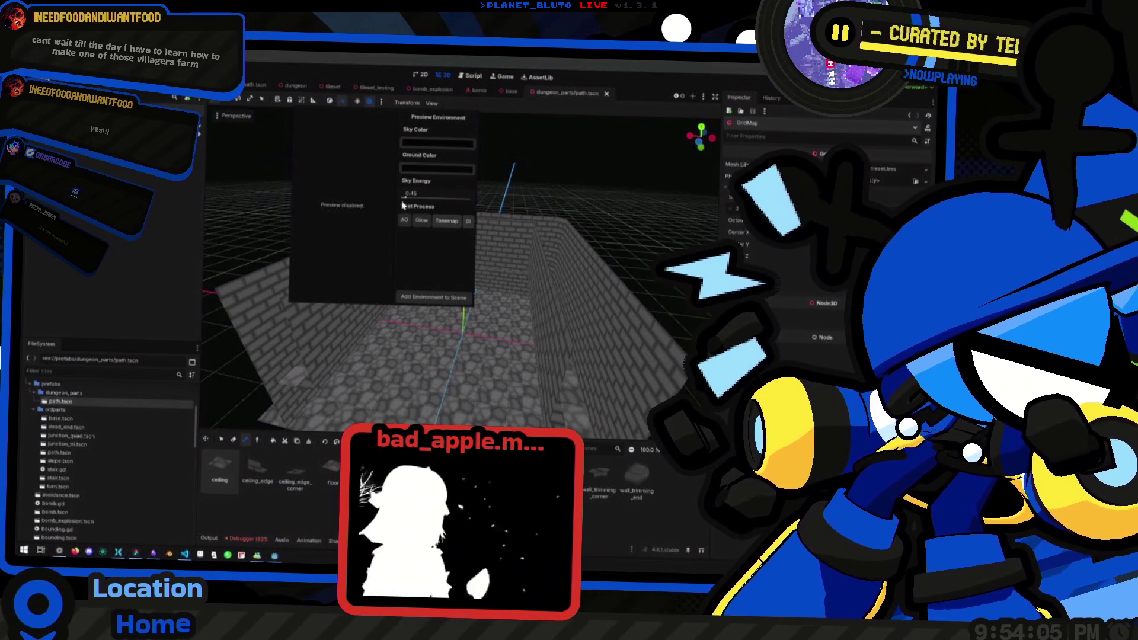
{"action": "left_click", "coordinate": [447, 221]}
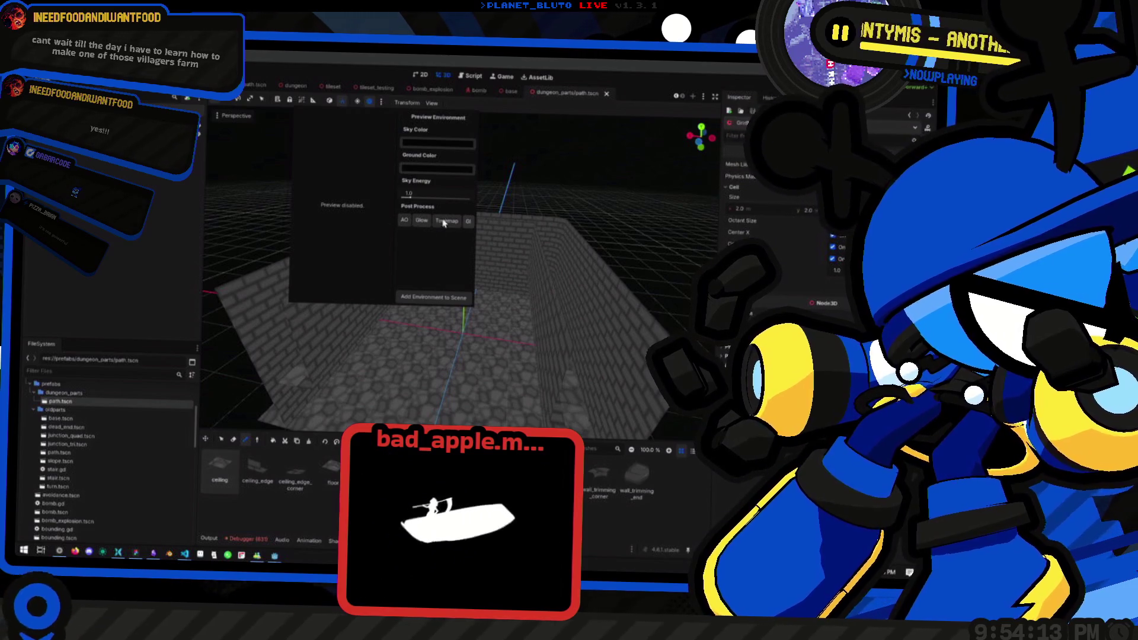
{"action": "left_click", "coordinate": [359, 107]}
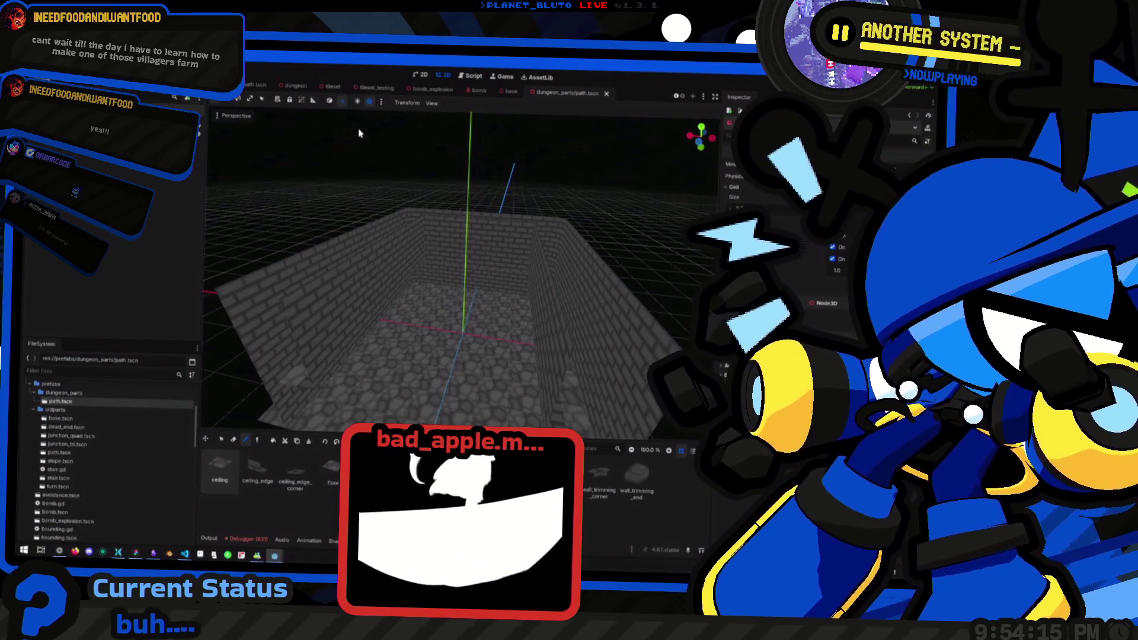
Turn the preview sun back on, keep its colour white, and adjust its energy.
{"action": "left_click", "coordinate": [360, 105]}
{"action": "left_click", "coordinate": [383, 103]}
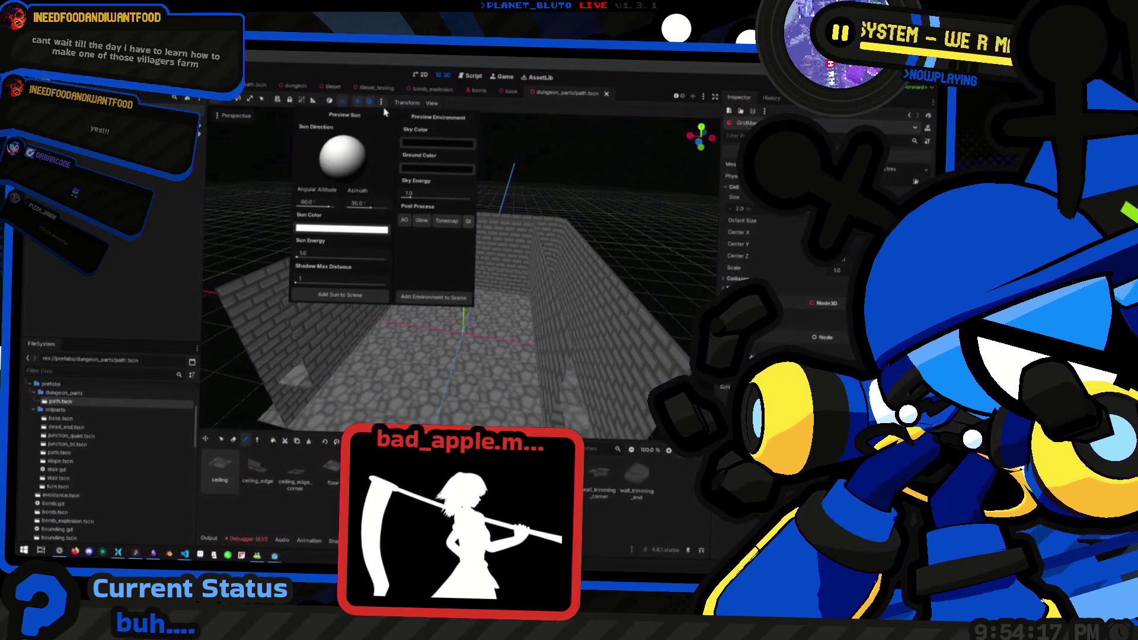
{"action": "left_click", "coordinate": [358, 229]}
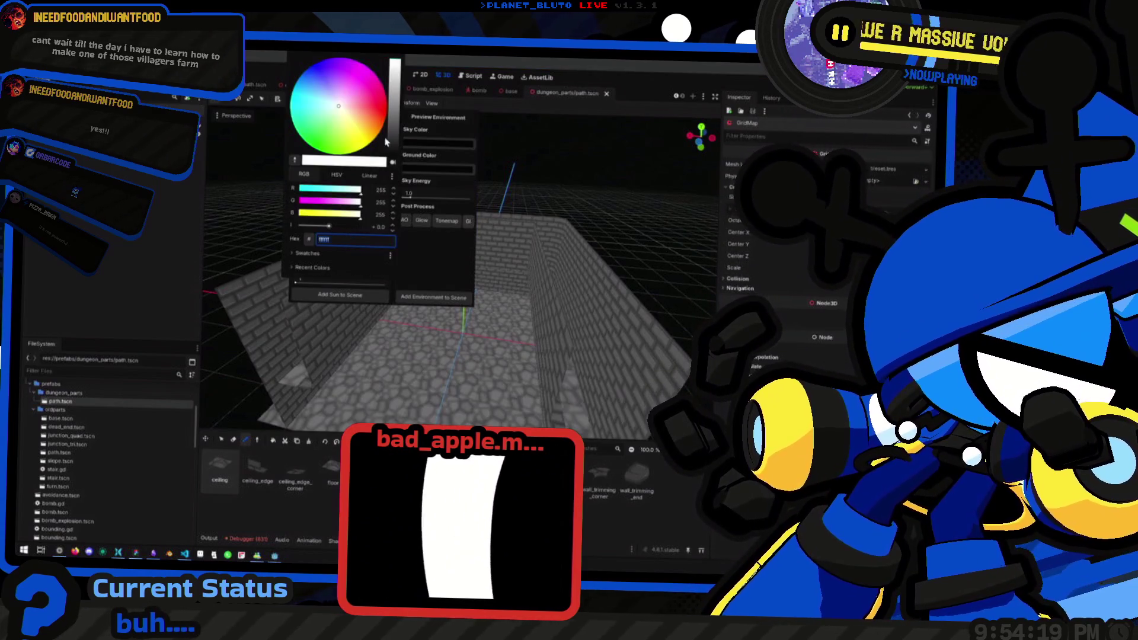
{"action": "left_click", "coordinate": [394, 160]}
{"action": "left_click_drag", "start_coordinate": [393, 89], "coordinate": [394, 60]}
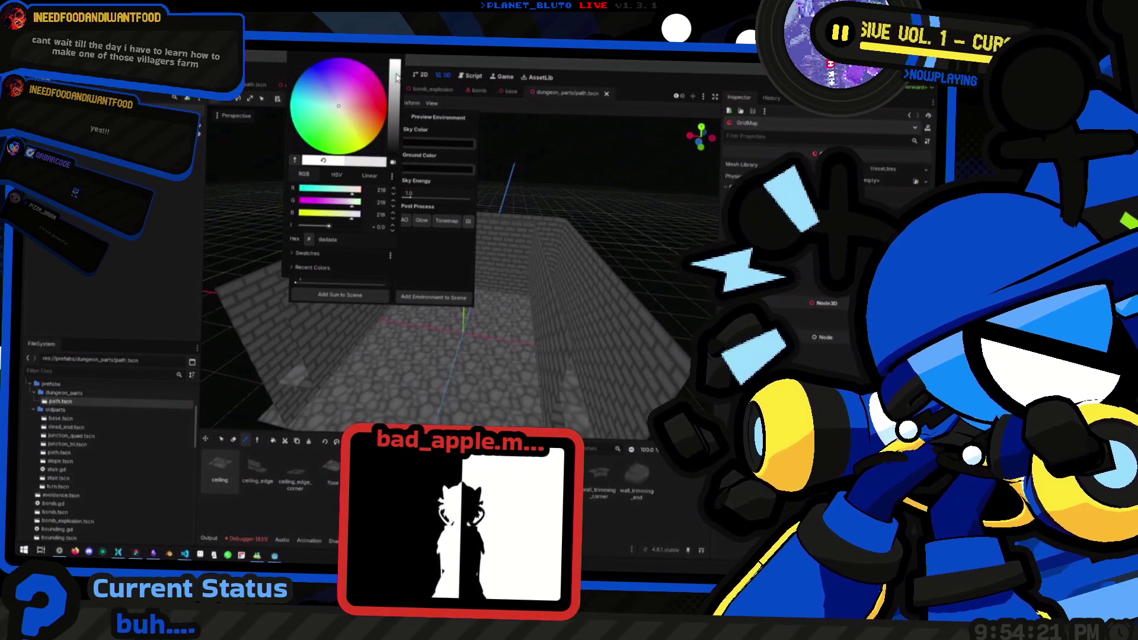
{"action": "left_click", "coordinate": [401, 259]}
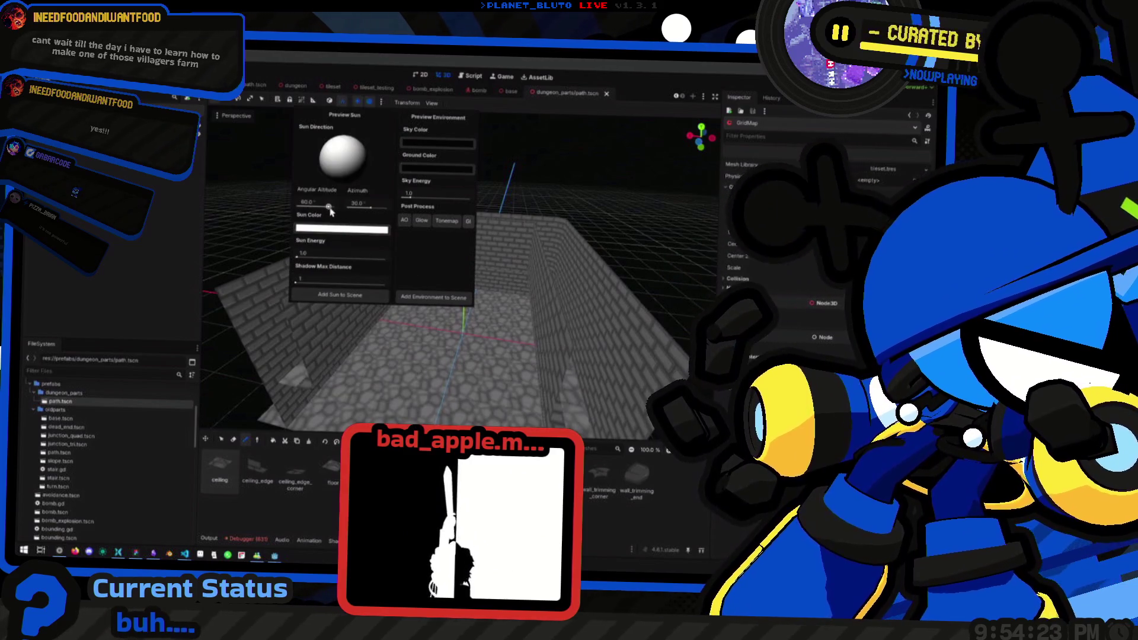
{"action": "left_click_drag", "start_coordinate": [297, 258], "coordinate": [298, 259]}
{"action": "mouse_move", "coordinate": [528, 195]}
{"action": "left_mouse_down"}
{"action": "mouse_move", "coordinate": [521, 234]}
{"action": "mouse_move", "coordinate": [546, 165]}
{"action": "mouse_move", "coordinate": [581, 214]}
{"action": "mouse_move", "coordinate": [448, 335]}
{"action": "mouse_move", "coordinate": [481, 236]}
{"action": "mouse_move", "coordinate": [474, 216]}
{"action": "mouse_move", "coordinate": [493, 252]}
{"action": "mouse_move", "coordinate": [462, 287]}
{"action": "mouse_move", "coordinate": [474, 309]}
{"action": "mouse_move", "coordinate": [463, 332]}
{"action": "mouse_move", "coordinate": [465, 323]}
{"action": "mouse_move", "coordinate": [470, 338]}
{"action": "mouse_move", "coordinate": [521, 353]}
{"action": "mouse_move", "coordinate": [531, 373]}
{"action": "mouse_move", "coordinate": [475, 324]}
{"action": "left_mouse_up"}
{"action": "scroll", "coordinate": [465, 314], "scroll_direction": "up", "scroll_amount": 3}
{"action": "scroll", "coordinate": [475, 325], "scroll_direction": "down", "scroll_amount": 5}
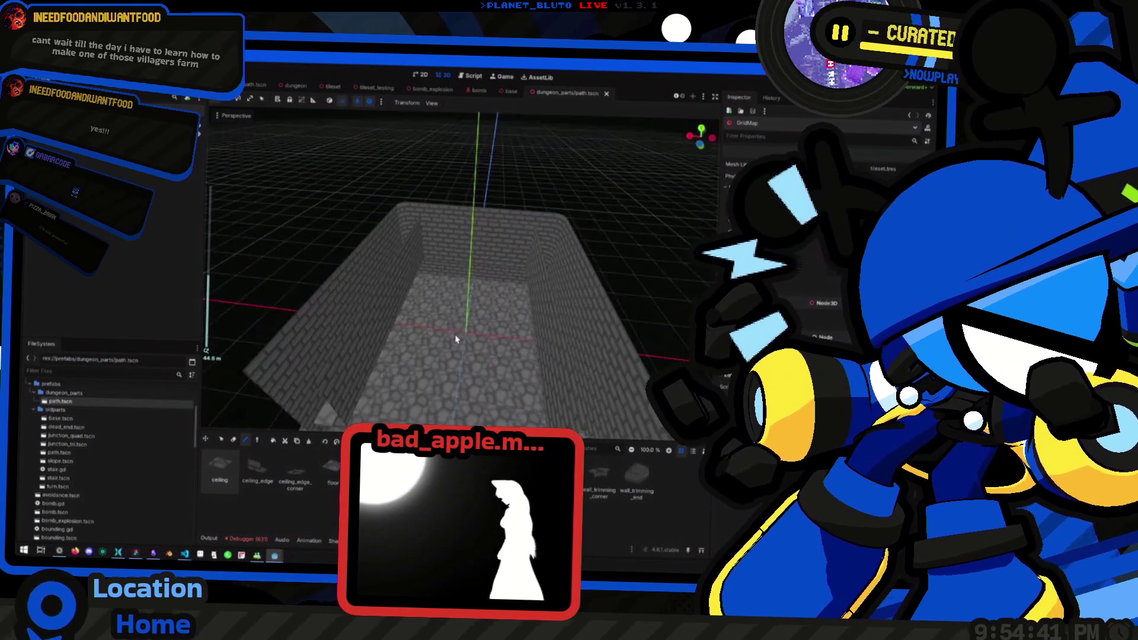
{"action": "scroll", "coordinate": [457, 339], "scroll_direction": "down", "scroll_amount": 3}
{"action": "scroll", "coordinate": [444, 298], "scroll_direction": "up", "scroll_amount": 5}
{"action": "mouse_move", "coordinate": [350, 295]}
{"action": "left_mouse_down"}
{"action": "mouse_move", "coordinate": [293, 403]}
{"action": "mouse_move", "coordinate": [269, 390]}
{"action": "mouse_move", "coordinate": [379, 395]}
{"action": "mouse_move", "coordinate": [418, 356]}
{"action": "mouse_move", "coordinate": [557, 394]}
{"action": "mouse_move", "coordinate": [443, 287]}
{"action": "mouse_move", "coordinate": [465, 279]}
{"action": "mouse_move", "coordinate": [449, 288]}
{"action": "left_mouse_up"}
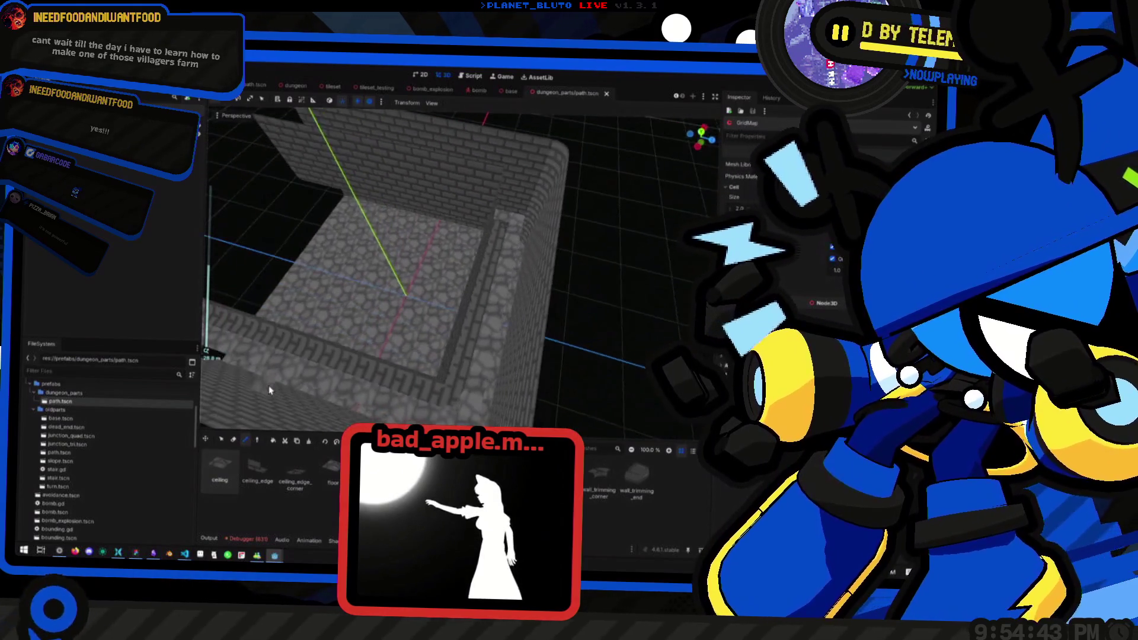
{"action": "scroll", "coordinate": [464, 279], "scroll_direction": "down", "scroll_amount": 2}
{"action": "left_click_drag", "start_coordinate": [443, 299], "coordinate": [481, 303]}
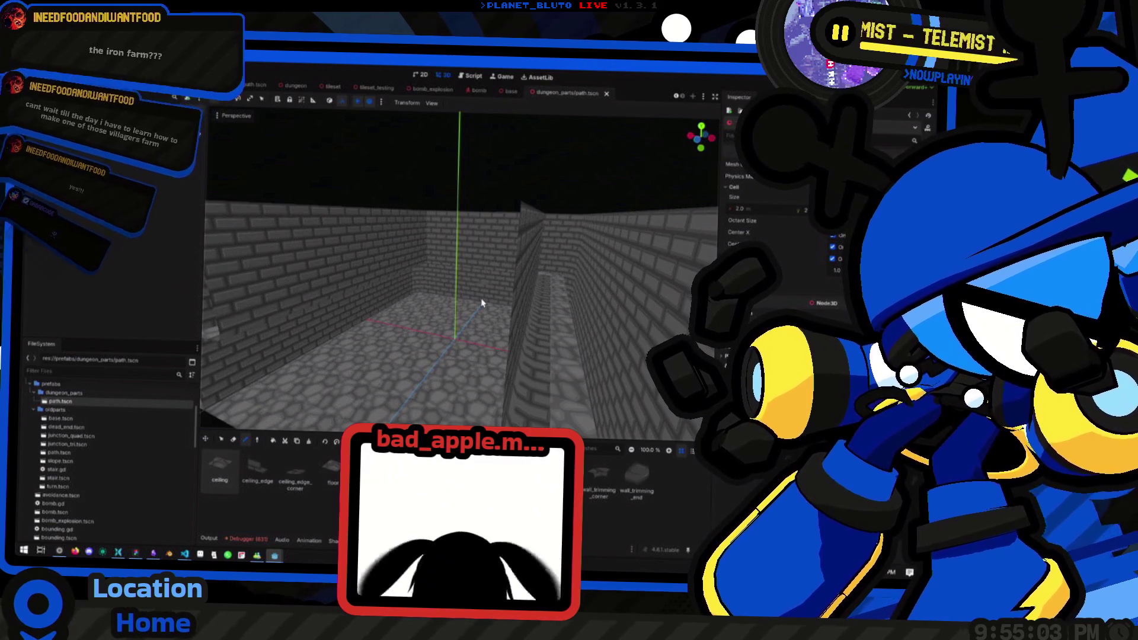
{"action": "left_click_drag", "start_coordinate": [330, 226], "coordinate": [480, 325]}
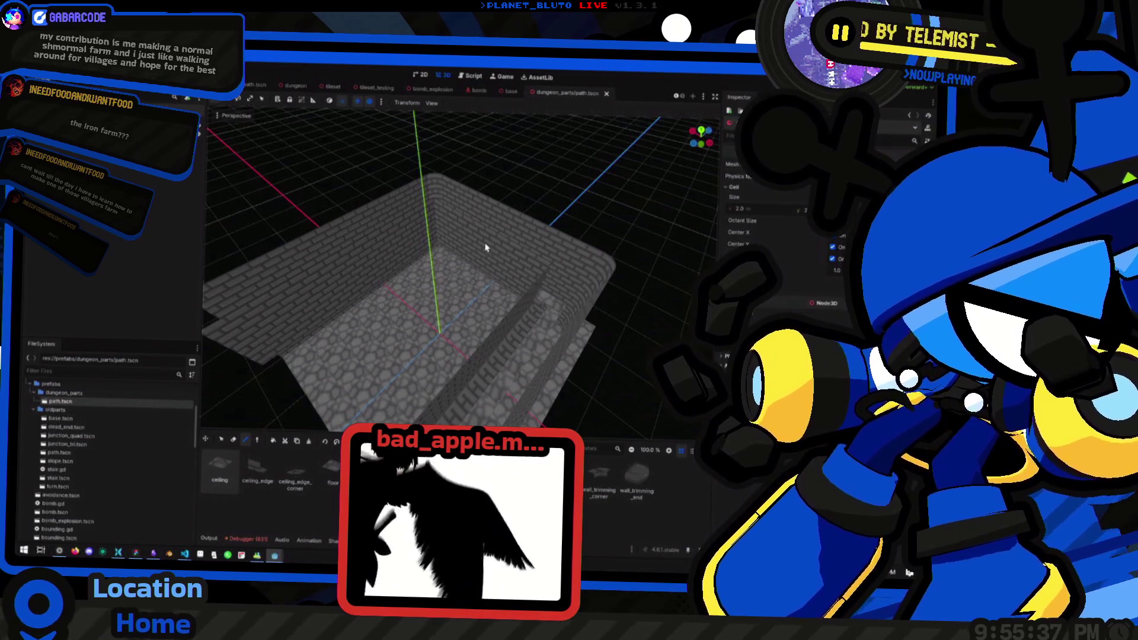
Look down the brick corridor's length from a few nearby angles.
{"action": "left_click_drag", "start_coordinate": [482, 246], "coordinate": [502, 228]}
{"action": "scroll", "coordinate": [498, 239], "scroll_direction": "down", "scroll_amount": 3}
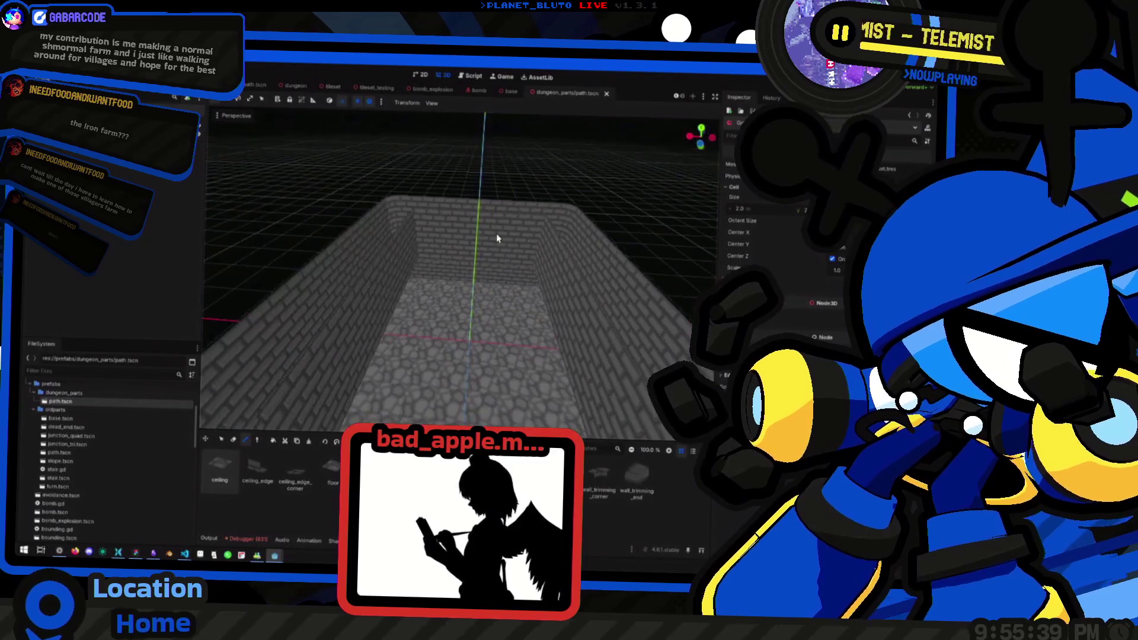
{"action": "scroll", "coordinate": [480, 300], "scroll_direction": "up", "scroll_amount": 2}
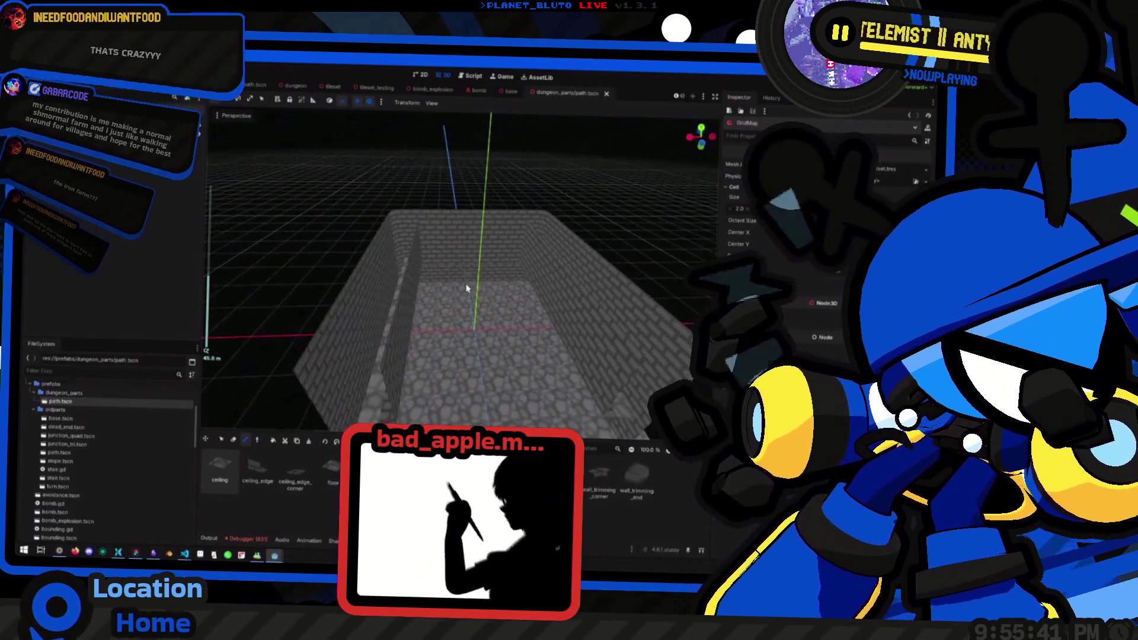
{"action": "mouse_move", "coordinate": [467, 288]}
{"action": "left_mouse_down"}
{"action": "mouse_move", "coordinate": [452, 284]}
{"action": "mouse_move", "coordinate": [451, 301]}
{"action": "mouse_move", "coordinate": [468, 291]}
{"action": "mouse_move", "coordinate": [470, 322]}
{"action": "mouse_move", "coordinate": [432, 318]}
{"action": "mouse_move", "coordinate": [483, 307]}
{"action": "mouse_move", "coordinate": [414, 302]}
{"action": "mouse_move", "coordinate": [451, 297]}
{"action": "mouse_move", "coordinate": [460, 272]}
{"action": "mouse_move", "coordinate": [437, 310]}
{"action": "mouse_move", "coordinate": [494, 302]}
{"action": "mouse_move", "coordinate": [511, 292]}
{"action": "mouse_move", "coordinate": [534, 228]}
{"action": "mouse_move", "coordinate": [533, 255]}
{"action": "mouse_move", "coordinate": [482, 233]}
{"action": "mouse_move", "coordinate": [626, 270]}
{"action": "mouse_move", "coordinate": [569, 244]}
{"action": "mouse_move", "coordinate": [462, 256]}
{"action": "mouse_move", "coordinate": [533, 337]}
{"action": "mouse_move", "coordinate": [532, 308]}
{"action": "mouse_move", "coordinate": [474, 341]}
{"action": "mouse_move", "coordinate": [415, 297]}
{"action": "mouse_move", "coordinate": [451, 309]}
{"action": "mouse_move", "coordinate": [445, 332]}
{"action": "mouse_move", "coordinate": [442, 287]}
{"action": "mouse_move", "coordinate": [456, 330]}
{"action": "mouse_move", "coordinate": [453, 293]}
{"action": "mouse_move", "coordinate": [490, 287]}
{"action": "mouse_move", "coordinate": [495, 309]}
{"action": "mouse_move", "coordinate": [482, 318]}
{"action": "mouse_move", "coordinate": [517, 374]}
{"action": "mouse_move", "coordinate": [420, 330]}
{"action": "mouse_move", "coordinate": [452, 284]}
{"action": "mouse_move", "coordinate": [457, 300]}
{"action": "left_mouse_up"}
{"action": "scroll", "coordinate": [533, 338], "scroll_direction": "down", "scroll_amount": 5}
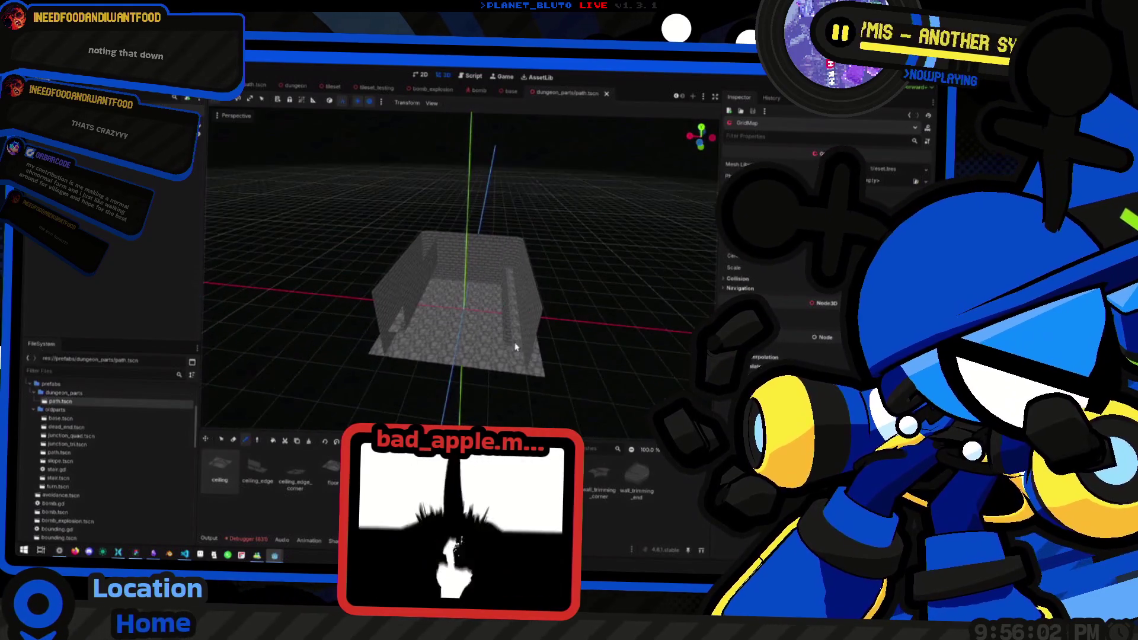
{"action": "scroll", "coordinate": [441, 341], "scroll_direction": "up", "scroll_amount": 4}
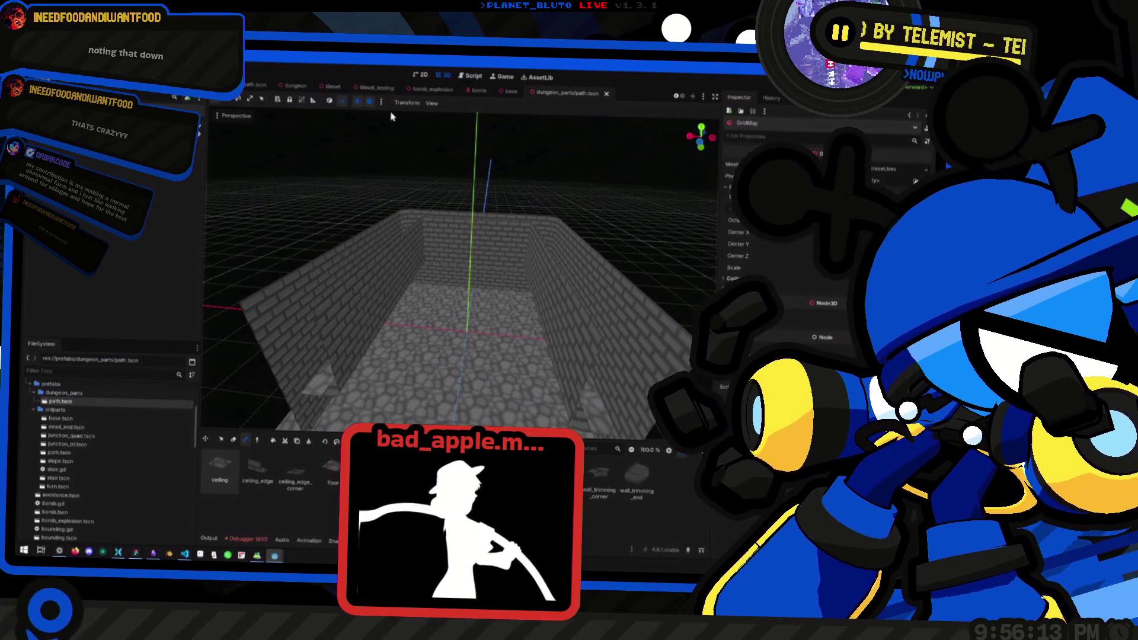
{"action": "left_click", "coordinate": [381, 102]}
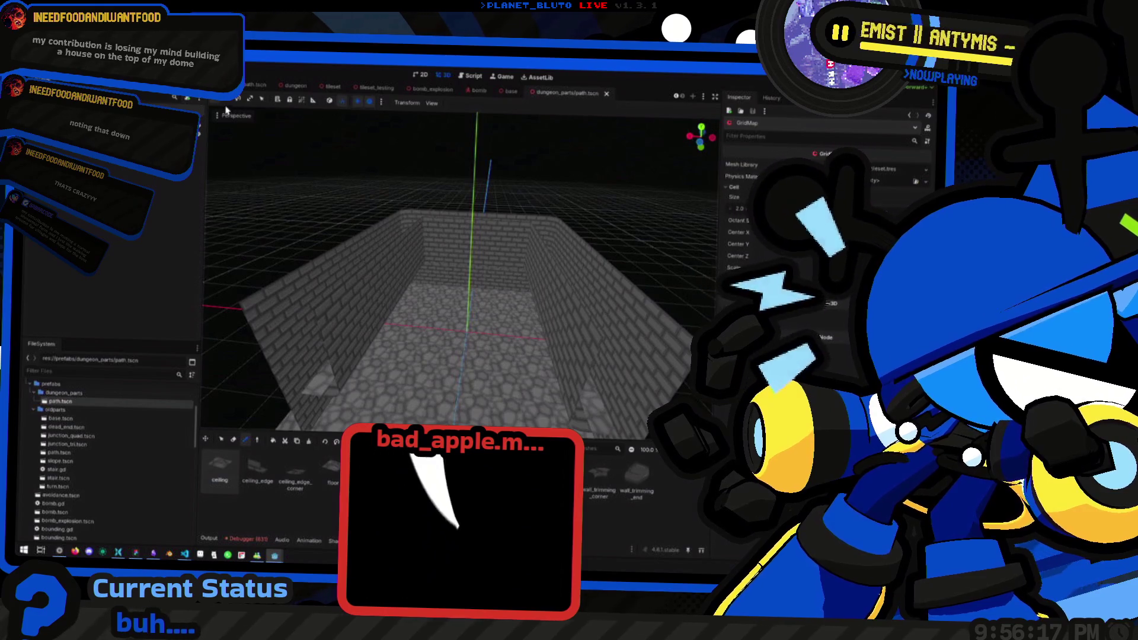
{"action": "scroll", "coordinate": [771, 249], "scroll_direction": "up", "scroll_amount": 3}
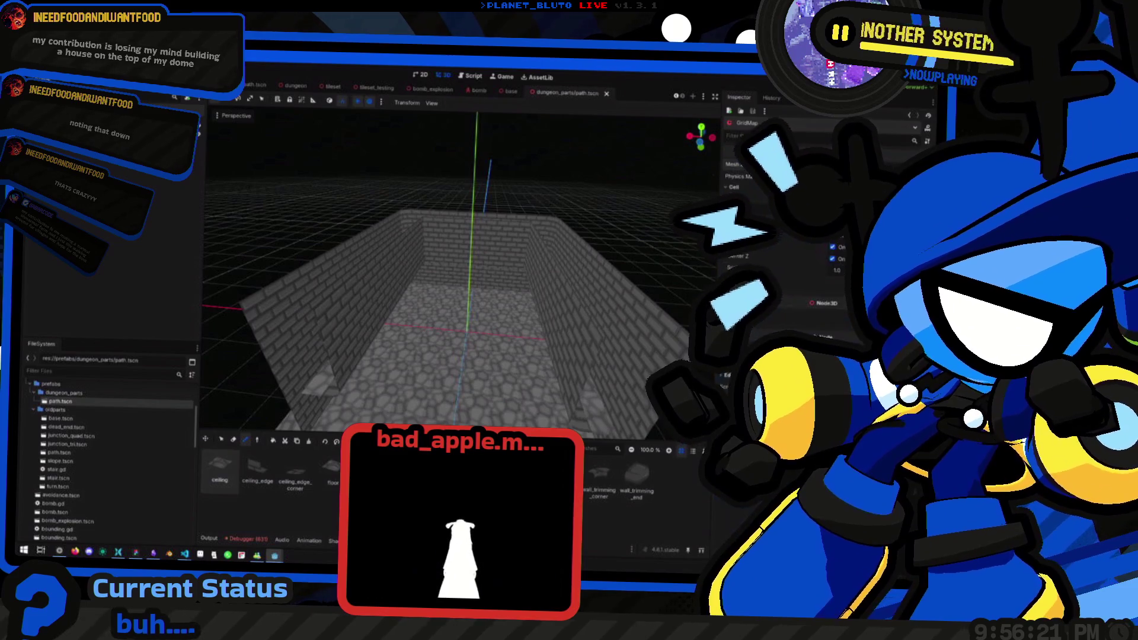
Bring up the GridMap's mesh library and switch to the Select tool.
{"action": "left_click", "coordinate": [765, 164]}
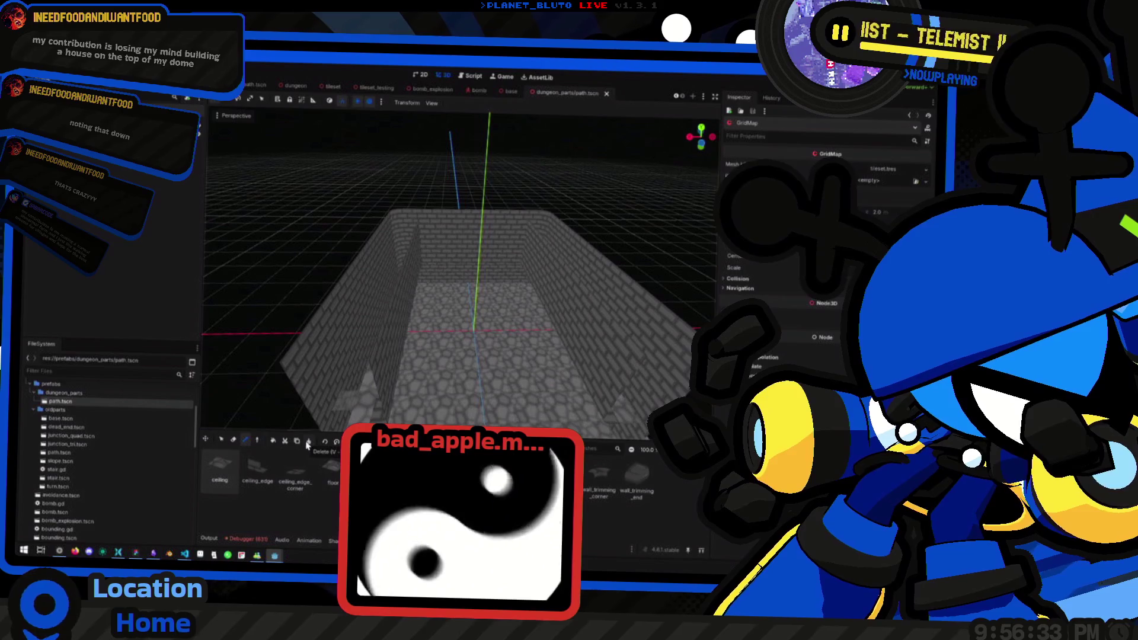
{"action": "left_click", "coordinate": [221, 439]}
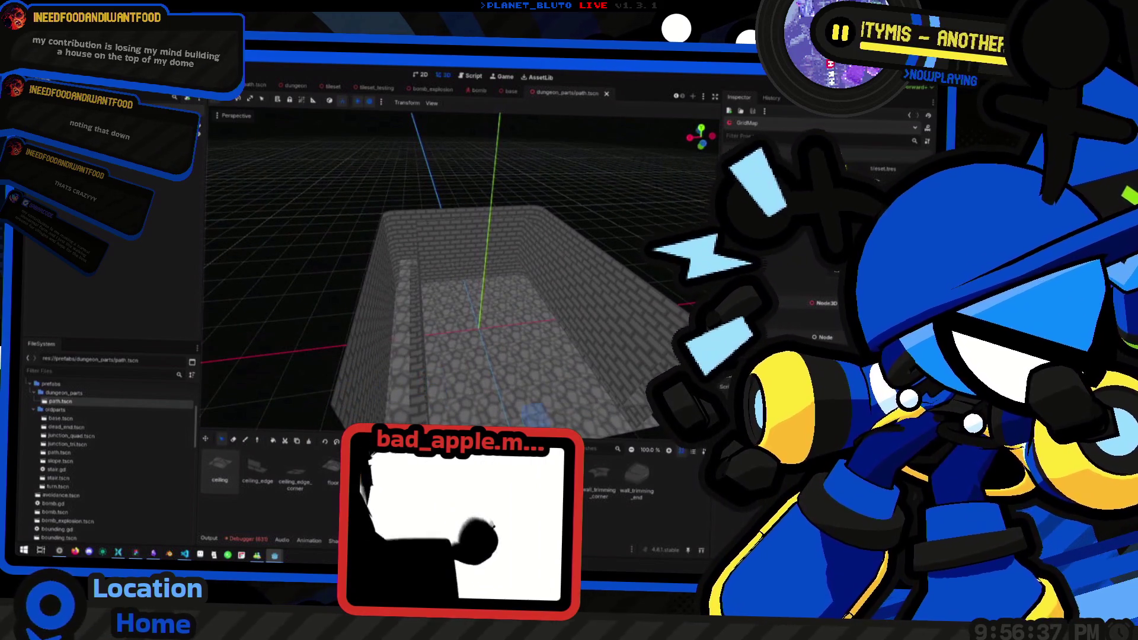
{"action": "left_click_drag", "start_coordinate": [482, 393], "coordinate": [401, 297]}
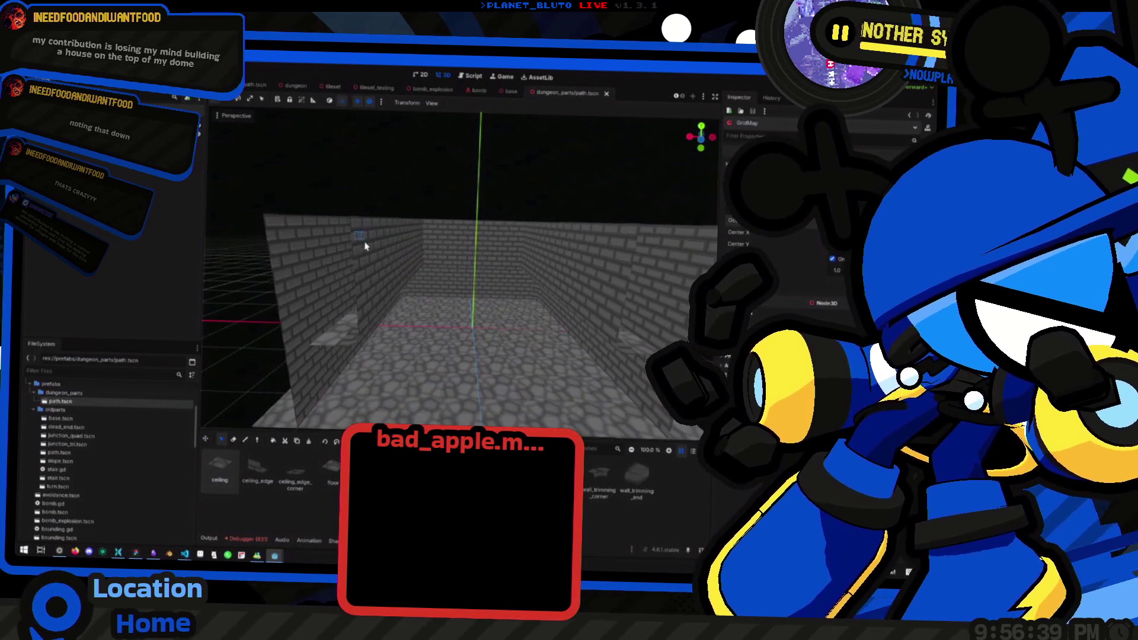
{"action": "mouse_move", "coordinate": [361, 253]}
{"action": "left_mouse_down"}
{"action": "mouse_move", "coordinate": [368, 247]}
{"action": "mouse_move", "coordinate": [381, 280]}
{"action": "left_mouse_up"}
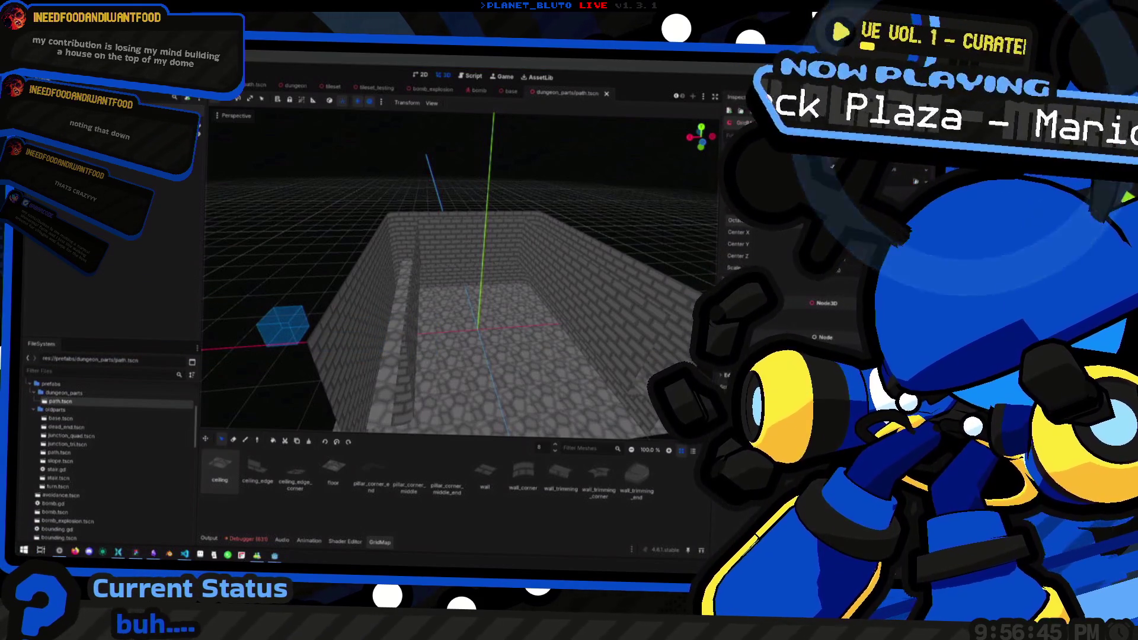
Select the cells across the room interior and delete them.
{"action": "mouse_move", "coordinate": [453, 254]}
{"action": "left_mouse_down"}
{"action": "mouse_move", "coordinate": [437, 266]}
{"action": "mouse_move", "coordinate": [505, 333]}
{"action": "mouse_move", "coordinate": [394, 269]}
{"action": "mouse_move", "coordinate": [399, 312]}
{"action": "mouse_move", "coordinate": [361, 332]}
{"action": "mouse_move", "coordinate": [364, 280]}
{"action": "mouse_move", "coordinate": [437, 326]}
{"action": "mouse_move", "coordinate": [363, 326]}
{"action": "mouse_move", "coordinate": [395, 305]}
{"action": "mouse_move", "coordinate": [391, 287]}
{"action": "mouse_move", "coordinate": [386, 300]}
{"action": "mouse_move", "coordinate": [368, 292]}
{"action": "left_mouse_up"}
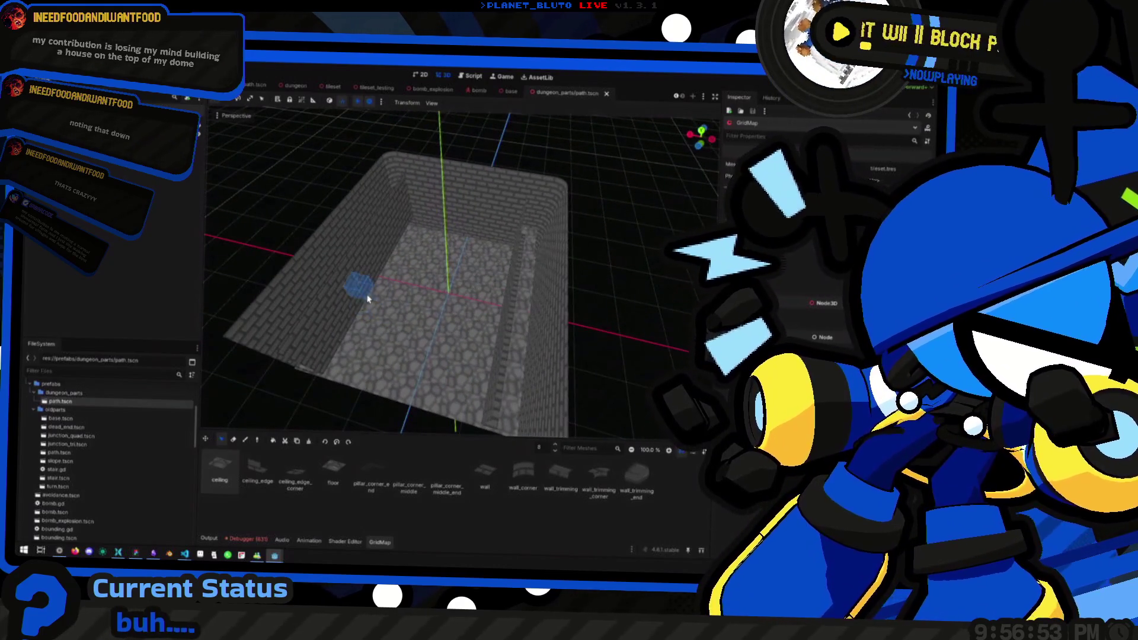
{"action": "mouse_move", "coordinate": [287, 349]}
{"action": "left_mouse_down"}
{"action": "mouse_move", "coordinate": [524, 214]}
{"action": "mouse_move", "coordinate": [451, 219]}
{"action": "mouse_move", "coordinate": [365, 190]}
{"action": "mouse_move", "coordinate": [348, 217]}
{"action": "mouse_move", "coordinate": [539, 157]}
{"action": "left_mouse_up"}
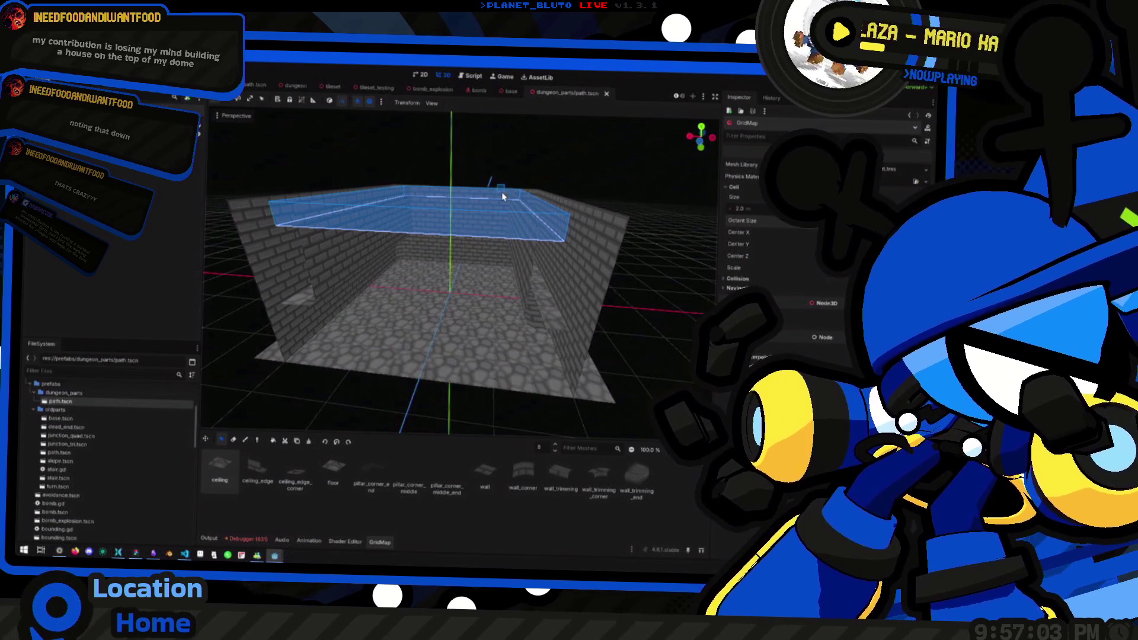
{"action": "key", "text": "Delete"}
Drop the editing level from 5 to 4 and box-select the room's floor cells.
{"action": "mouse_move", "coordinate": [463, 196]}
{"action": "left_mouse_down"}
{"action": "mouse_move", "coordinate": [429, 233]}
{"action": "mouse_move", "coordinate": [374, 248]}
{"action": "mouse_move", "coordinate": [330, 295]}
{"action": "mouse_move", "coordinate": [492, 232]}
{"action": "mouse_move", "coordinate": [457, 280]}
{"action": "mouse_move", "coordinate": [477, 234]}
{"action": "mouse_move", "coordinate": [338, 347]}
{"action": "mouse_move", "coordinate": [523, 208]}
{"action": "mouse_move", "coordinate": [405, 212]}
{"action": "mouse_move", "coordinate": [396, 223]}
{"action": "mouse_move", "coordinate": [504, 213]}
{"action": "left_mouse_up"}
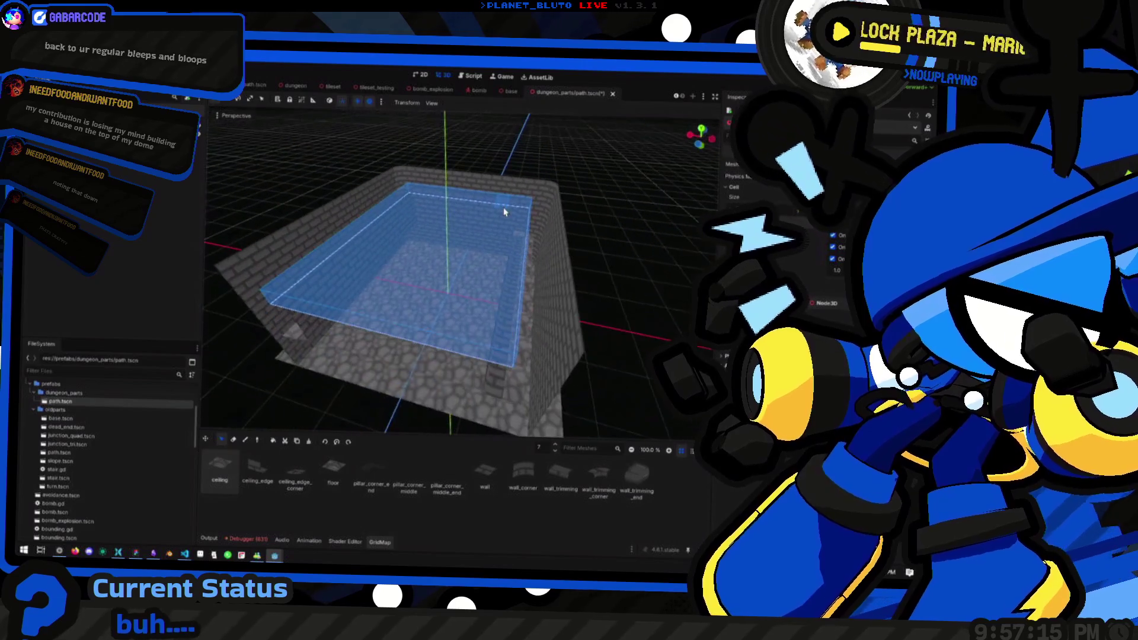
{"action": "mouse_move", "coordinate": [448, 284]}
{"action": "left_mouse_down"}
{"action": "mouse_move", "coordinate": [469, 279]}
{"action": "mouse_move", "coordinate": [458, 297]}
{"action": "mouse_move", "coordinate": [461, 287]}
{"action": "mouse_move", "coordinate": [473, 301]}
{"action": "mouse_move", "coordinate": [435, 257]}
{"action": "mouse_move", "coordinate": [460, 356]}
{"action": "mouse_move", "coordinate": [382, 294]}
{"action": "mouse_move", "coordinate": [406, 321]}
{"action": "mouse_move", "coordinate": [409, 301]}
{"action": "mouse_move", "coordinate": [500, 217]}
{"action": "mouse_move", "coordinate": [463, 320]}
{"action": "mouse_move", "coordinate": [475, 261]}
{"action": "mouse_move", "coordinate": [394, 354]}
{"action": "left_mouse_up"}
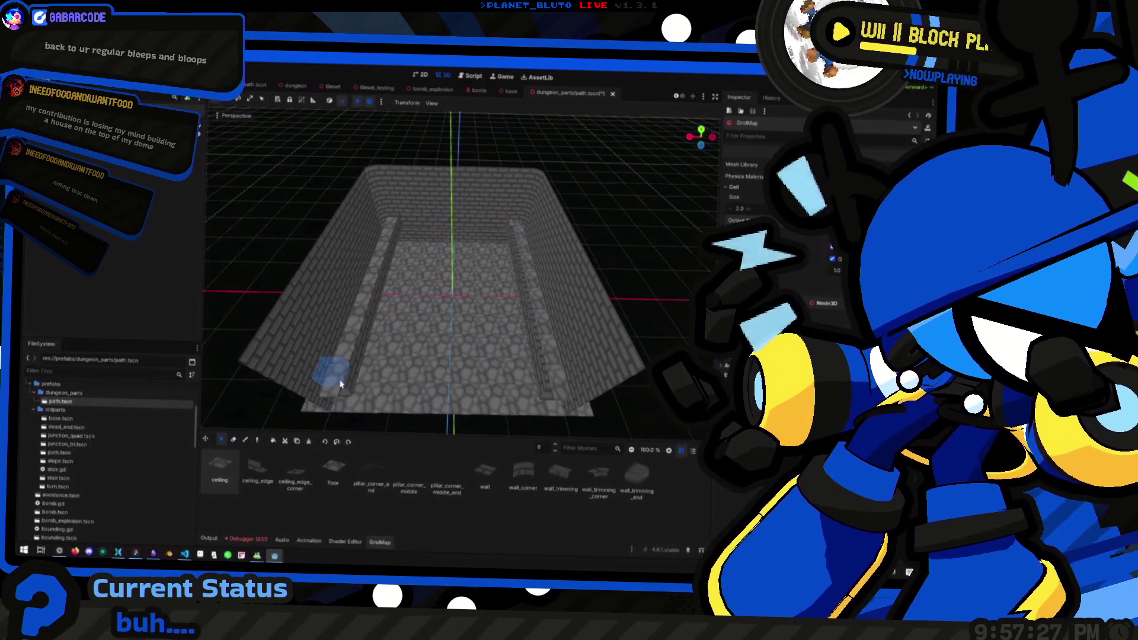
{"action": "mouse_move", "coordinate": [338, 380]}
{"action": "left_mouse_down"}
{"action": "mouse_move", "coordinate": [514, 216]}
{"action": "mouse_move", "coordinate": [483, 261]}
{"action": "mouse_move", "coordinate": [482, 249]}
{"action": "mouse_move", "coordinate": [462, 265]}
{"action": "left_mouse_up"}
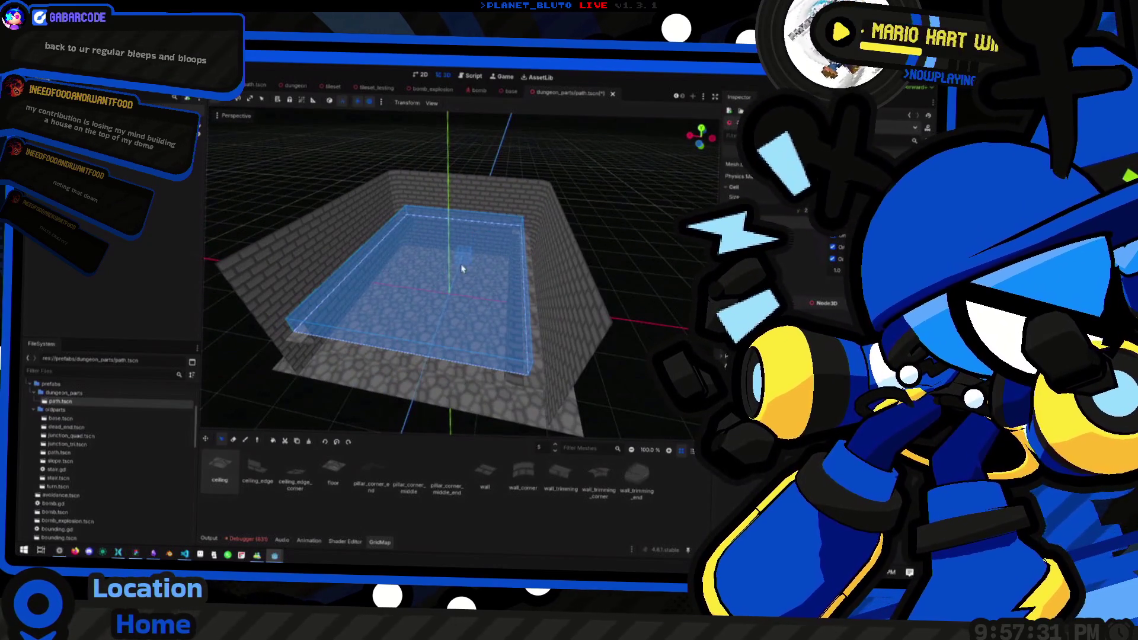
{"action": "key", "text": "Escape"}
{"action": "left_click_drag", "start_coordinate": [428, 310], "coordinate": [442, 332]}
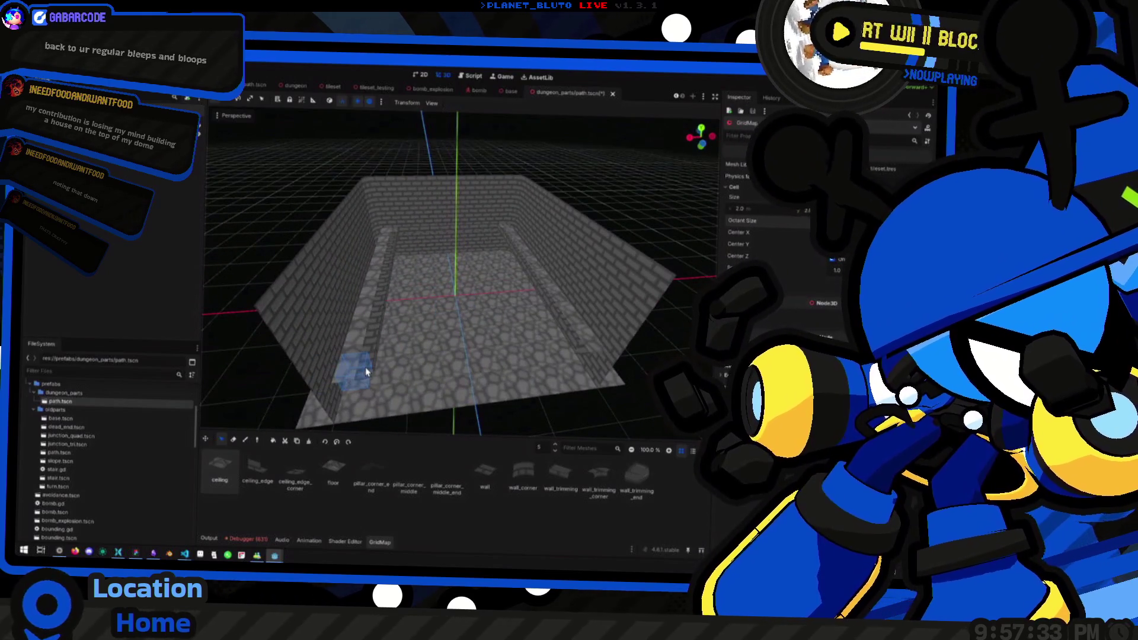
{"action": "key", "text": "q"}
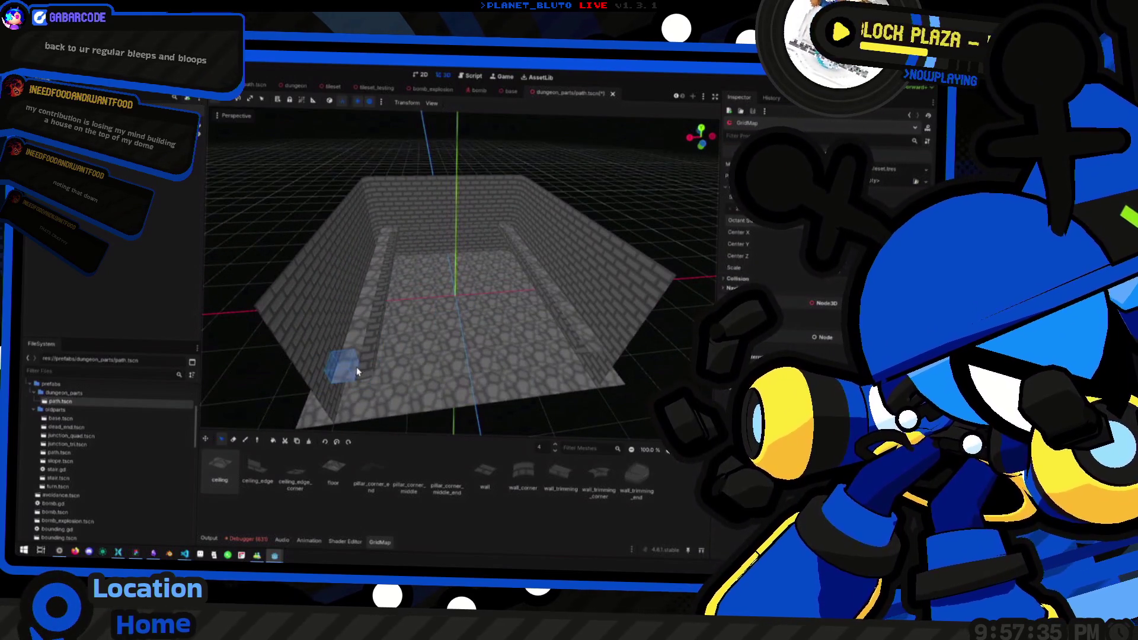
{"action": "mouse_move", "coordinate": [364, 374]}
{"action": "left_mouse_down"}
{"action": "mouse_move", "coordinate": [496, 236]}
{"action": "mouse_move", "coordinate": [454, 300]}
{"action": "left_mouse_up"}
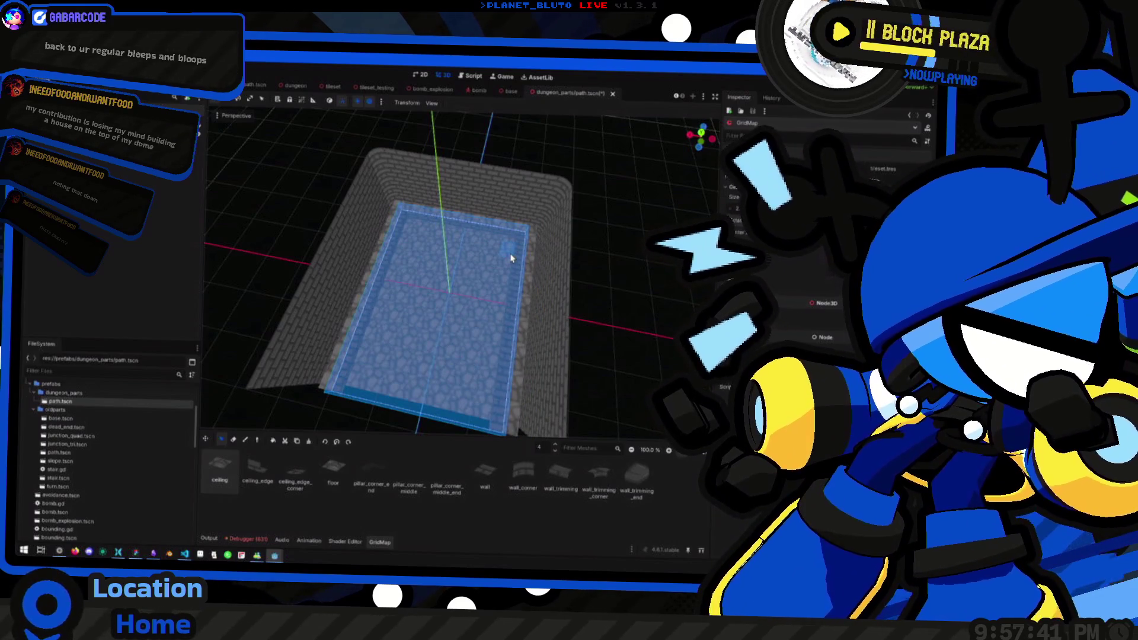
Copy the left trim strip and place the duplicate along the right side of the room.
{"action": "left_click_drag", "start_coordinate": [506, 255], "coordinate": [455, 315]}
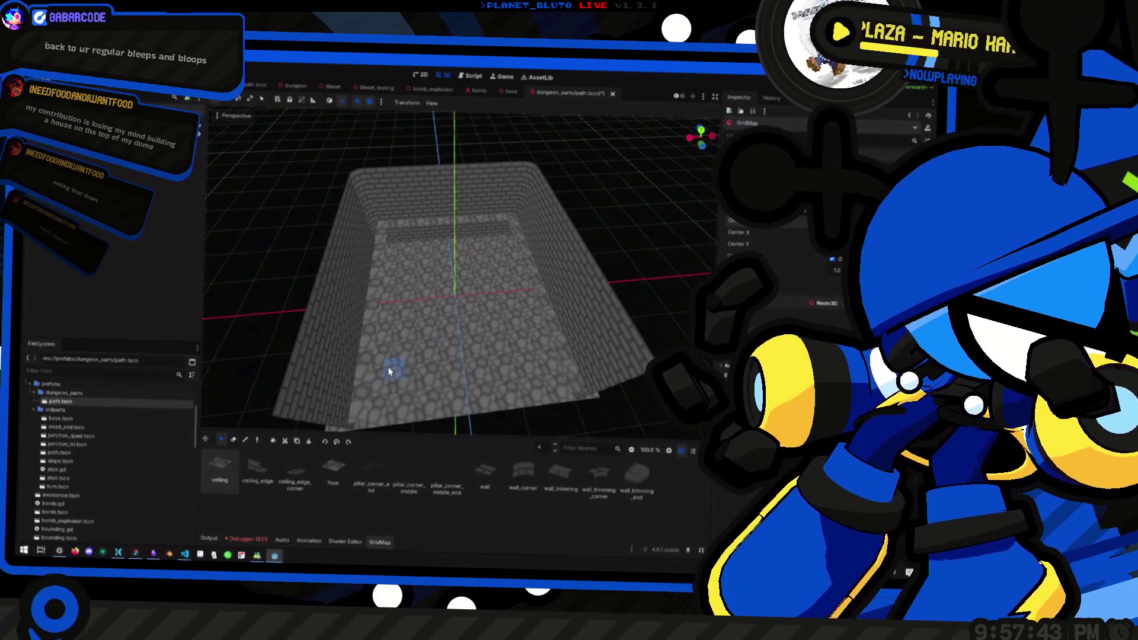
{"action": "key", "text": "ctrl+z"}
{"action": "left_click_drag", "start_coordinate": [375, 420], "coordinate": [389, 243]}
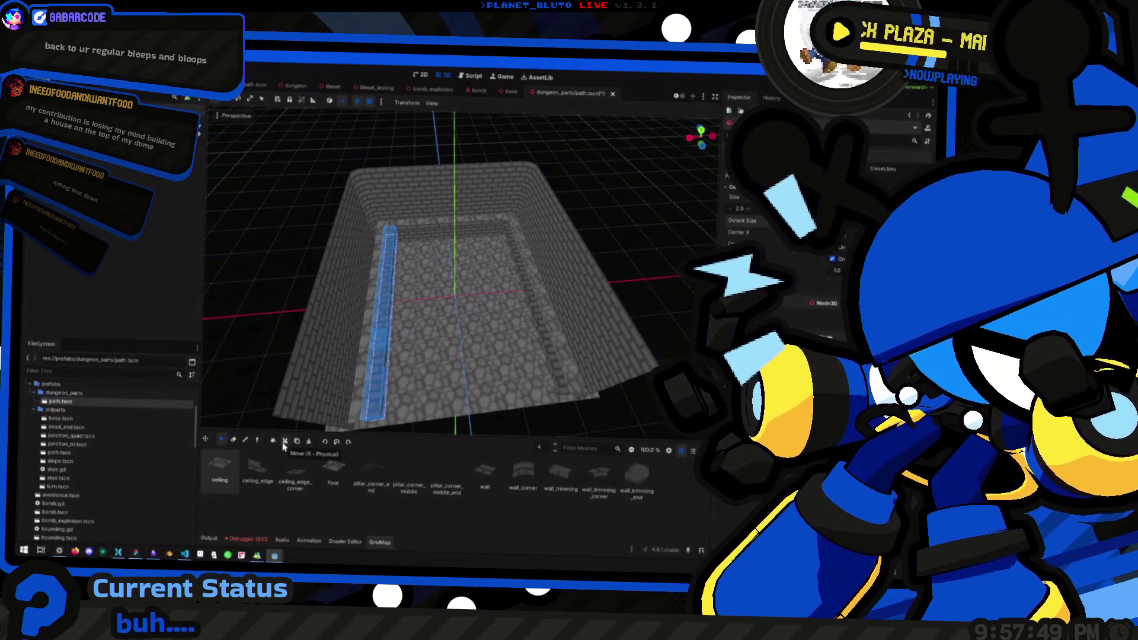
{"action": "key", "text": "ctrl+c"}
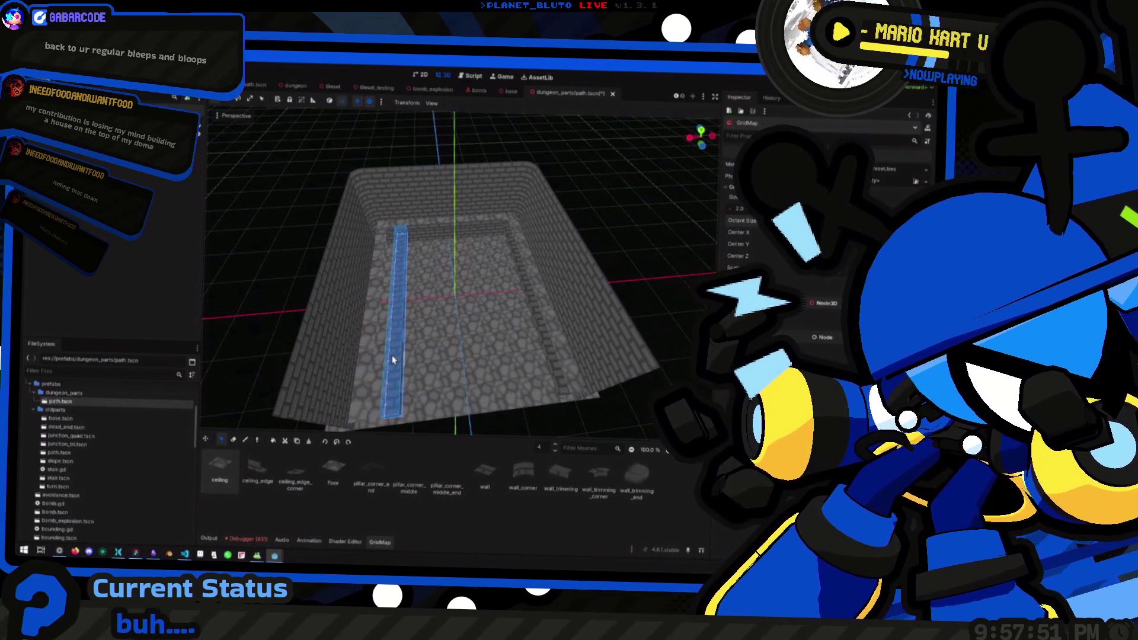
{"action": "mouse_move", "coordinate": [460, 362]}
{"action": "left_mouse_down"}
{"action": "mouse_move", "coordinate": [513, 354]}
{"action": "mouse_move", "coordinate": [514, 384]}
{"action": "mouse_move", "coordinate": [506, 396]}
{"action": "mouse_move", "coordinate": [456, 367]}
{"action": "left_mouse_up"}
{"action": "left_click", "coordinate": [382, 249]}
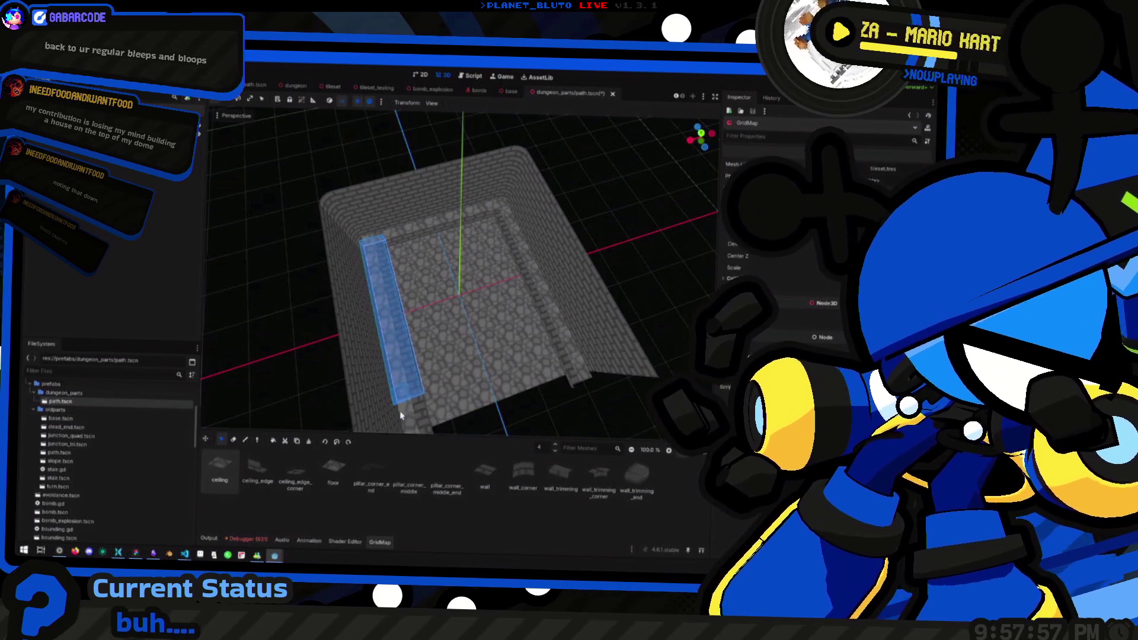
Select the right trim strip and rotate the copy twice to run along the back wall.
{"action": "left_click_drag", "start_coordinate": [453, 394], "coordinate": [457, 342]}
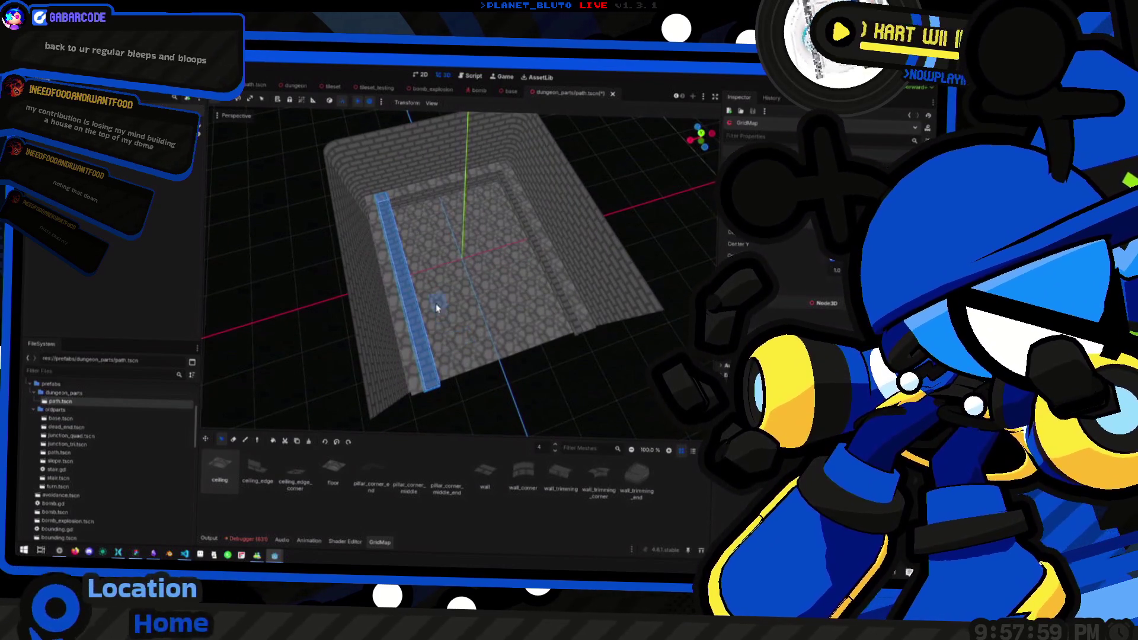
{"action": "left_click_drag", "start_coordinate": [420, 297], "coordinate": [462, 321]}
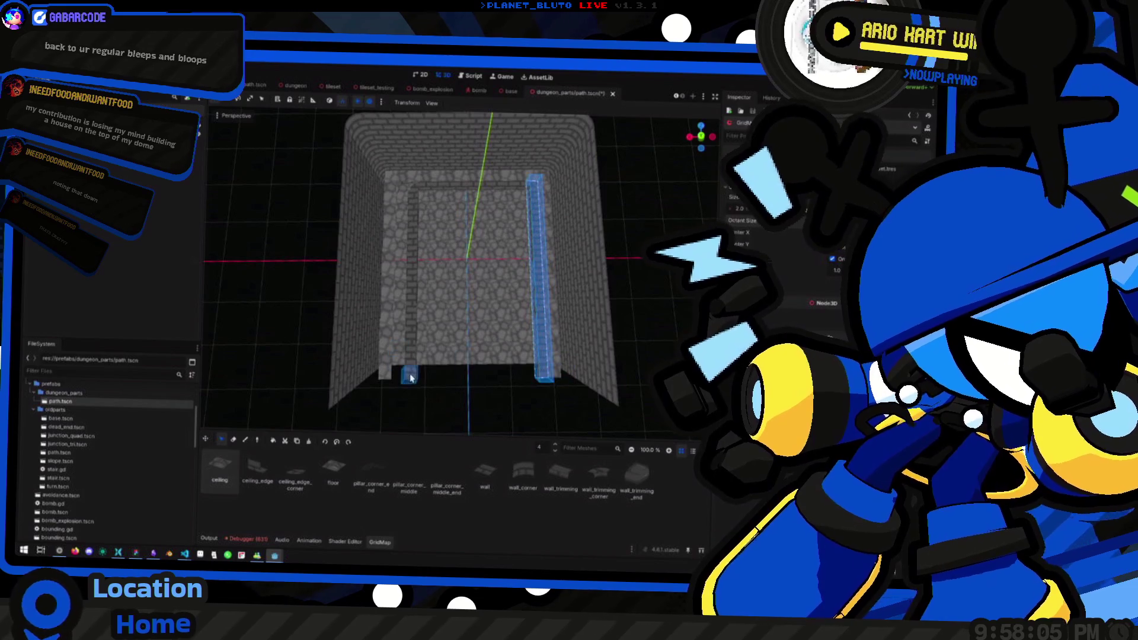
{"action": "left_click_drag", "start_coordinate": [411, 377], "coordinate": [413, 178]}
{"action": "left_click_drag", "start_coordinate": [547, 379], "coordinate": [529, 204]}
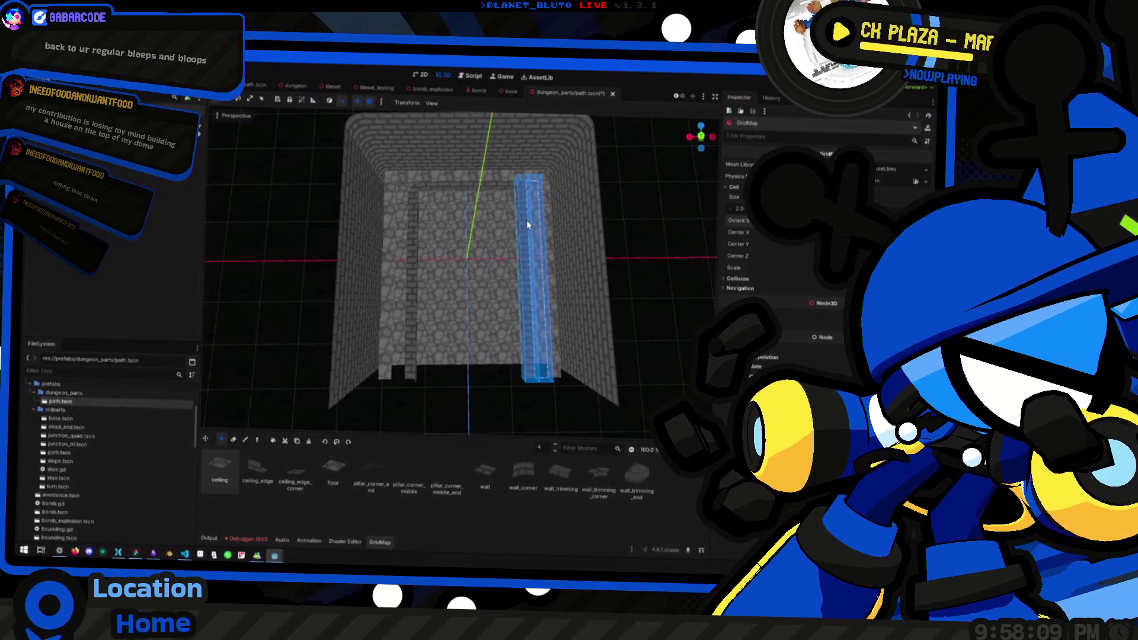
{"action": "key", "text": "s"}
{"action": "key", "text": "s"}
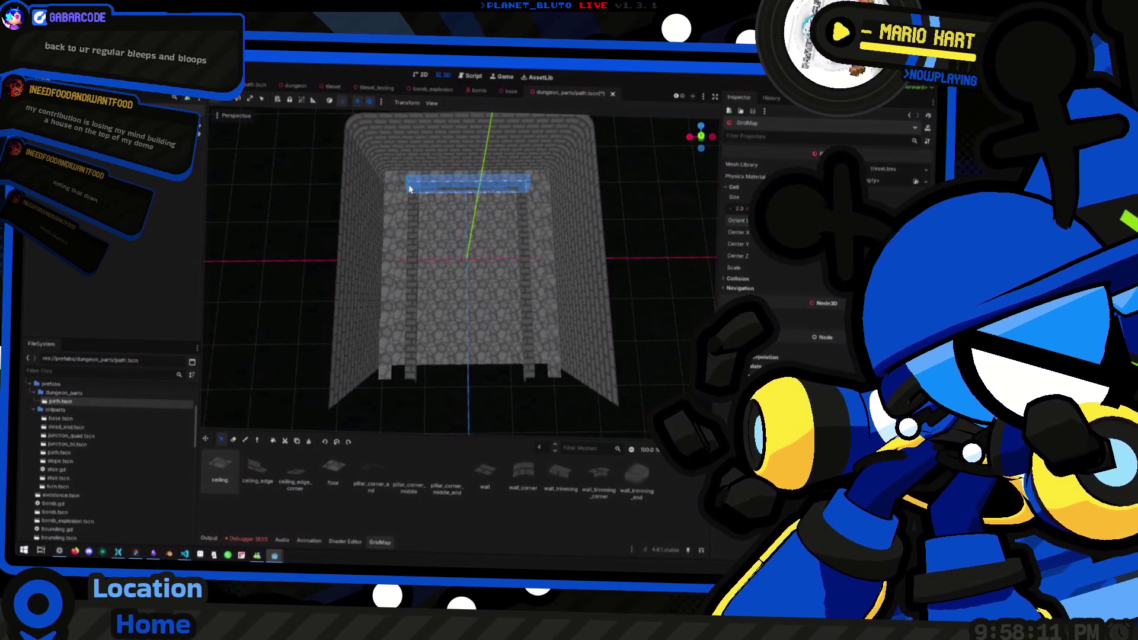
{"action": "key", "text": "s"}
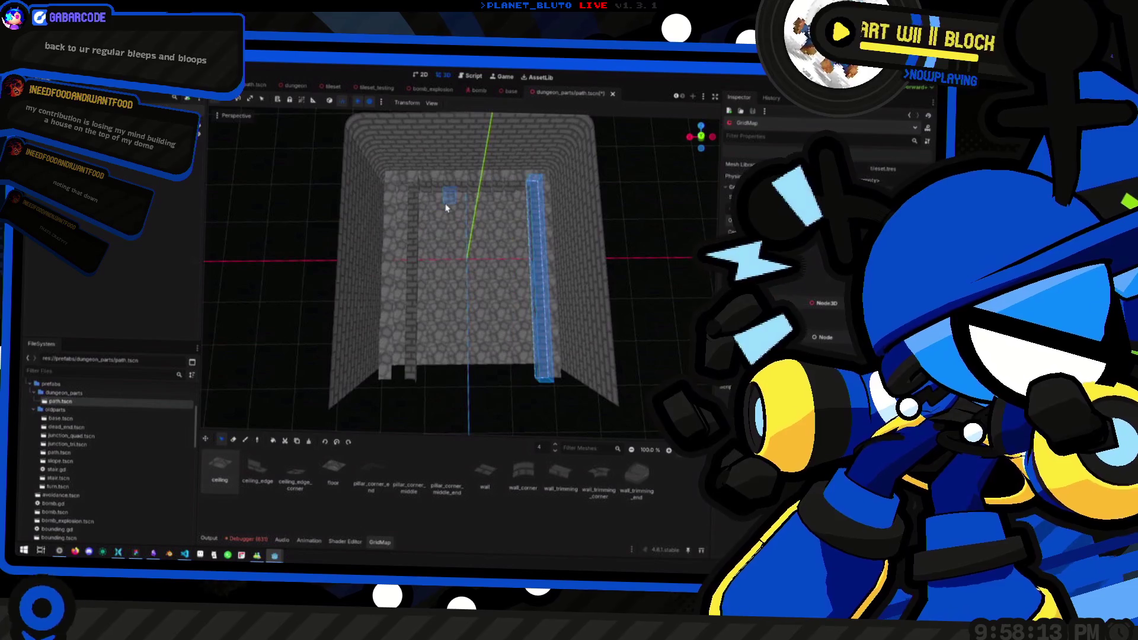
Position the rotated trim strip along the back wall.
{"action": "left_click_drag", "start_coordinate": [449, 273], "coordinate": [459, 220]}
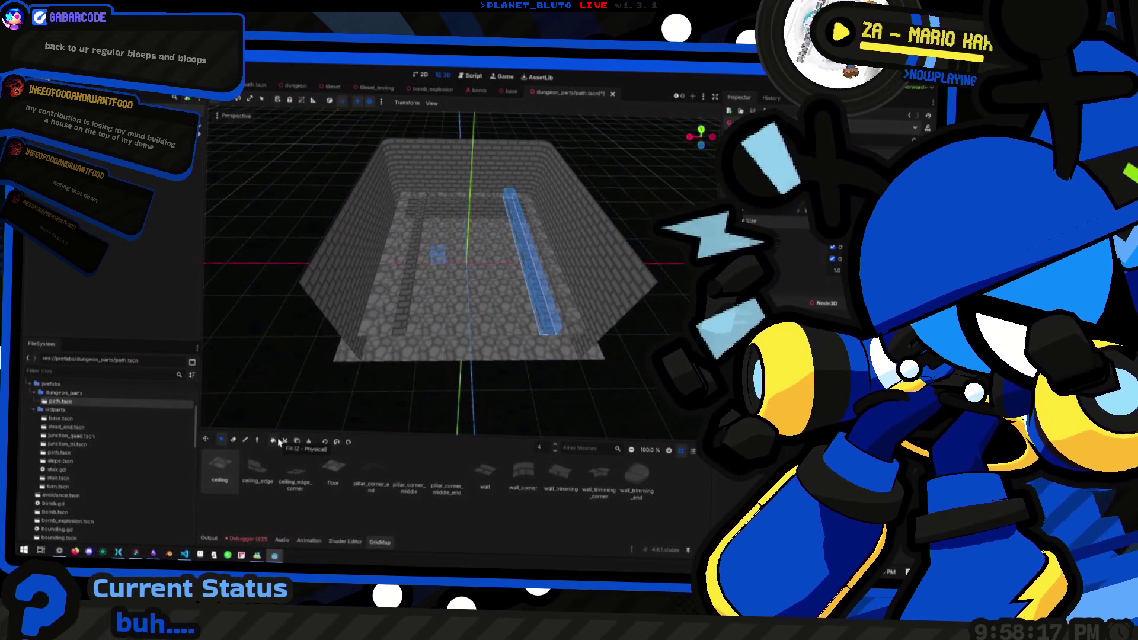
{"action": "left_click_drag", "start_coordinate": [321, 416], "coordinate": [423, 306]}
{"action": "left_click_drag", "start_coordinate": [449, 268], "coordinate": [432, 305]}
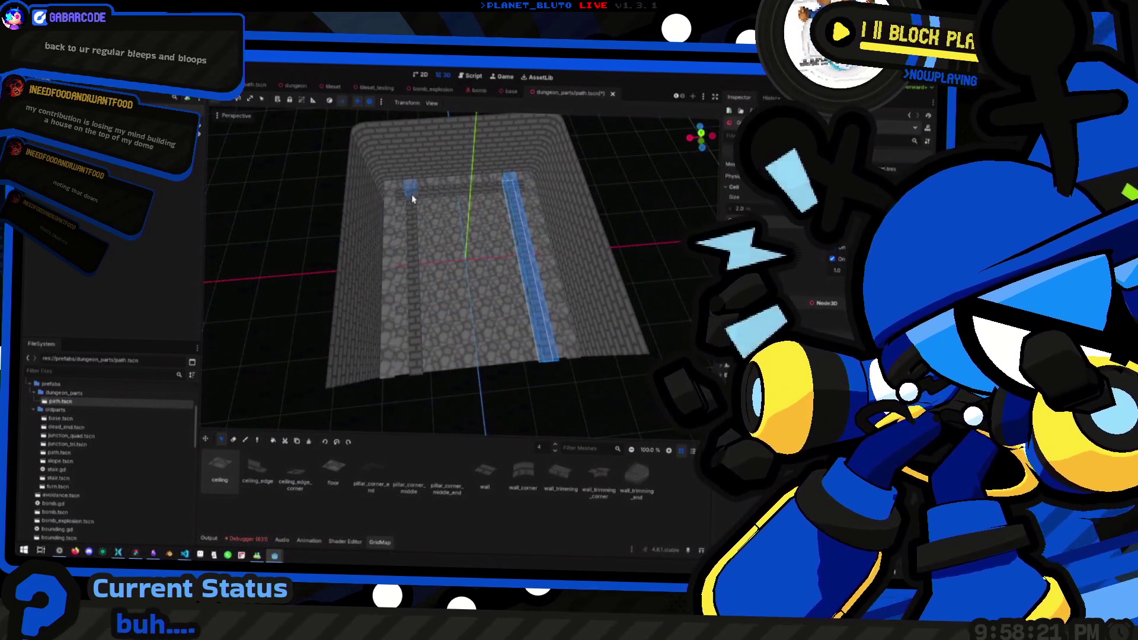
{"action": "left_click_drag", "start_coordinate": [414, 200], "coordinate": [510, 189]}
{"action": "mouse_move", "coordinate": [490, 248]}
{"action": "left_mouse_down"}
{"action": "mouse_move", "coordinate": [468, 280]}
{"action": "mouse_move", "coordinate": [492, 179]}
{"action": "mouse_move", "coordinate": [471, 254]}
{"action": "mouse_move", "coordinate": [468, 330]}
{"action": "left_mouse_up"}
{"action": "scroll", "coordinate": [468, 228], "scroll_direction": "up", "scroll_amount": 5}
{"action": "scroll", "coordinate": [471, 227], "scroll_direction": "down", "scroll_amount": 2}
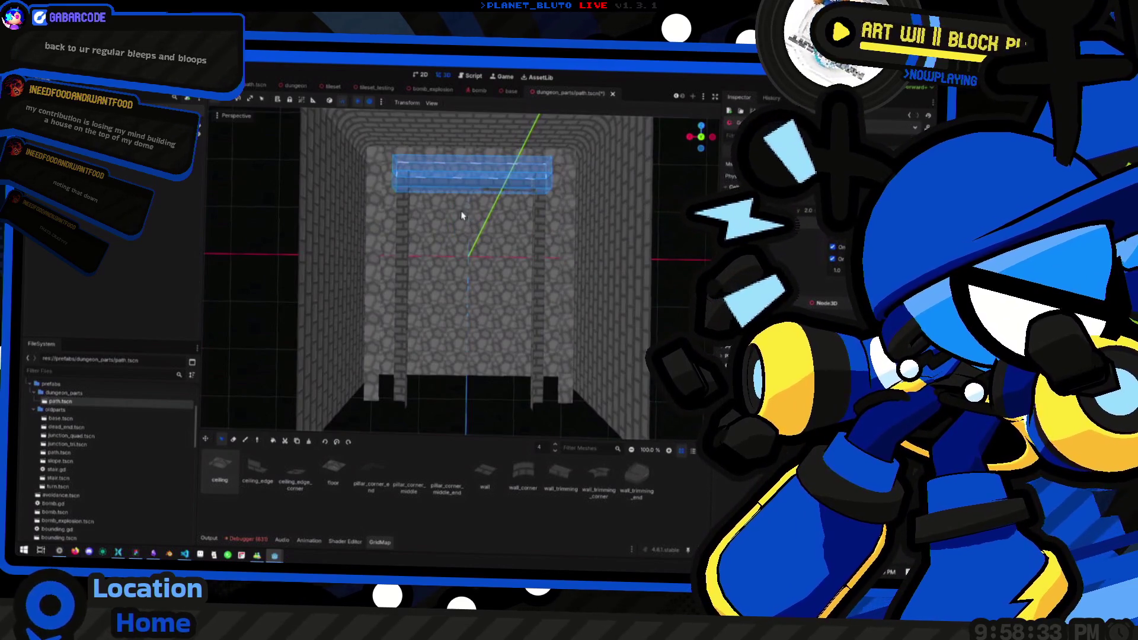
Inspect the wall trims, select the tall trim column, then deselect the GridMap with Escape.
{"action": "mouse_move", "coordinate": [460, 215]}
{"action": "left_mouse_down"}
{"action": "mouse_move", "coordinate": [537, 254]}
{"action": "mouse_move", "coordinate": [501, 261]}
{"action": "left_mouse_up"}
{"action": "mouse_move", "coordinate": [358, 390]}
{"action": "left_mouse_down"}
{"action": "mouse_move", "coordinate": [382, 179]}
{"action": "mouse_move", "coordinate": [537, 168]}
{"action": "mouse_move", "coordinate": [578, 397]}
{"action": "left_mouse_up"}
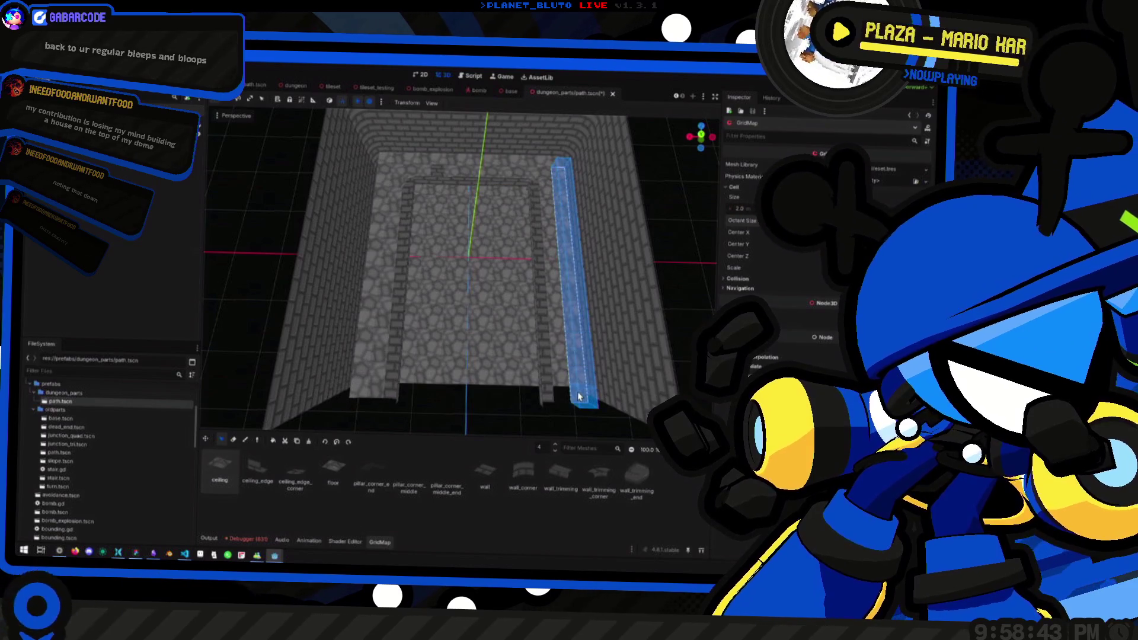
{"action": "mouse_move", "coordinate": [440, 362]}
{"action": "left_mouse_down"}
{"action": "mouse_move", "coordinate": [442, 285]}
{"action": "mouse_move", "coordinate": [515, 299]}
{"action": "left_mouse_up"}
{"action": "mouse_move", "coordinate": [590, 355]}
{"action": "left_mouse_down"}
{"action": "mouse_move", "coordinate": [559, 326]}
{"action": "mouse_move", "coordinate": [533, 343]}
{"action": "mouse_move", "coordinate": [557, 331]}
{"action": "mouse_move", "coordinate": [596, 354]}
{"action": "mouse_move", "coordinate": [515, 439]}
{"action": "mouse_move", "coordinate": [574, 431]}
{"action": "mouse_move", "coordinate": [462, 310]}
{"action": "mouse_move", "coordinate": [447, 419]}
{"action": "mouse_move", "coordinate": [471, 330]}
{"action": "mouse_move", "coordinate": [450, 166]}
{"action": "left_mouse_up"}
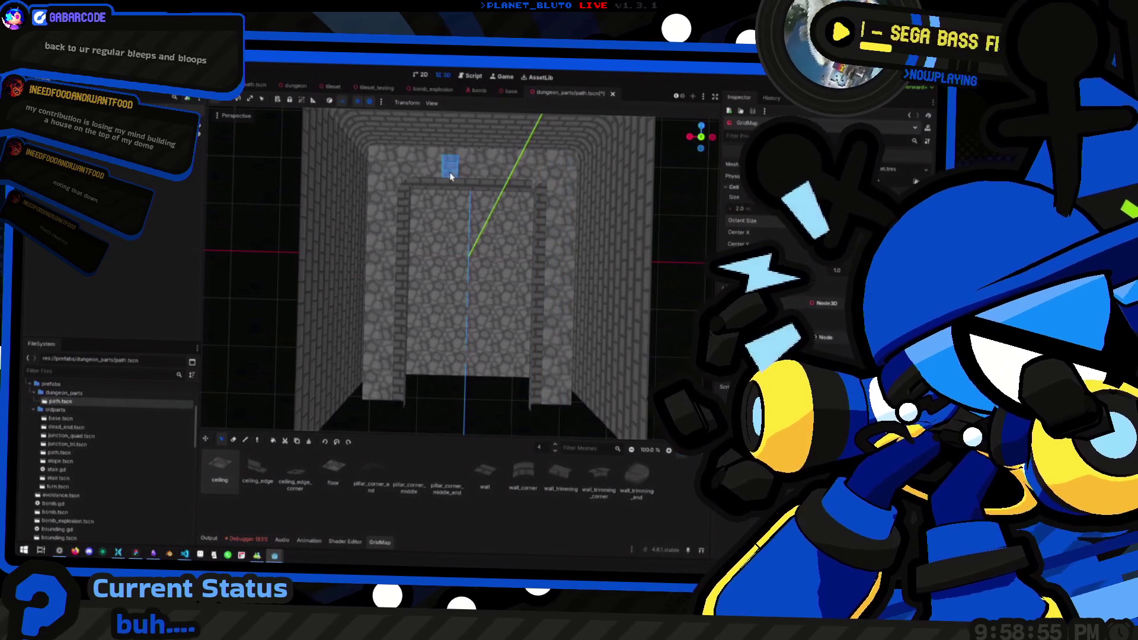
{"action": "key", "text": "Escape"}
{"action": "mouse_move", "coordinate": [490, 387]}
{"action": "left_mouse_down"}
{"action": "mouse_move", "coordinate": [484, 324]}
{"action": "mouse_move", "coordinate": [466, 318]}
{"action": "mouse_move", "coordinate": [451, 253]}
{"action": "mouse_move", "coordinate": [401, 231]}
{"action": "mouse_move", "coordinate": [492, 267]}
{"action": "mouse_move", "coordinate": [419, 285]}
{"action": "mouse_move", "coordinate": [498, 294]}
{"action": "mouse_move", "coordinate": [516, 340]}
{"action": "mouse_move", "coordinate": [539, 285]}
{"action": "mouse_move", "coordinate": [500, 290]}
{"action": "mouse_move", "coordinate": [539, 328]}
{"action": "mouse_move", "coordinate": [478, 294]}
{"action": "mouse_move", "coordinate": [497, 307]}
{"action": "mouse_move", "coordinate": [460, 315]}
{"action": "mouse_move", "coordinate": [516, 304]}
{"action": "mouse_move", "coordinate": [437, 305]}
{"action": "mouse_move", "coordinate": [475, 322]}
{"action": "mouse_move", "coordinate": [470, 338]}
{"action": "left_mouse_up"}
Reselect the GridMap and select the trim strip along the left wall.
{"action": "left_click_drag", "start_coordinate": [365, 392], "coordinate": [476, 399]}
{"action": "scroll", "coordinate": [514, 458], "scroll_direction": "down", "scroll_amount": 3}
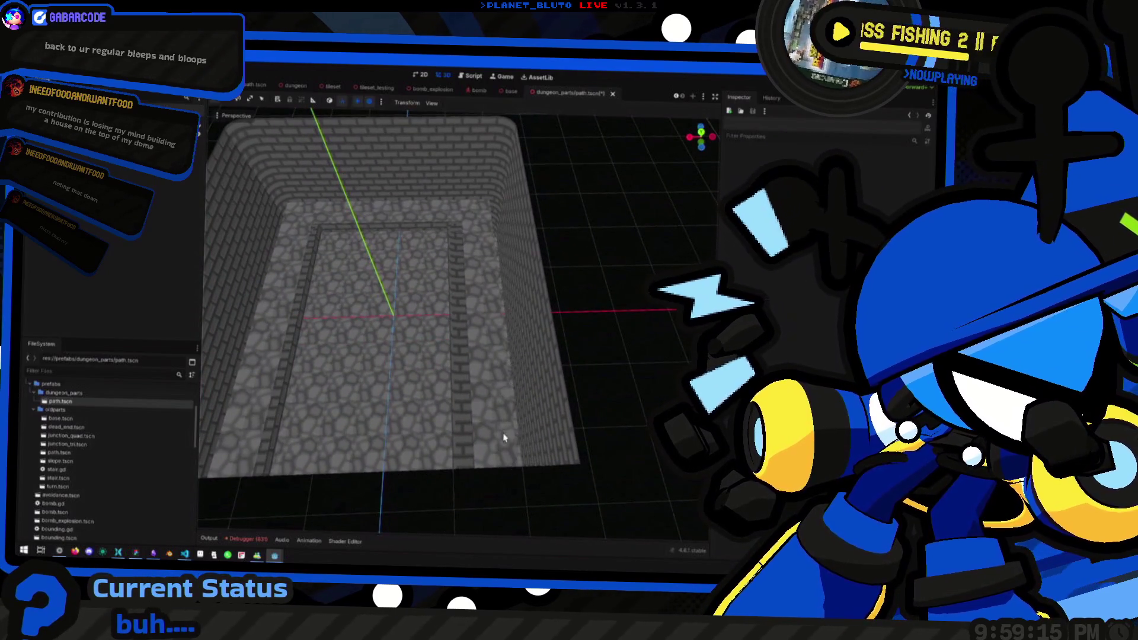
{"action": "mouse_move", "coordinate": [307, 330]}
{"action": "left_mouse_down"}
{"action": "mouse_move", "coordinate": [379, 324]}
{"action": "mouse_move", "coordinate": [341, 403]}
{"action": "left_mouse_up"}
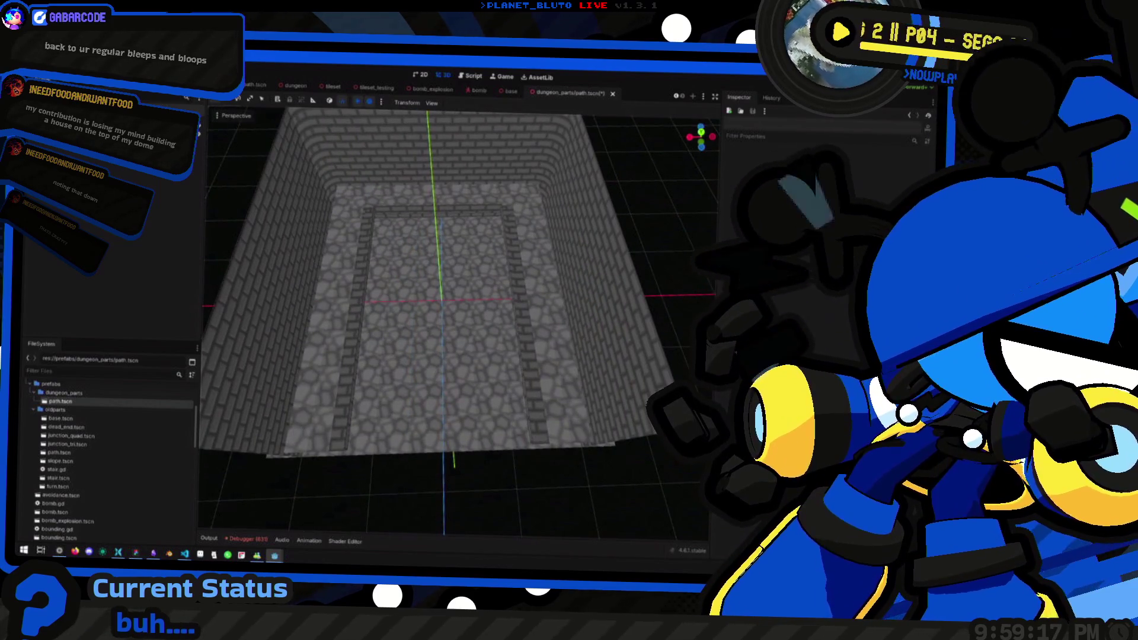
{"action": "mouse_move", "coordinate": [543, 381]}
{"action": "left_mouse_down"}
{"action": "mouse_move", "coordinate": [472, 374]}
{"action": "mouse_move", "coordinate": [476, 186]}
{"action": "left_mouse_up"}
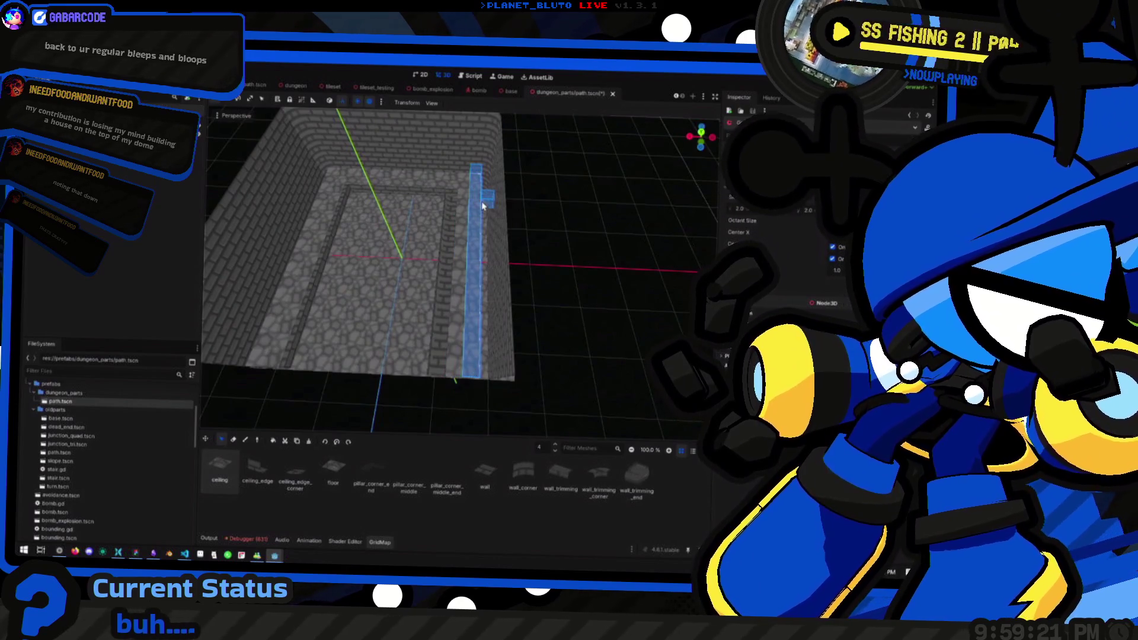
{"action": "left_click_drag", "start_coordinate": [489, 203], "coordinate": [390, 250]}
{"action": "left_click_drag", "start_coordinate": [383, 197], "coordinate": [319, 414]}
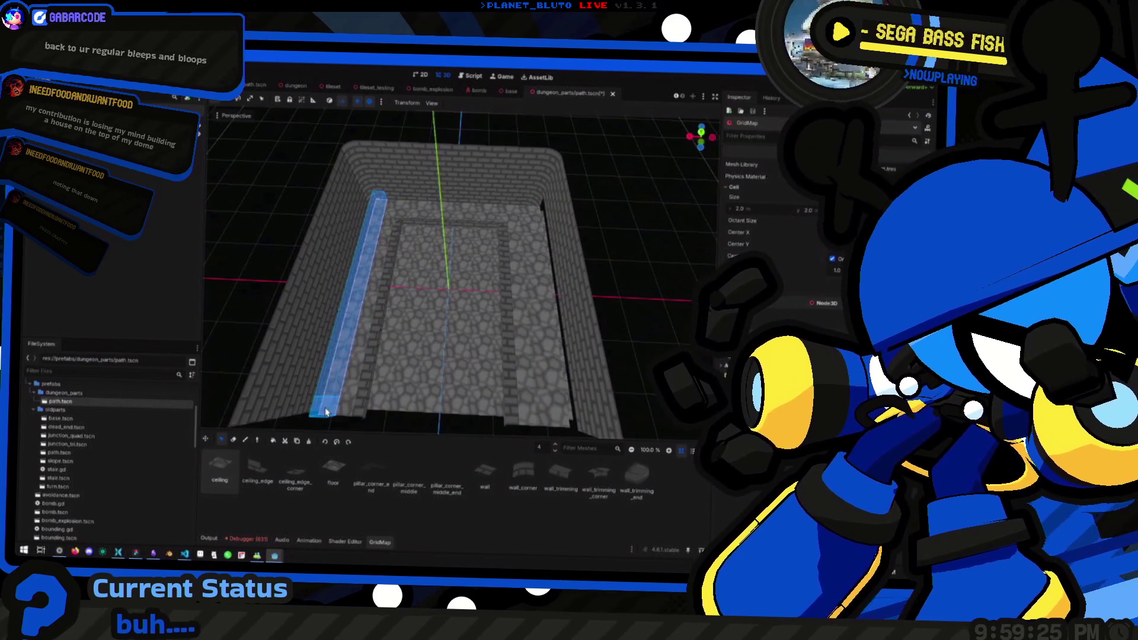
Clear the trim selection and review the walls from a low side view.
{"action": "mouse_move", "coordinate": [359, 237]}
{"action": "left_mouse_down"}
{"action": "mouse_move", "coordinate": [368, 272]}
{"action": "mouse_move", "coordinate": [553, 246]}
{"action": "left_mouse_up"}
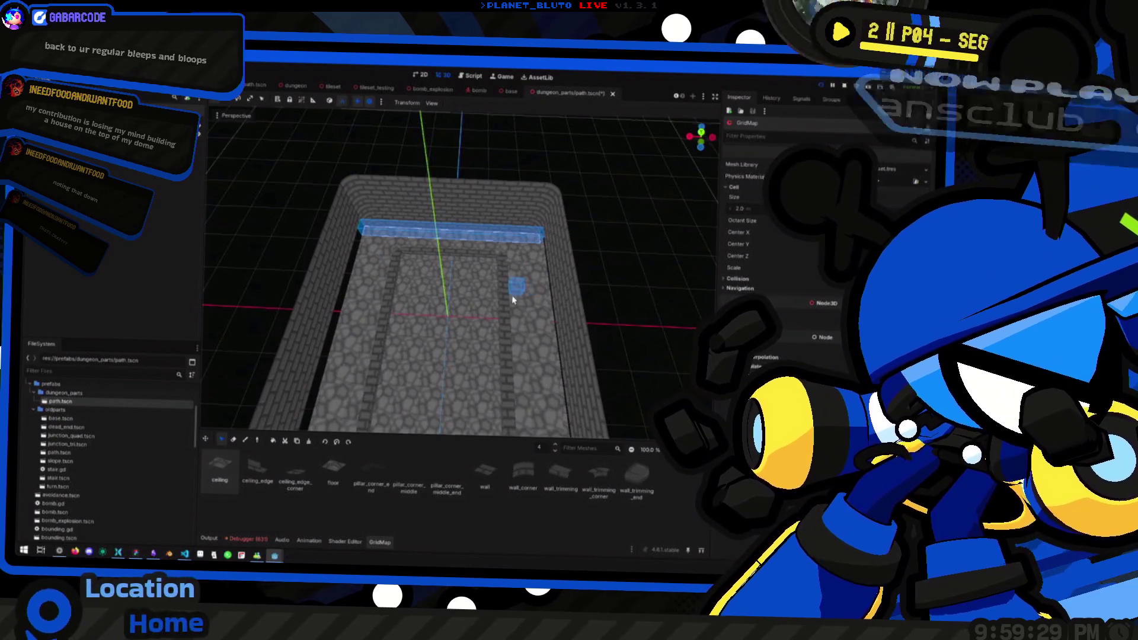
{"action": "left_click_drag", "start_coordinate": [513, 299], "coordinate": [522, 300]}
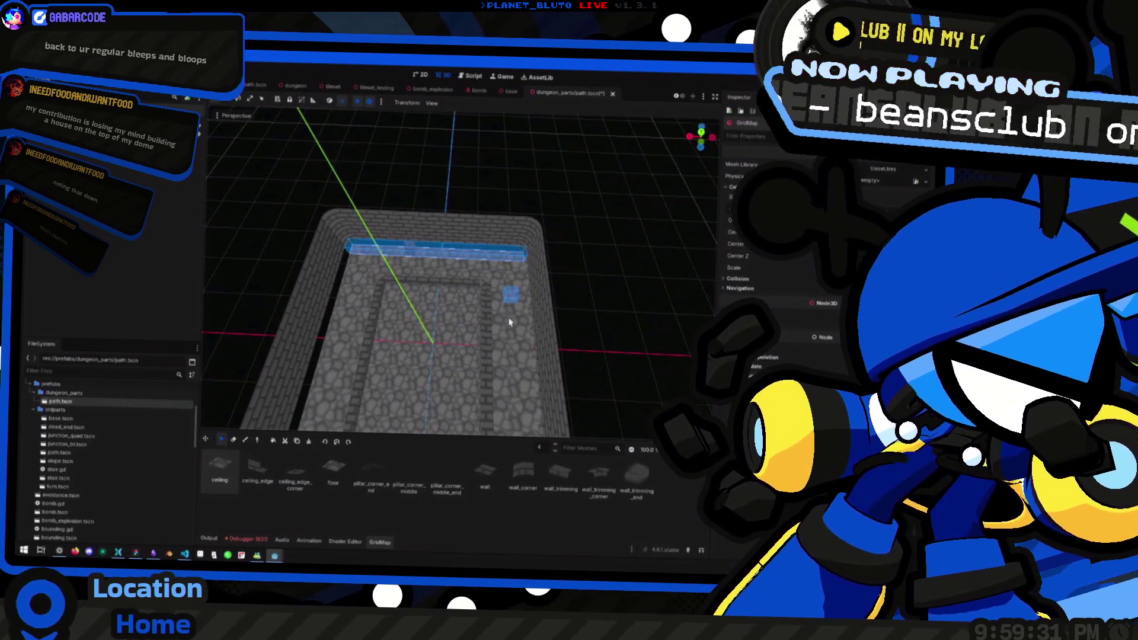
{"action": "mouse_move", "coordinate": [617, 325]}
{"action": "left_mouse_down"}
{"action": "mouse_move", "coordinate": [600, 272]}
{"action": "mouse_move", "coordinate": [631, 274]}
{"action": "mouse_move", "coordinate": [415, 252]}
{"action": "left_mouse_up"}
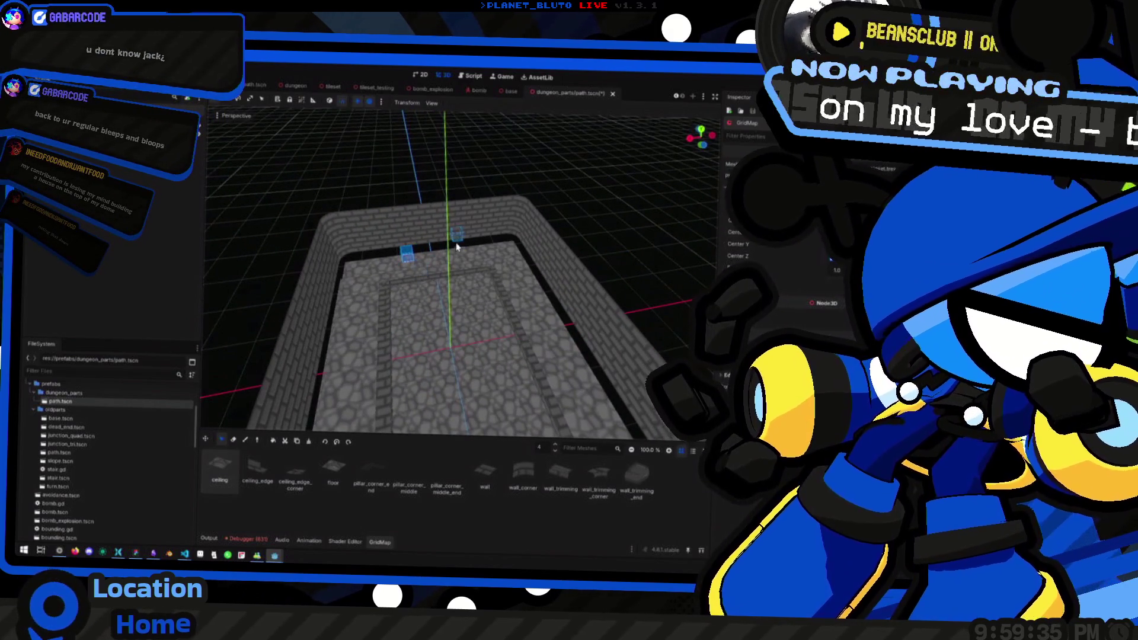
{"action": "mouse_move", "coordinate": [588, 190]}
{"action": "left_mouse_down"}
{"action": "mouse_move", "coordinate": [580, 259]}
{"action": "mouse_move", "coordinate": [546, 257]}
{"action": "mouse_move", "coordinate": [652, 261]}
{"action": "mouse_move", "coordinate": [616, 238]}
{"action": "mouse_move", "coordinate": [475, 246]}
{"action": "mouse_move", "coordinate": [552, 265]}
{"action": "mouse_move", "coordinate": [432, 241]}
{"action": "mouse_move", "coordinate": [433, 275]}
{"action": "left_mouse_up"}
{"action": "scroll", "coordinate": [547, 256], "scroll_direction": "down", "scroll_amount": 2}
{"action": "scroll", "coordinate": [475, 247], "scroll_direction": "up", "scroll_amount": 8}
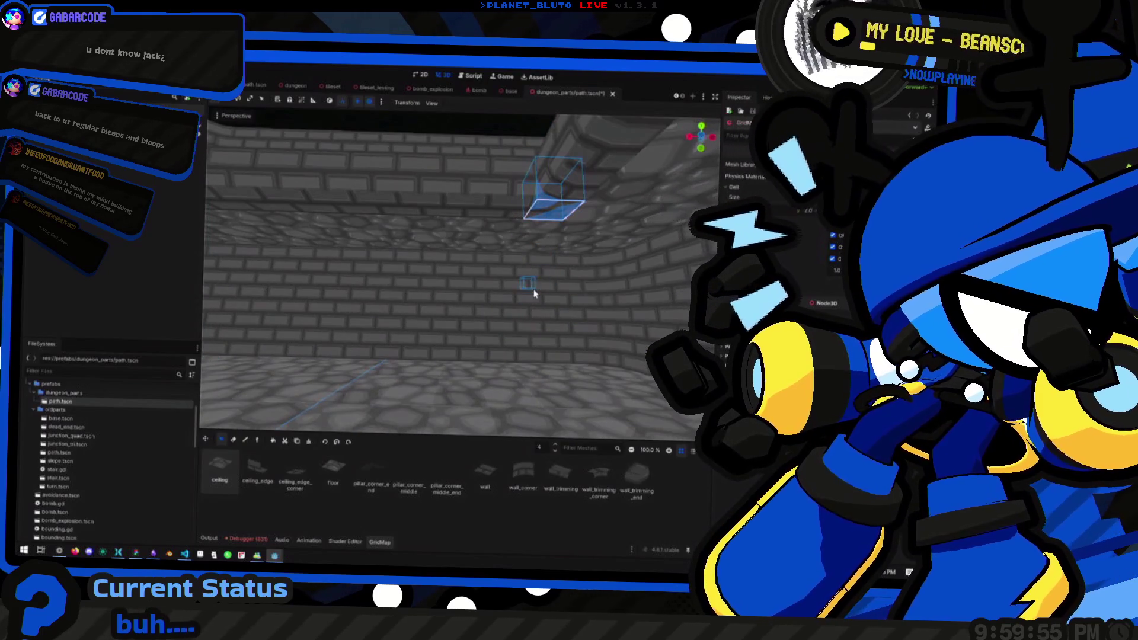
{"action": "scroll", "coordinate": [531, 235], "scroll_direction": "down", "scroll_amount": 5}
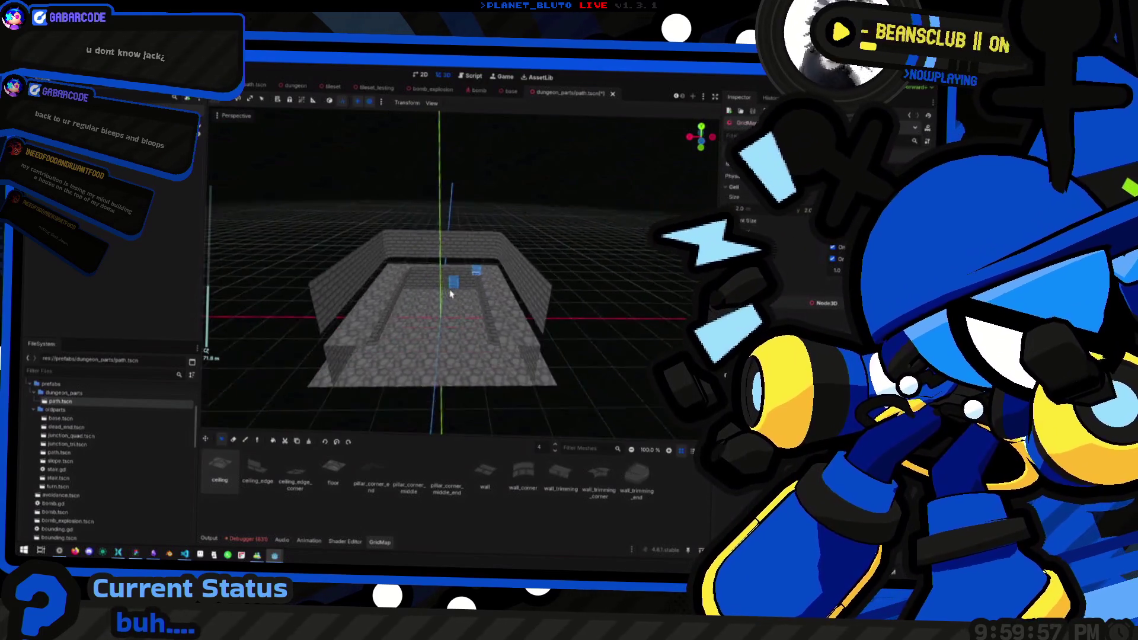